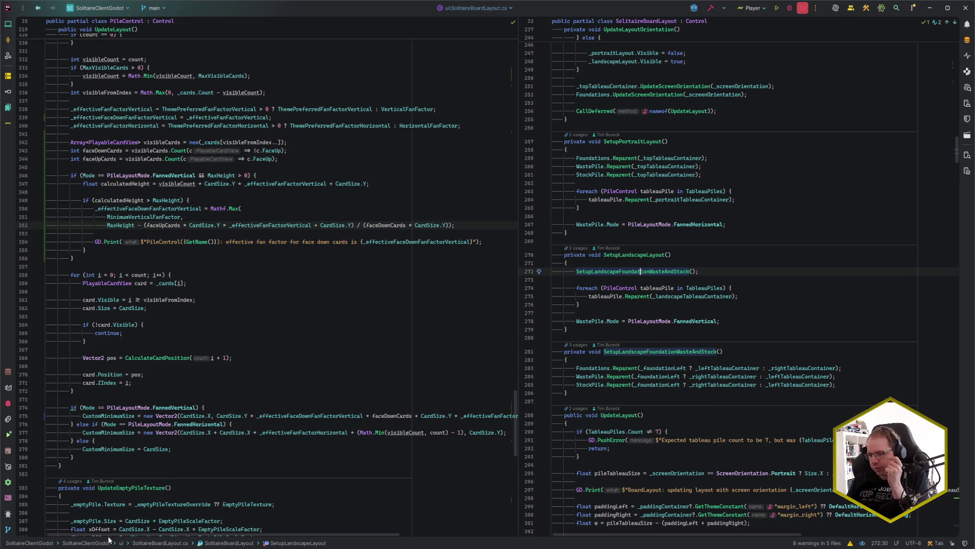
- Bring up the SolitaireBoard scene and inspect the FoundationsContainer, FoundationsPortrait and TopTableaus nodes
mouse_move(59, 548)
click(58, 513)
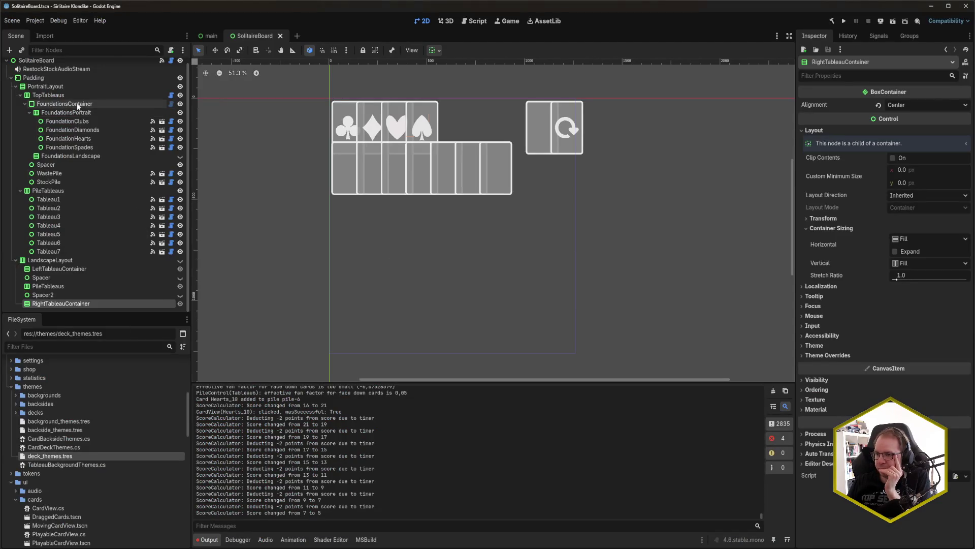
click(112, 105)
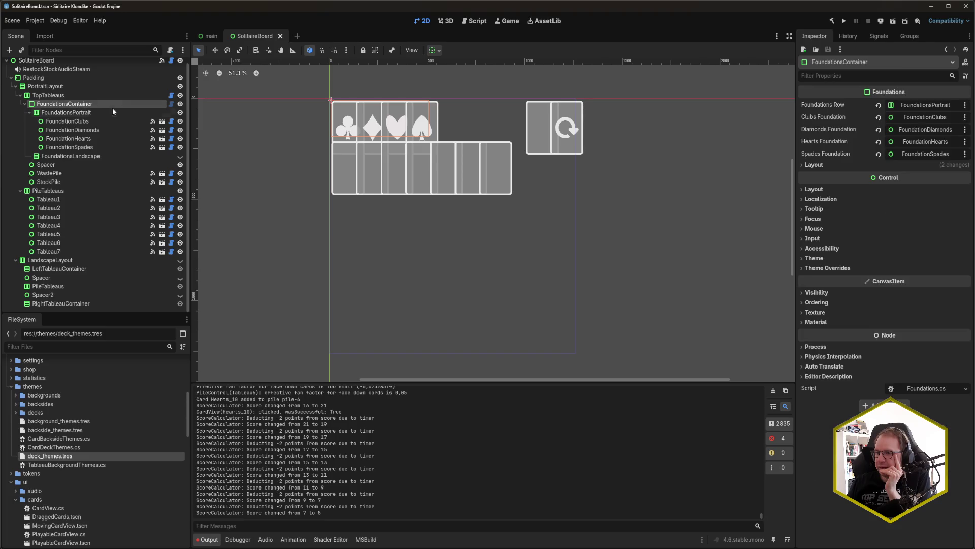
click(87, 113)
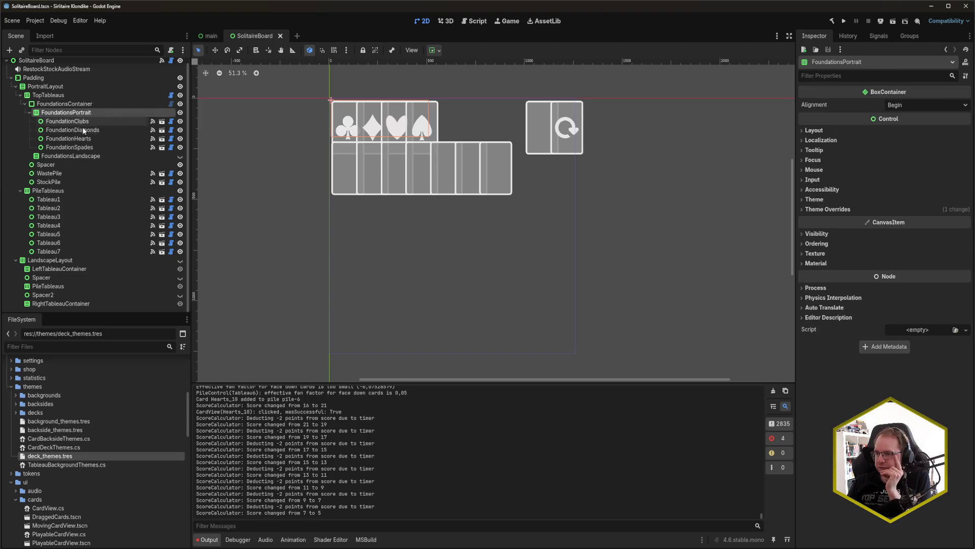
click(87, 157)
click(79, 104)
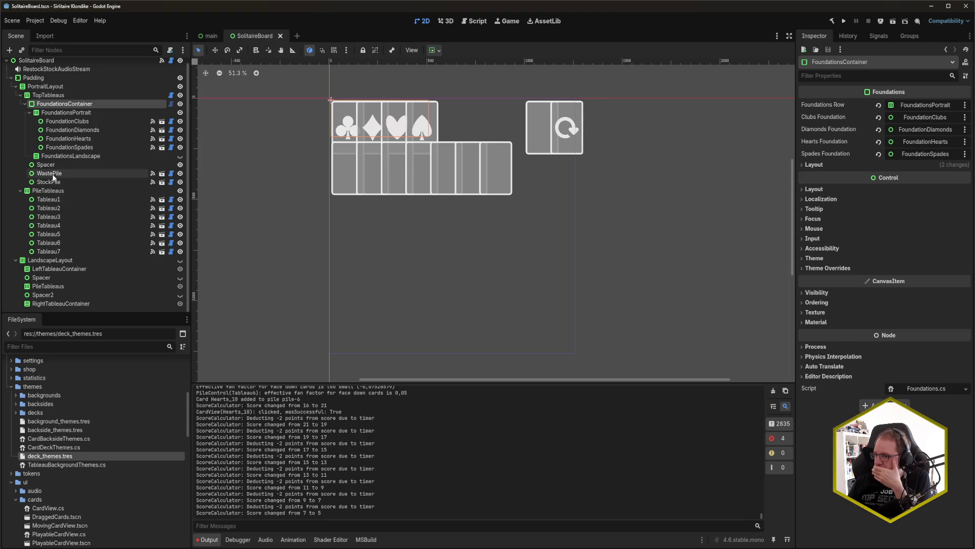
click(57, 98)
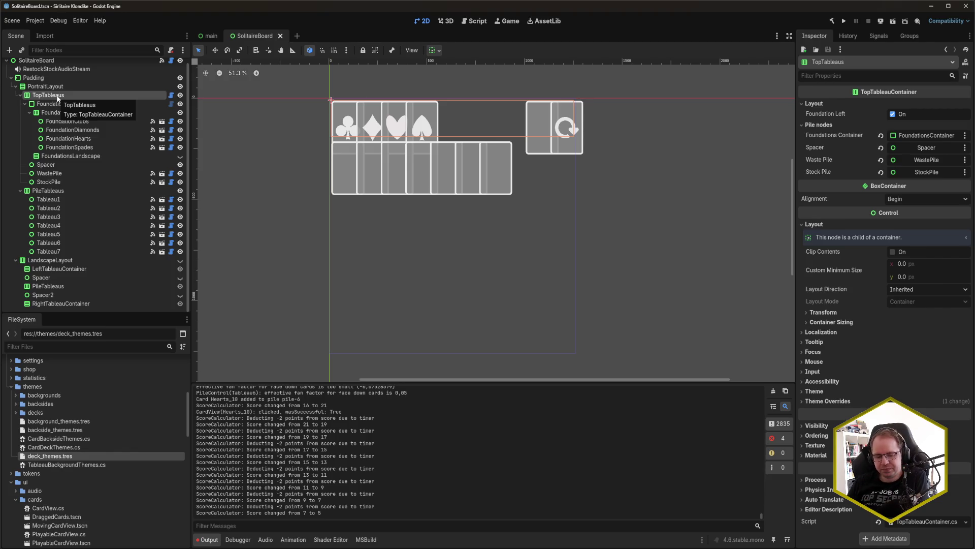
- Add a PanelContainer under TopTableaus, positioned between Spacer and WastePile
key(ctrl+a)
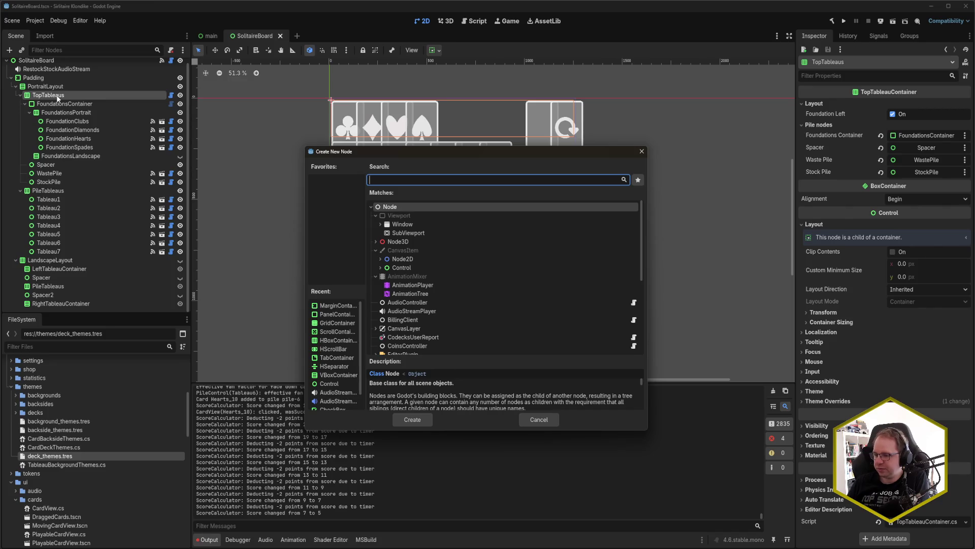
text(PanelContainer)
key(Return)
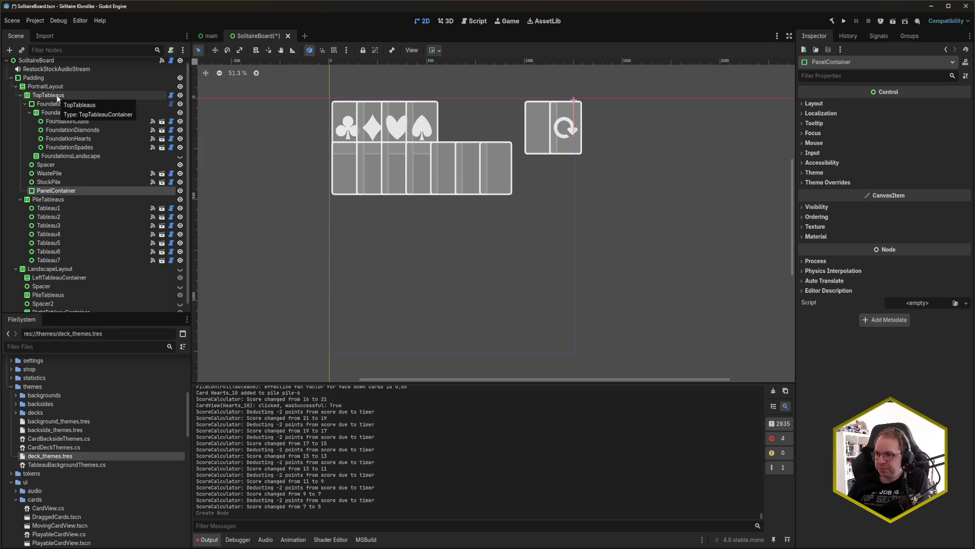
drag(51, 191, 48, 174)
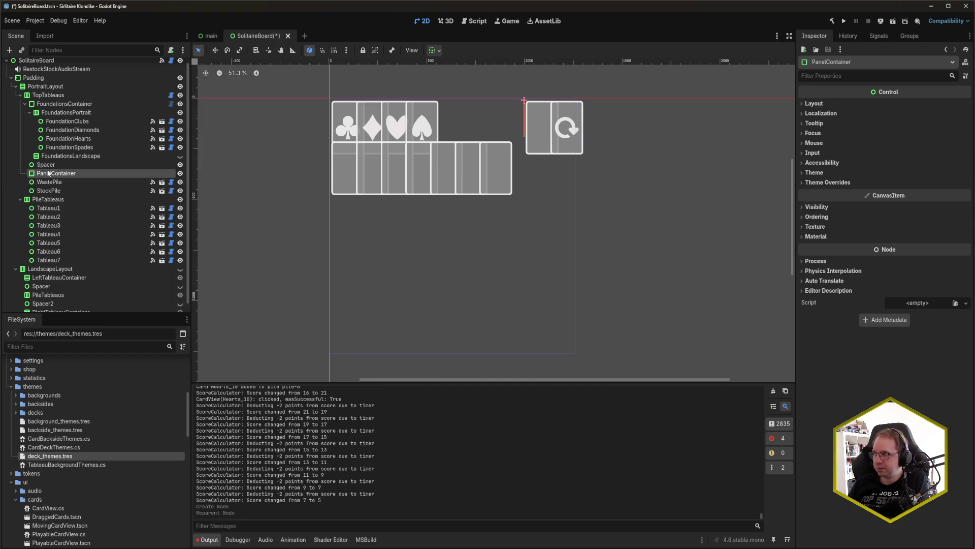
- Rename the new panel to WasteStockContainer and begin adding a child node to it
double_click(57, 175)
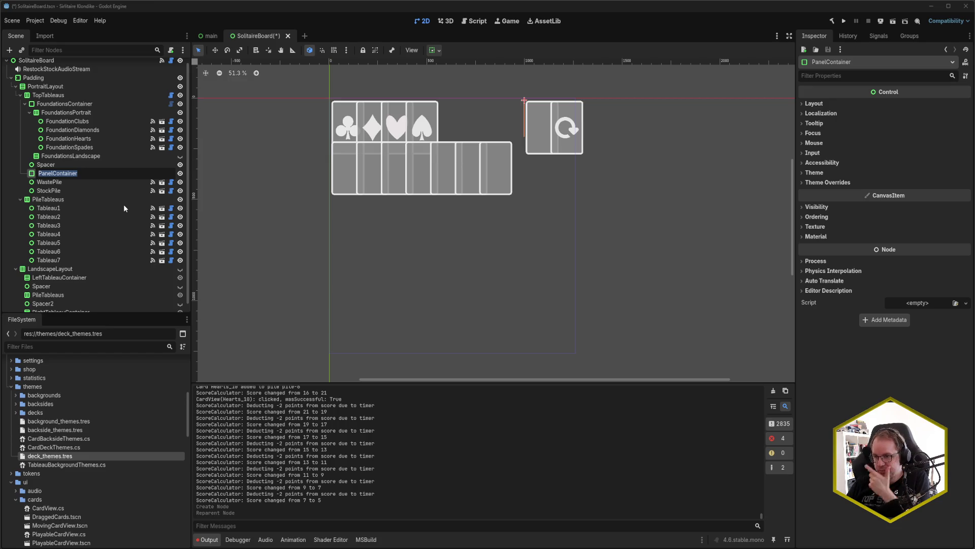
text(WasteS)
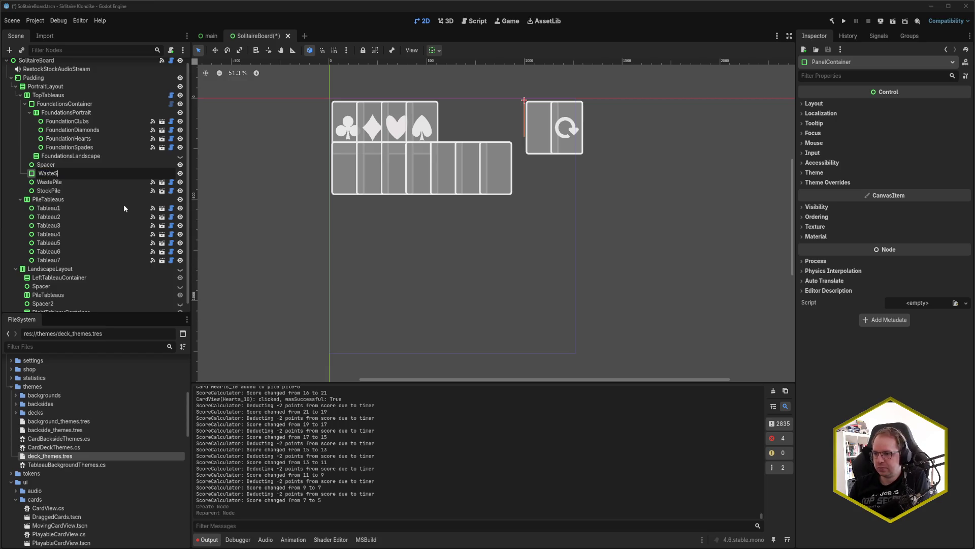
text(tockContainer)
key(Return)
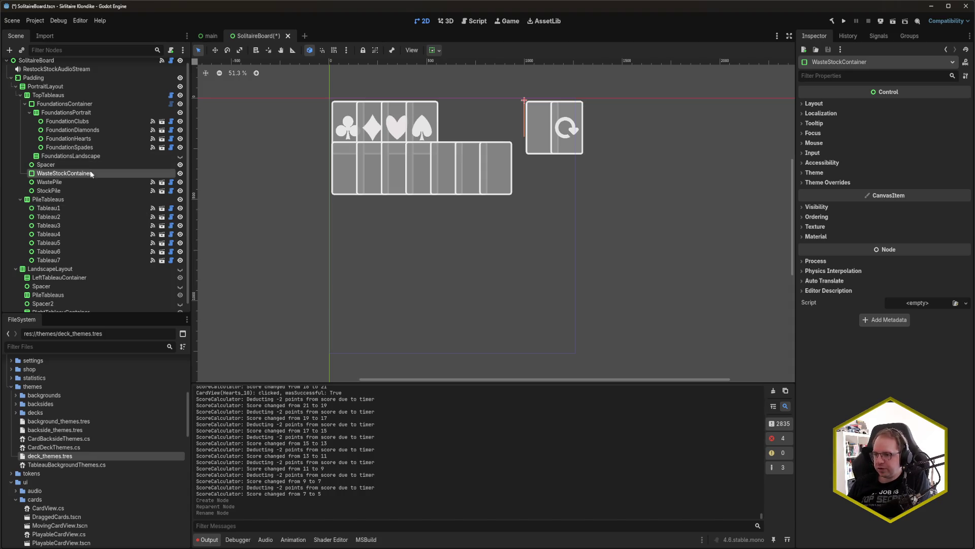
key(ctrl+a)
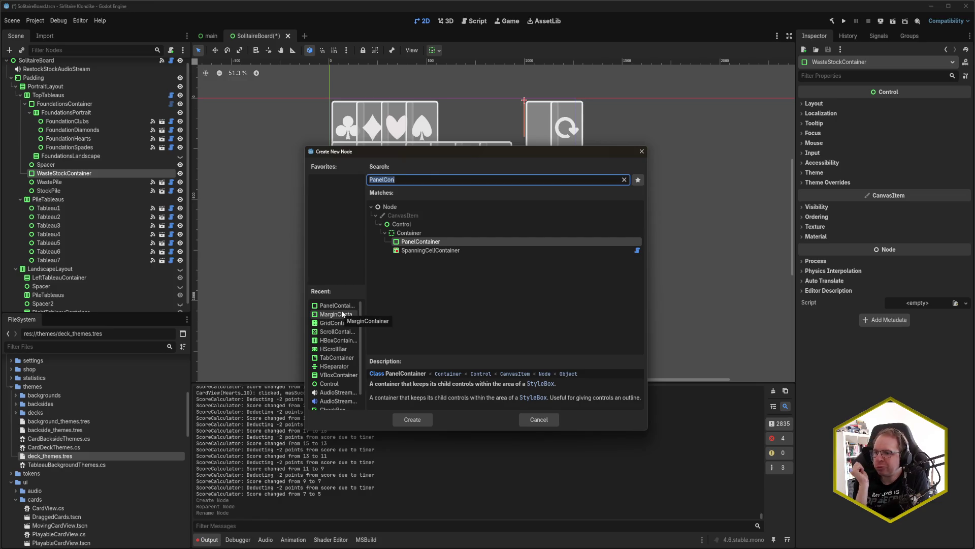
- Create an HBoxContainer inside WasteStockContainer and name it WasteStockPortrait
text(hbox)
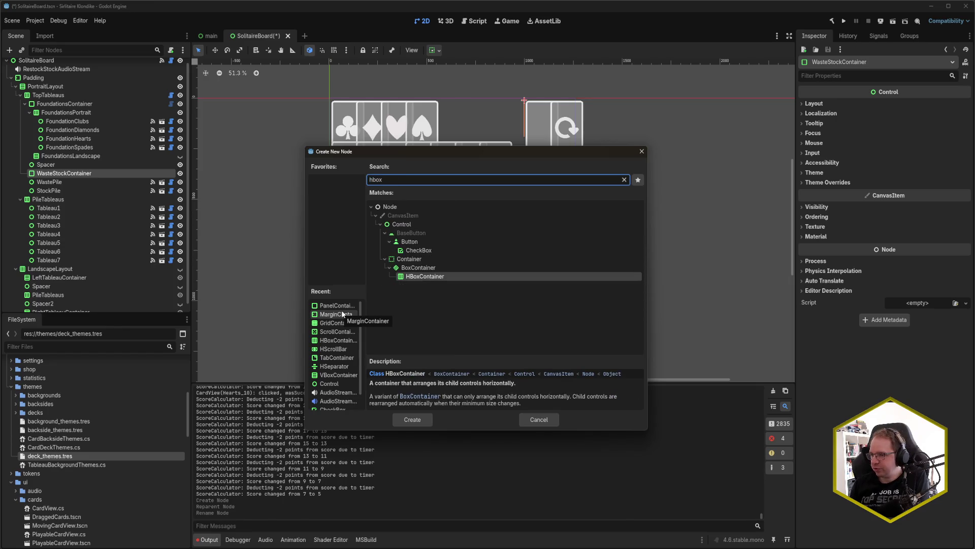
key(Return)
key(F2)
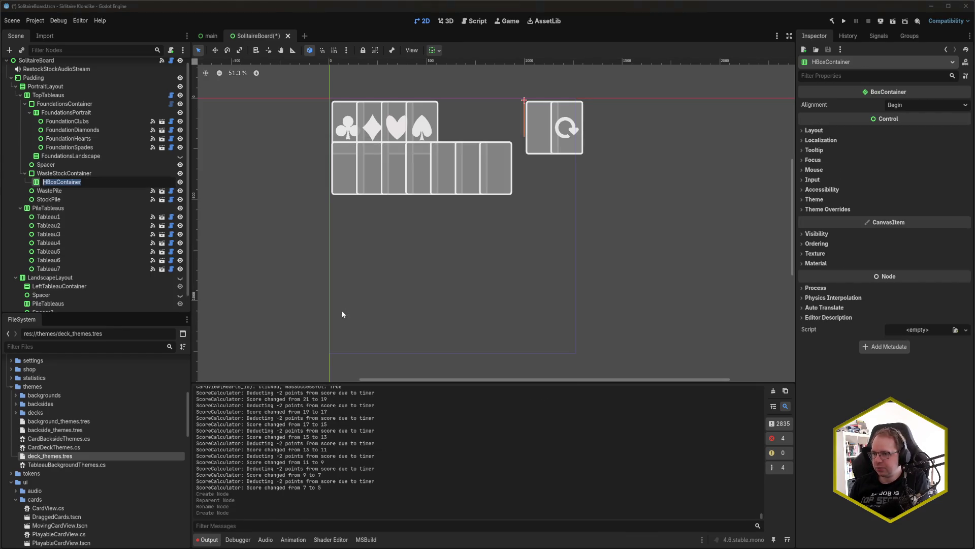
text(WasteStocvk)
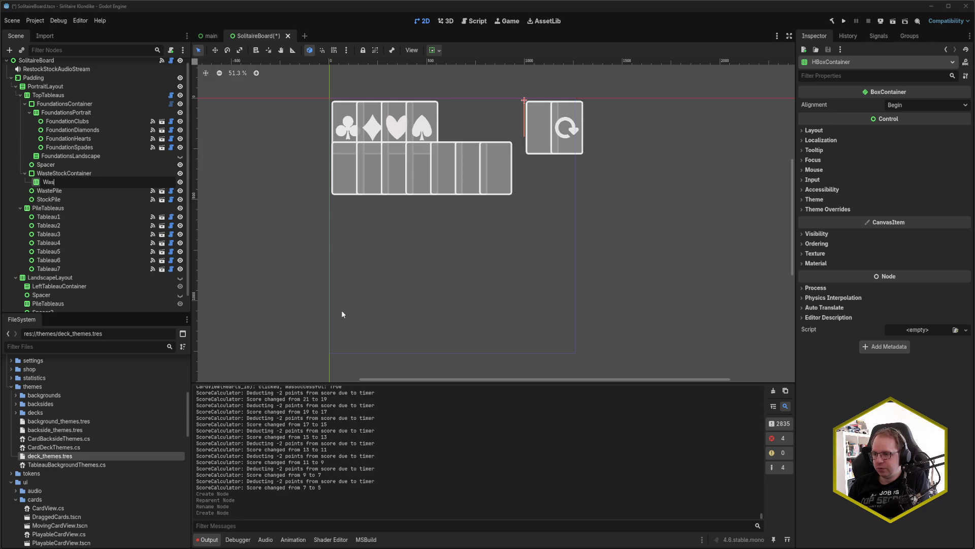
key(BackSpace)
text(kP)
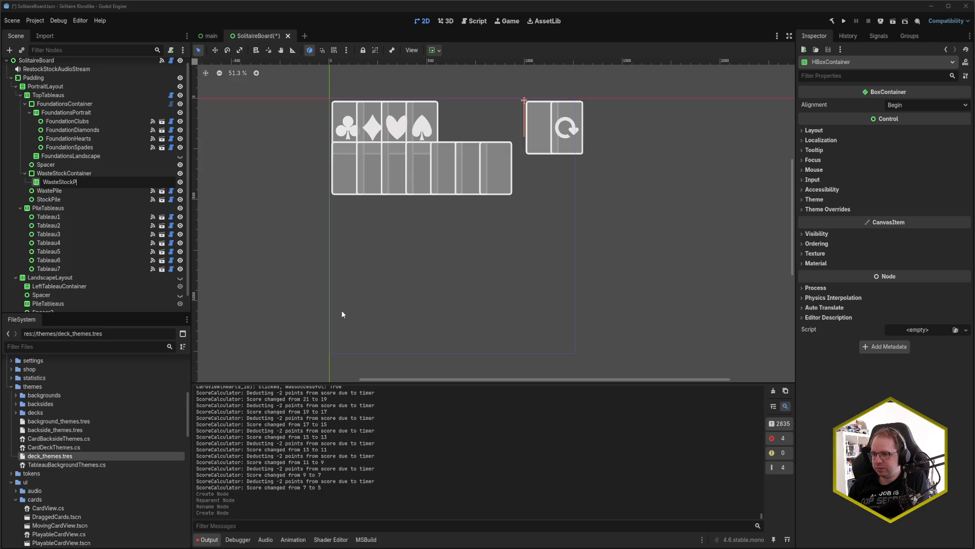
text(ortyait)
key(Return)
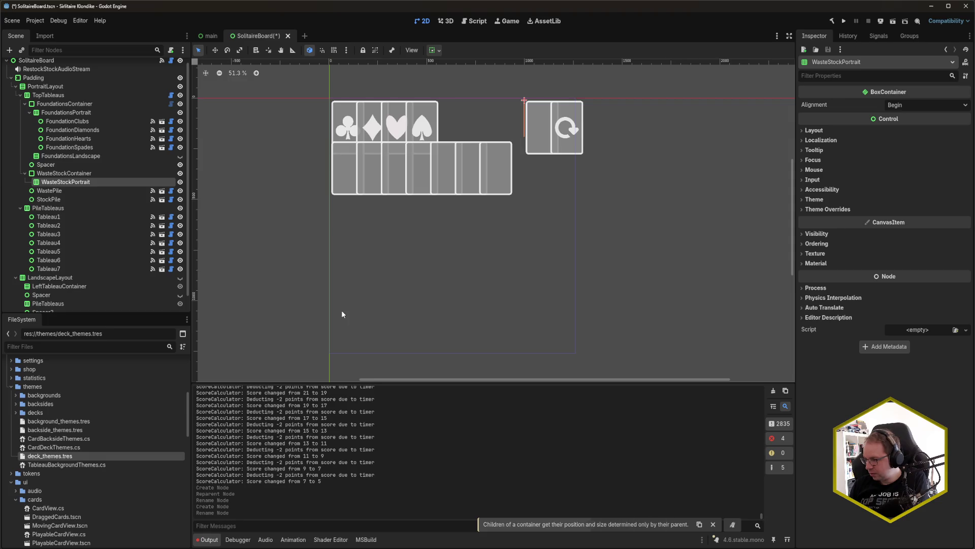
- Reselect WasteStockContainer and start adding another child node to it
key(Escape)
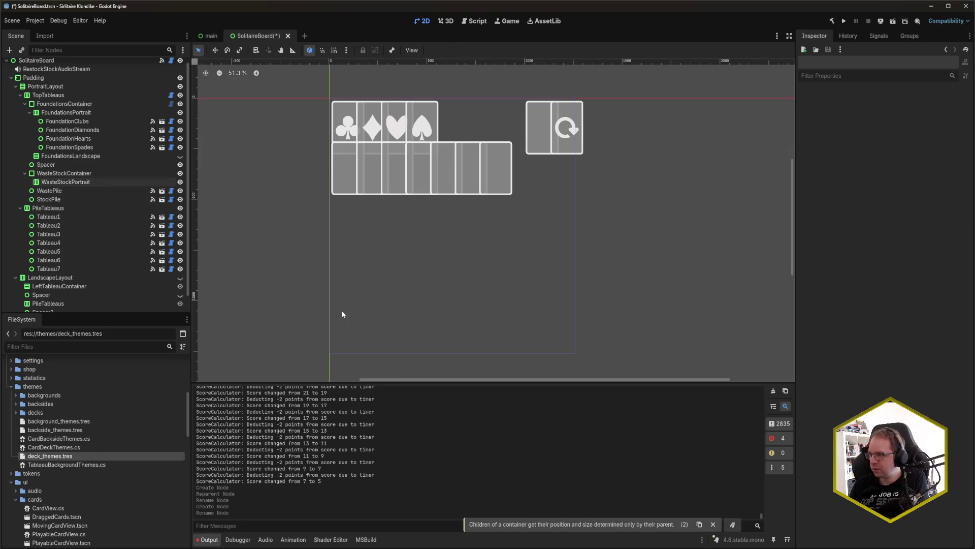
click(63, 174)
key(ctrl+a)
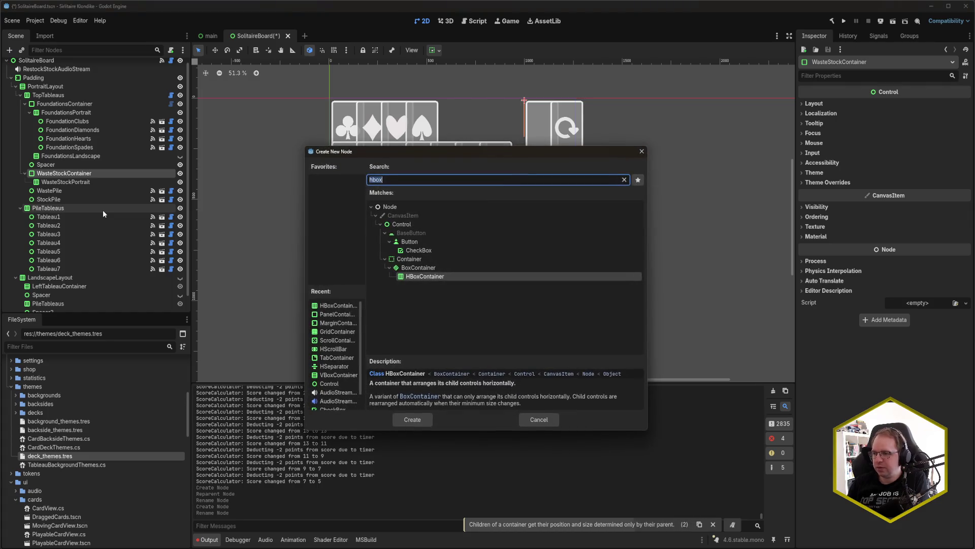
- Create a VBoxContainer inside WasteStockContainer and name it WasteStockLandscape
text(vbox)
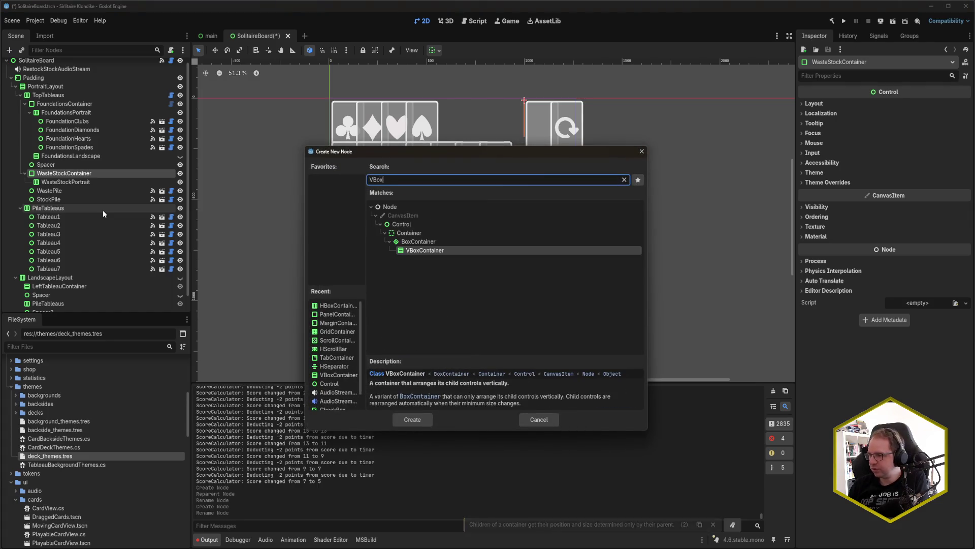
key(Return)
key(F2)
text(WasteStockLandscape)
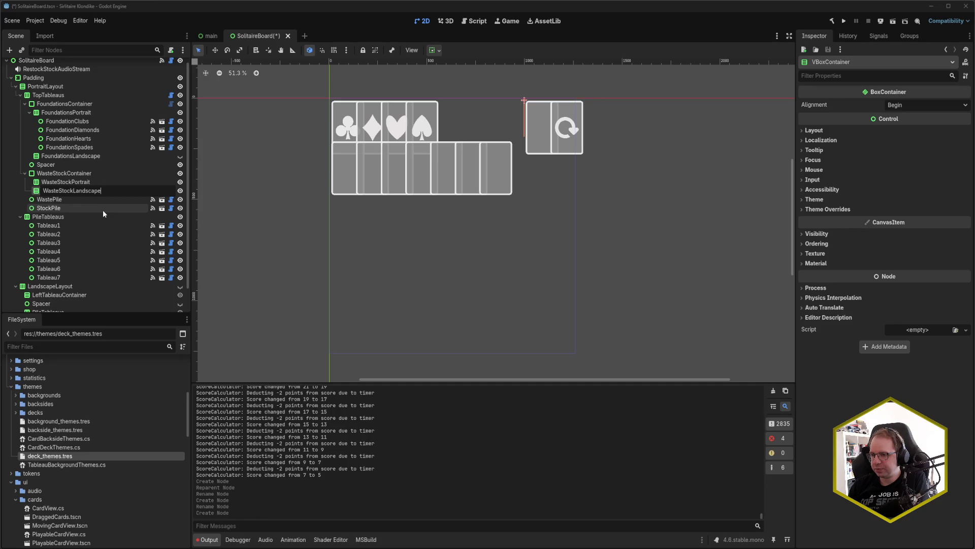
key(Return)
- Reselect WasteStockContainer in the Scene tree, then select the WastePile node
scroll(102, 209, down, 1)
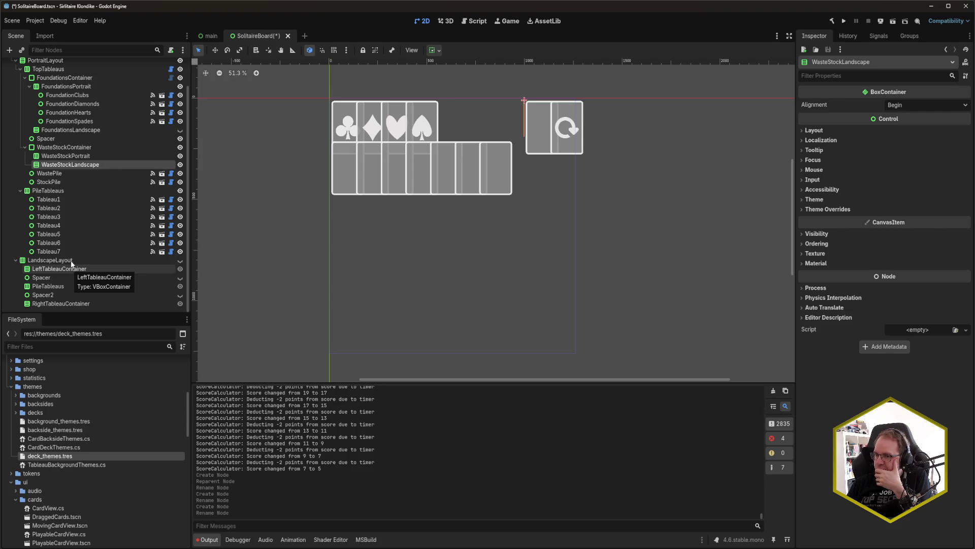
click(84, 147)
scroll(91, 189, up, 3)
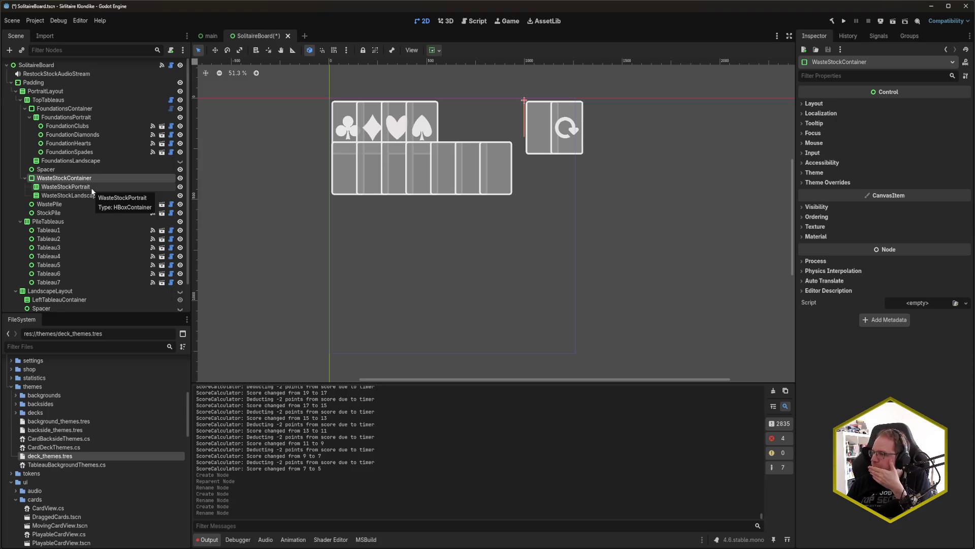
click(65, 210)
- Move WastePile and StockPile into WasteStockPortrait and save the SolitaireBoard scene
shift+click(58, 207)
mouse_move(58, 208)
mouse_down()
mouse_move(76, 200)
mouse_move(77, 187)
mouse_up()
key(ctrl+s)
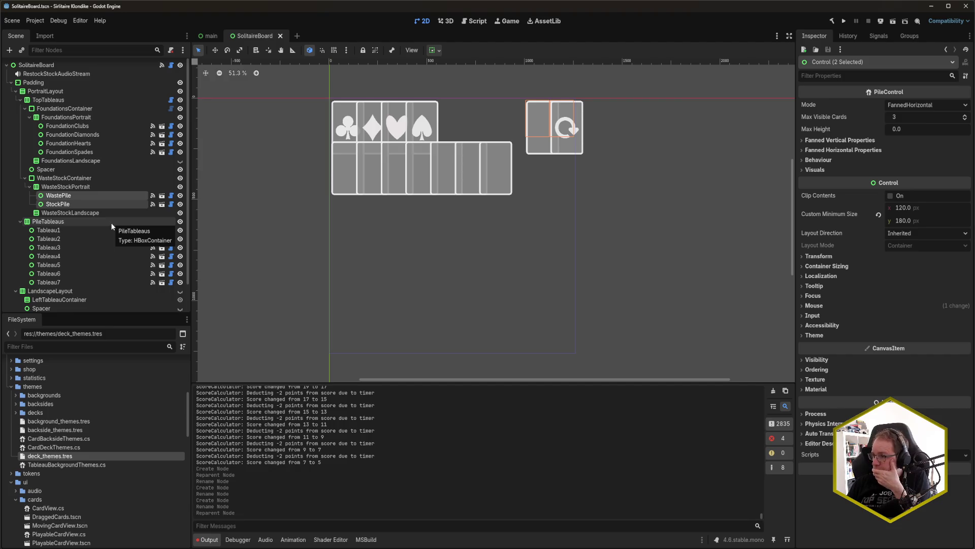
- Select WasteStockContainer, then switch back to the Rider code editor
click(84, 194)
click(107, 179)
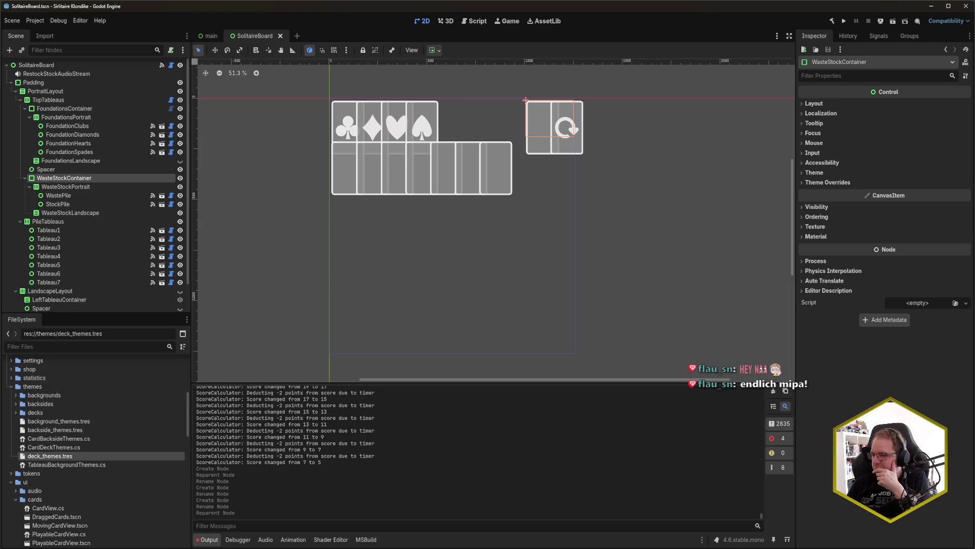
key(alt+Tab)
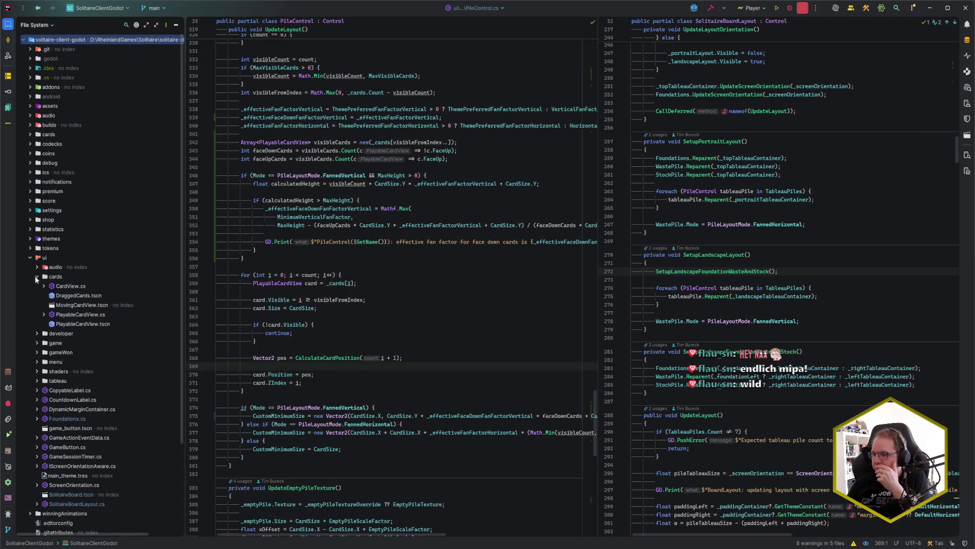
- Browse the ui/game and ui/tableau folders, selecting Foundations.cs and then the tableau folder
click(37, 343)
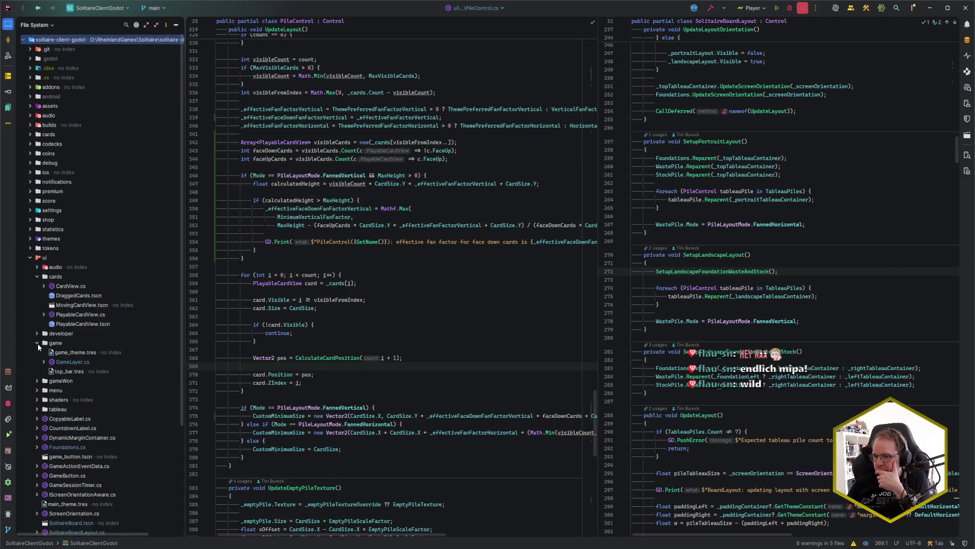
click(37, 344)
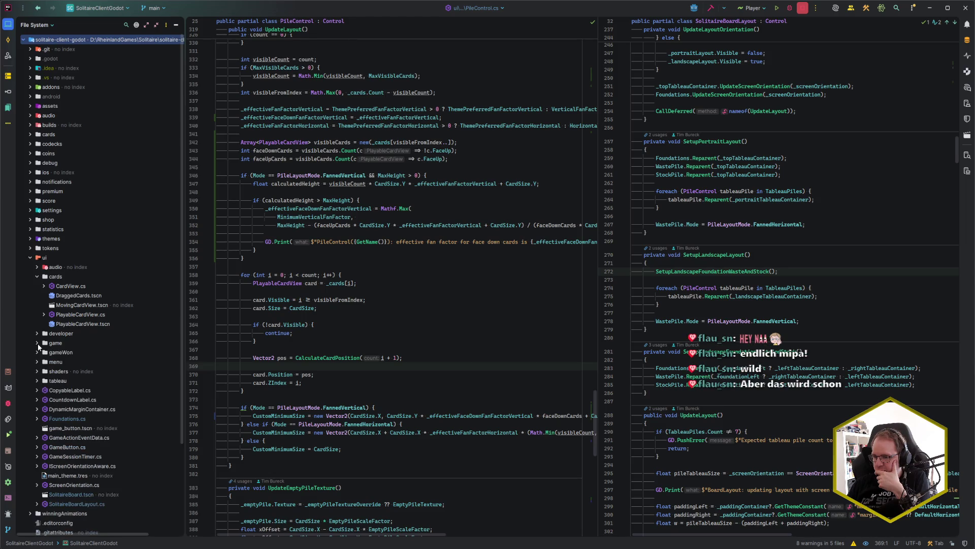
click(37, 381)
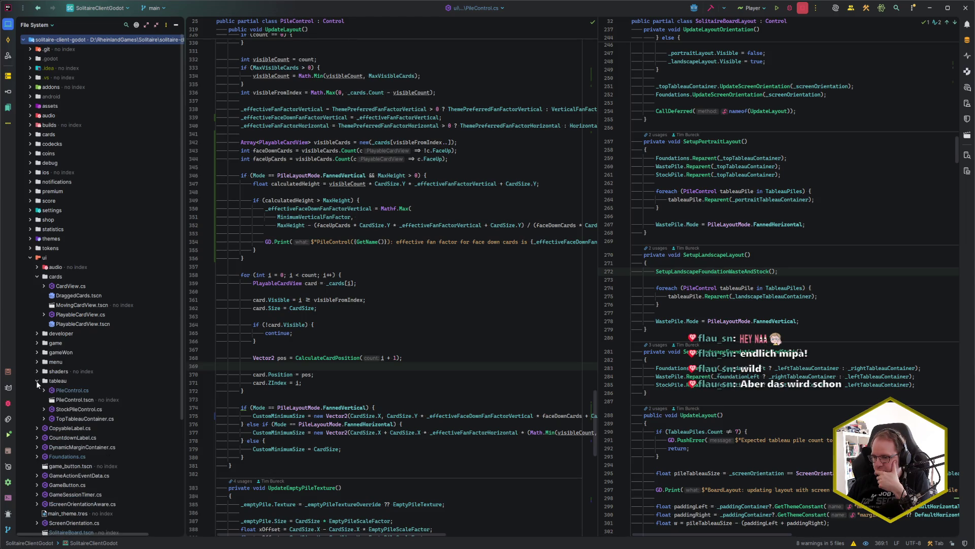
scroll(83, 343, down, 3)
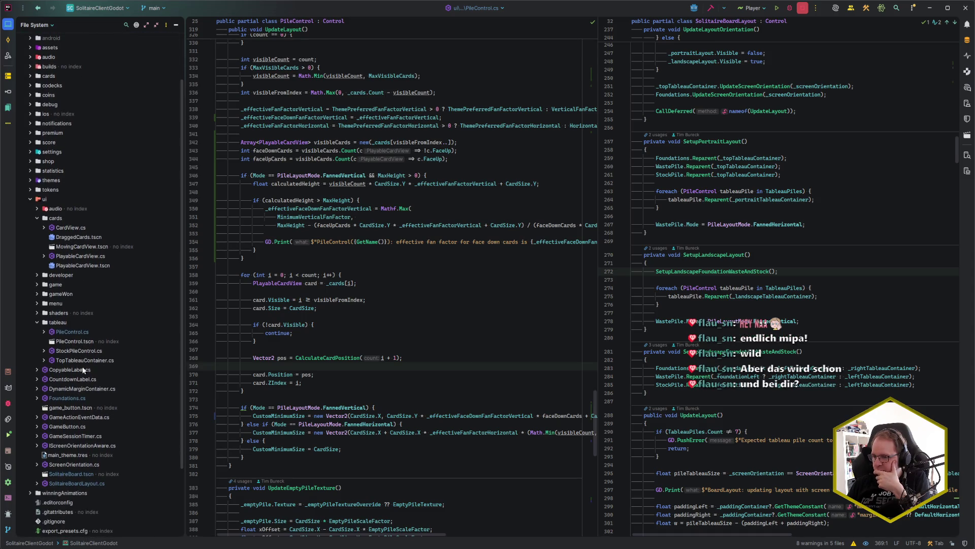
click(80, 398)
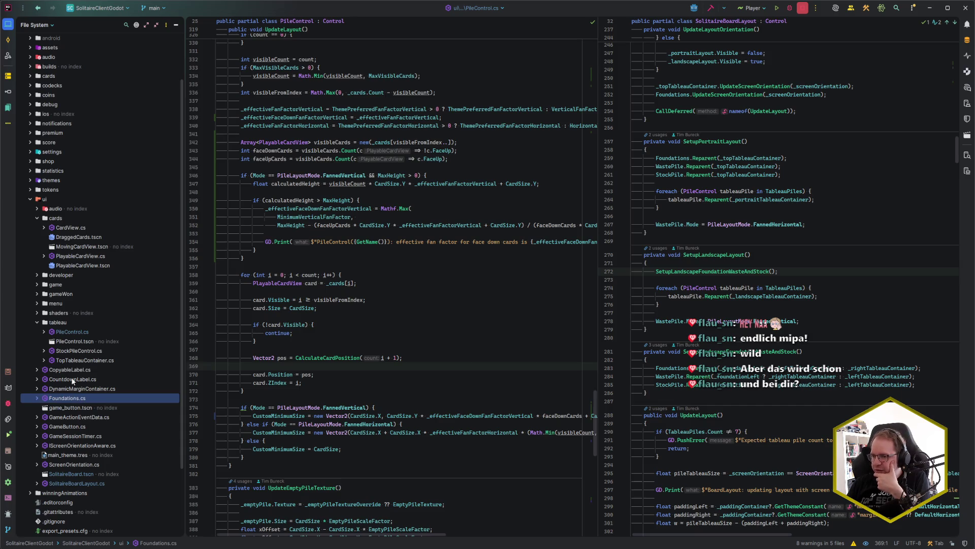
click(62, 320)
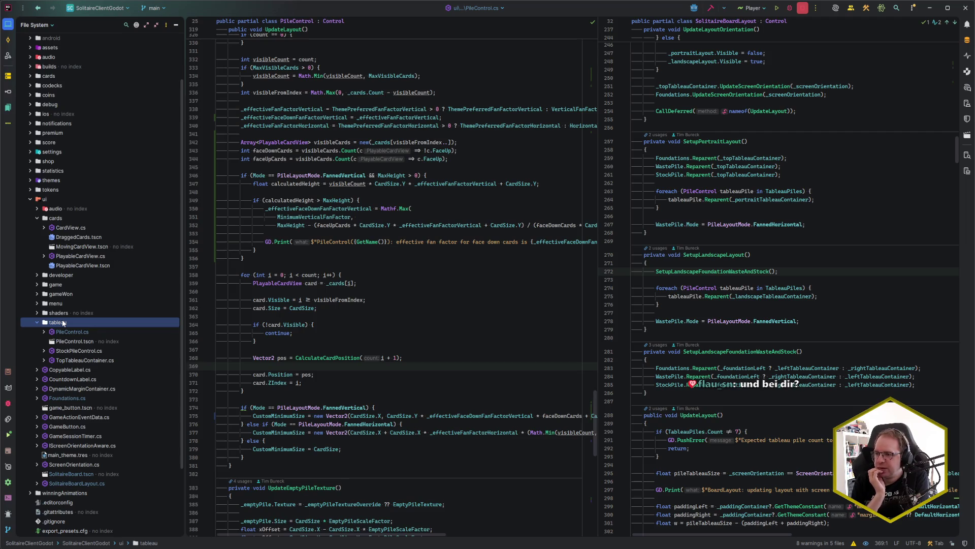
- Review the visible-card calculation block in PileControl's UpdateLayout
drag(252, 259, 241, 143)
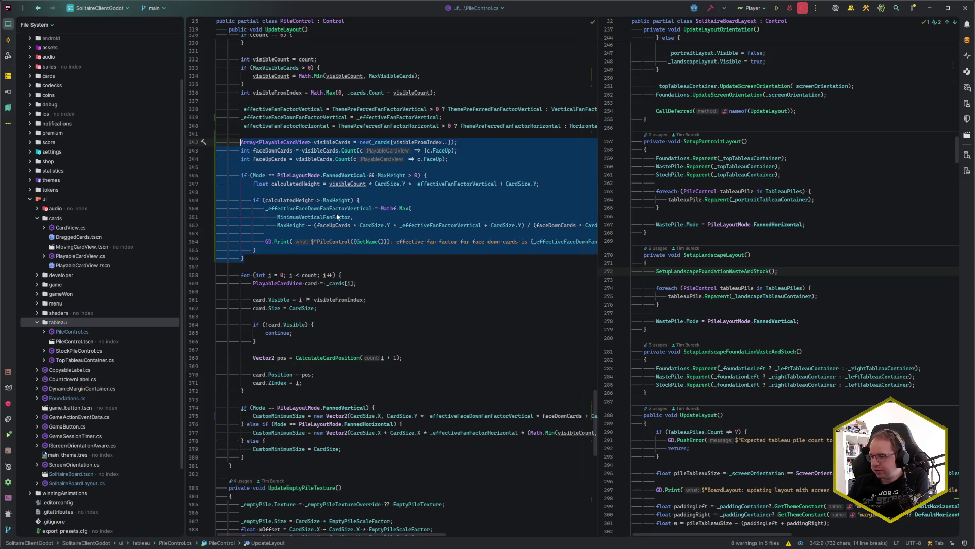
scroll(320, 197, down, 5)
scroll(302, 328, up, 7)
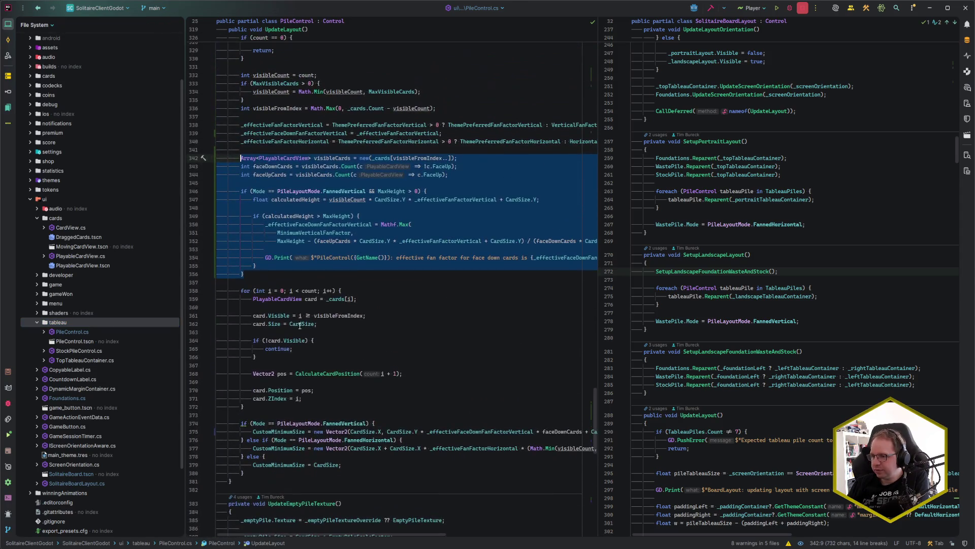
click(263, 273)
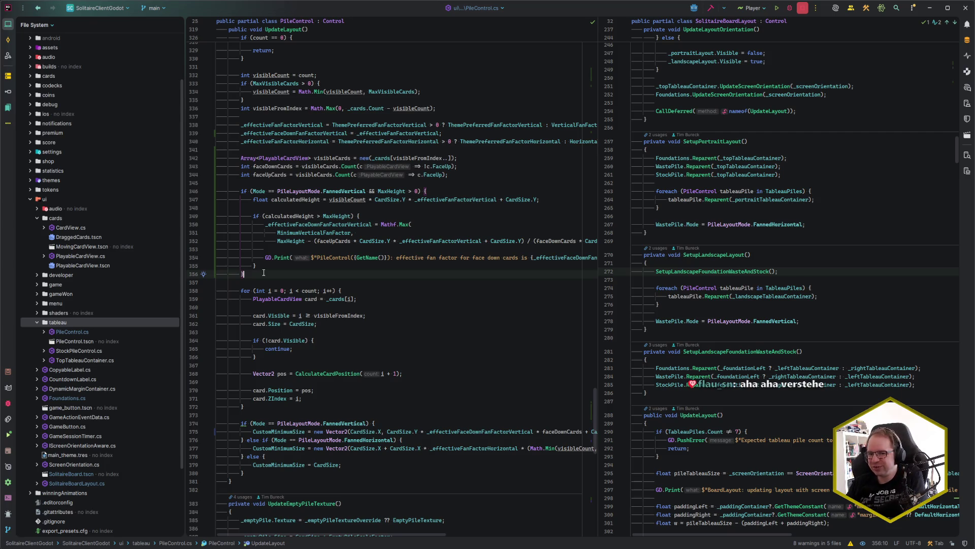
- With the tableau folder selected, bring up the new-file menu with Alt+Insert
click(78, 323)
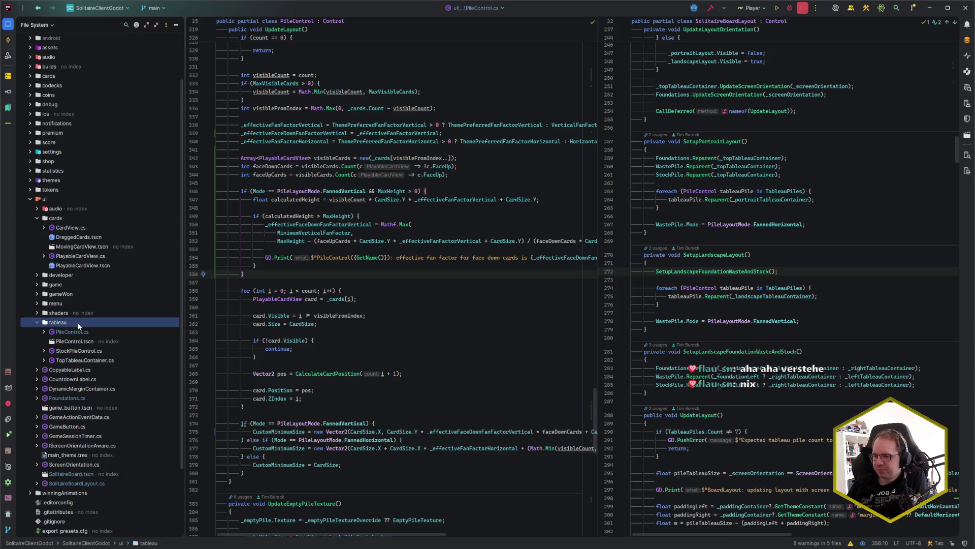
scroll(63, 358, down, 1)
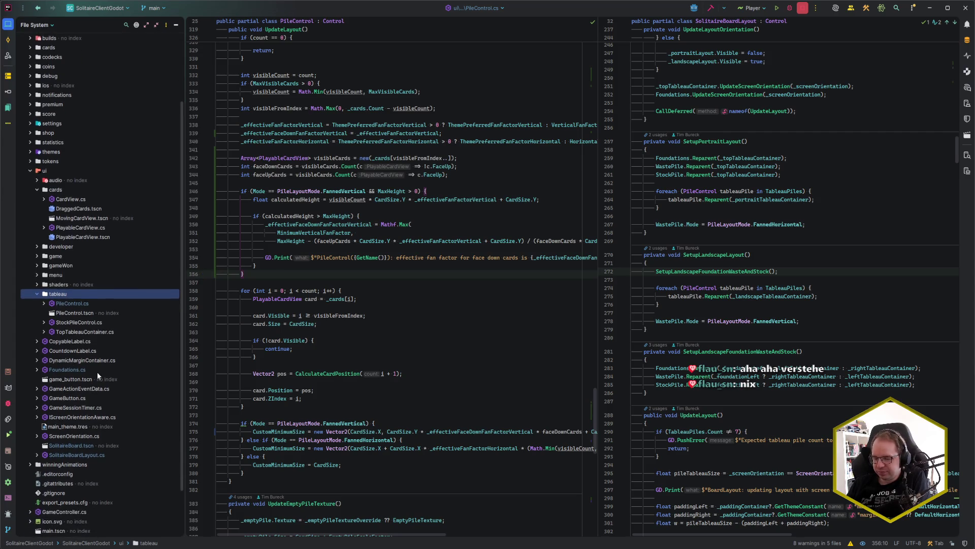
key(alt+Insert)
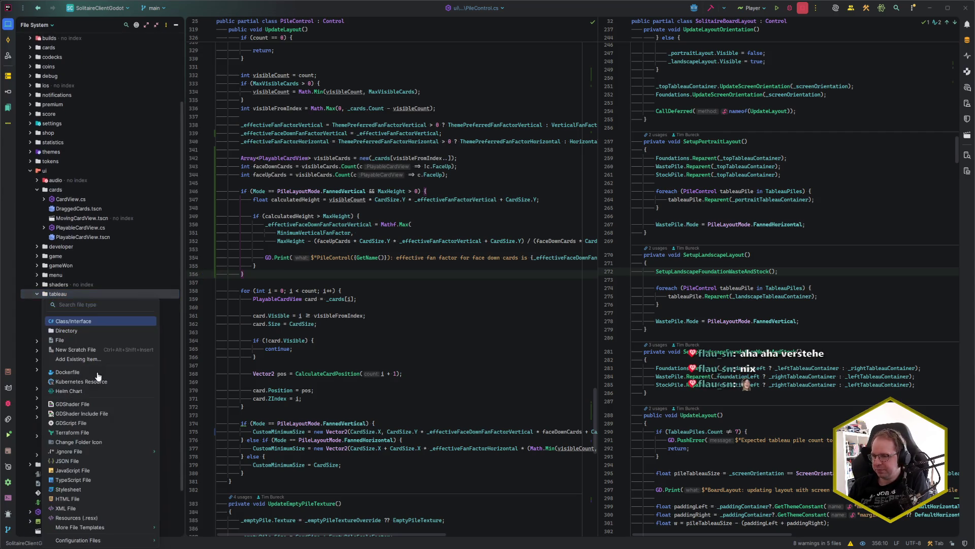
- Create a C# class named WasteStockContainer in the tableau folder
key(Return)
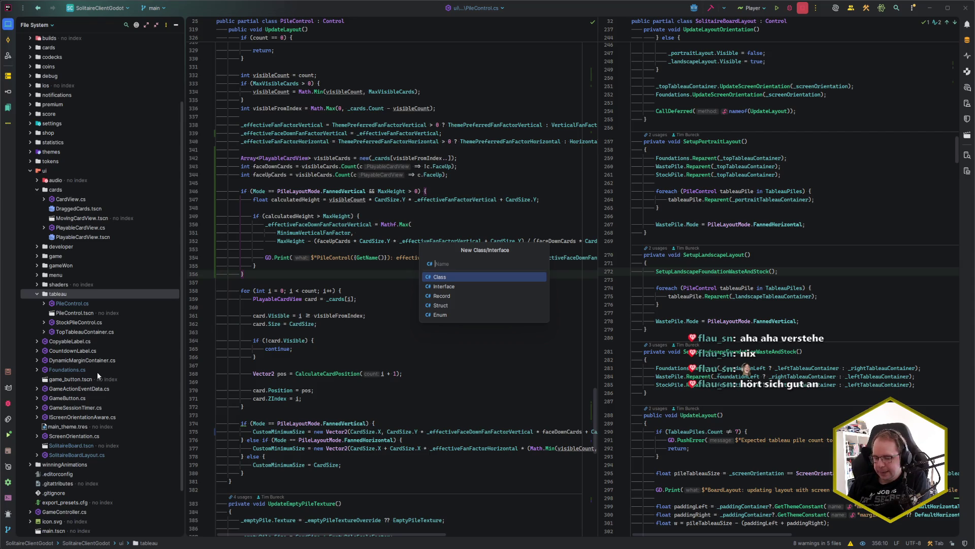
text(Wast)
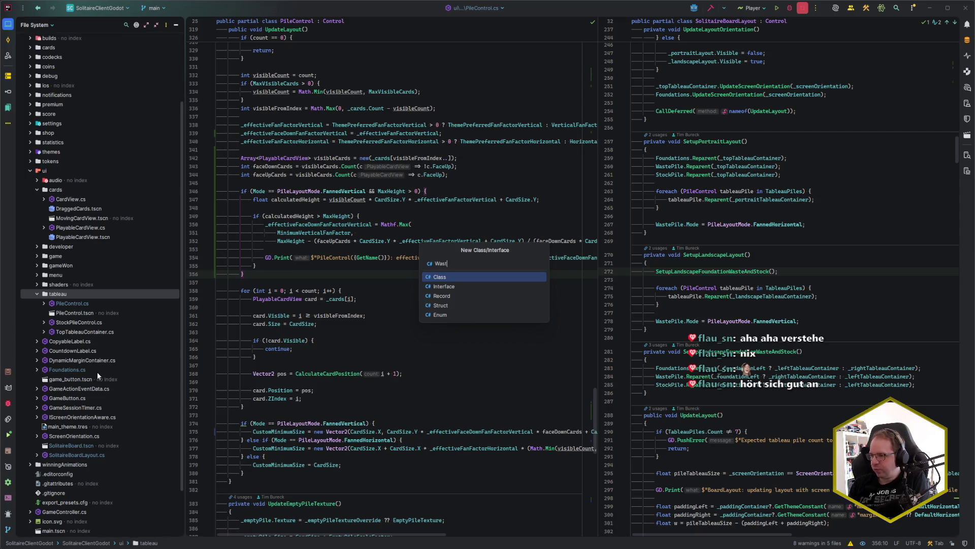
text(eStofckContainer)
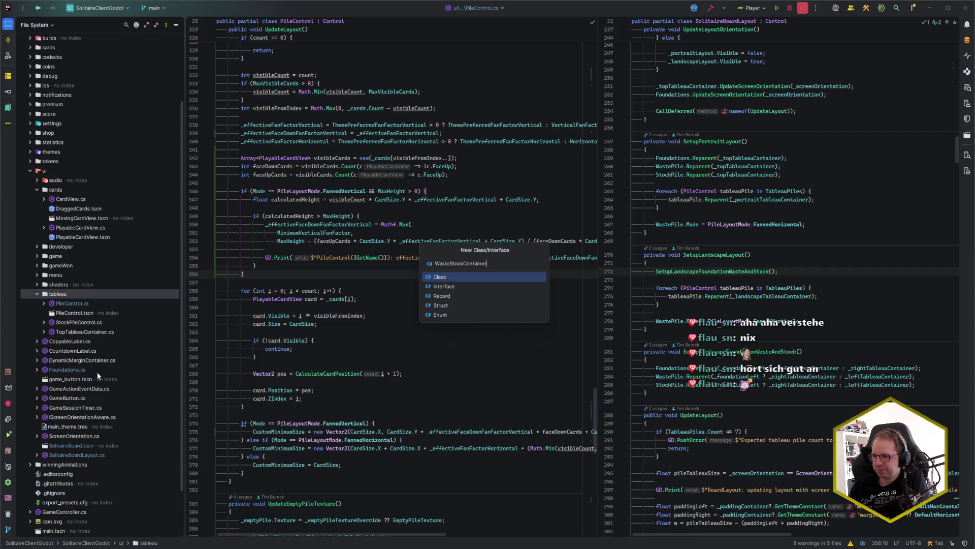
key(Return)
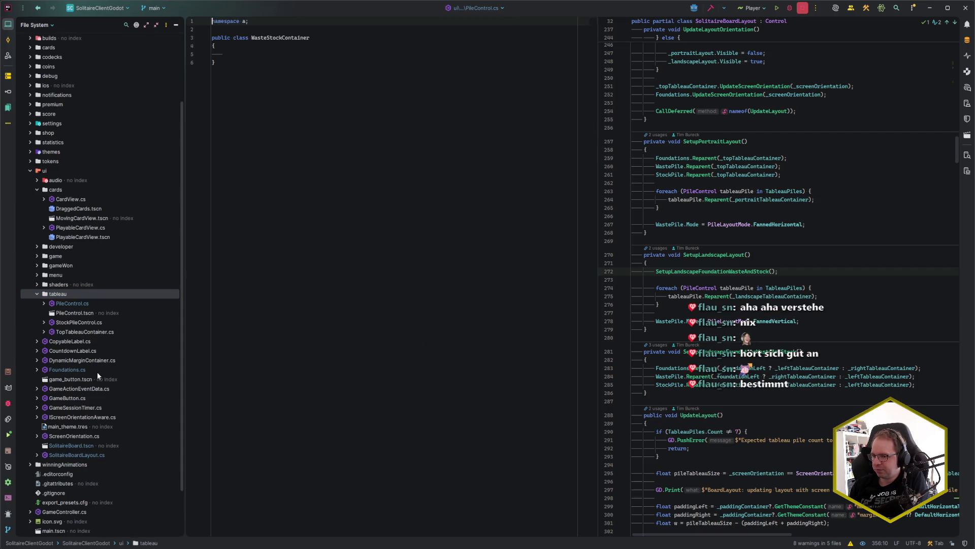
- Add the file to Git and declare WasteStockContainer as a partial class deriving from PanelContainer
key(Return)
key(Up)
key(Up)
key(Right)
key(Right)
key(Right)
text(parti)
key(Return)
key(End)
text(: PanelCon)
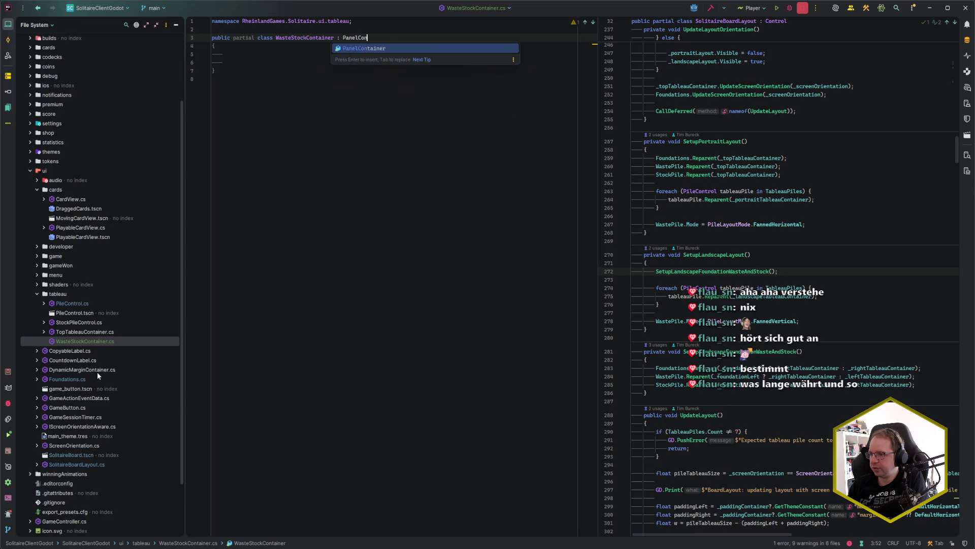
key(Return)
key(Down)
key(Down)
key(Down)
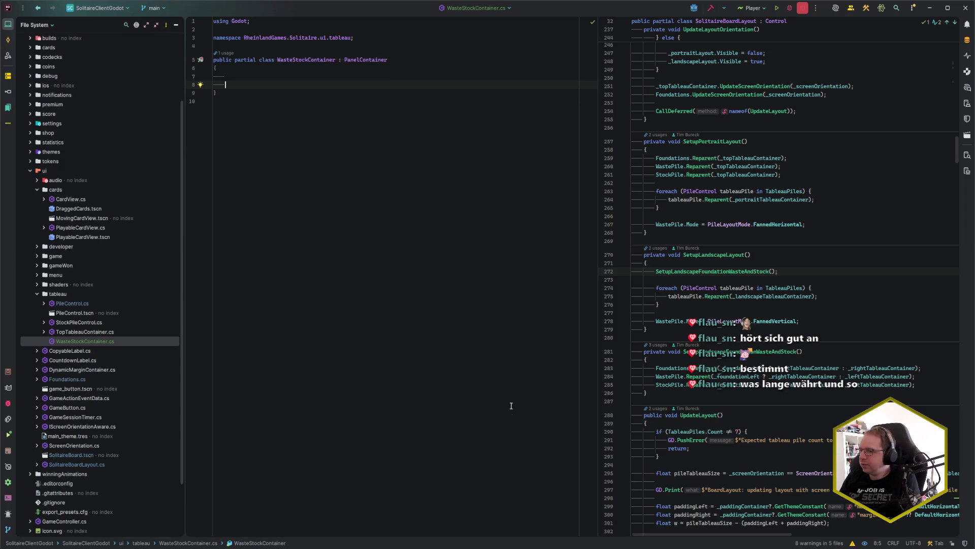
- Hide the file tree and open Foundations.cs in the right editor for reference
key(alt+1)
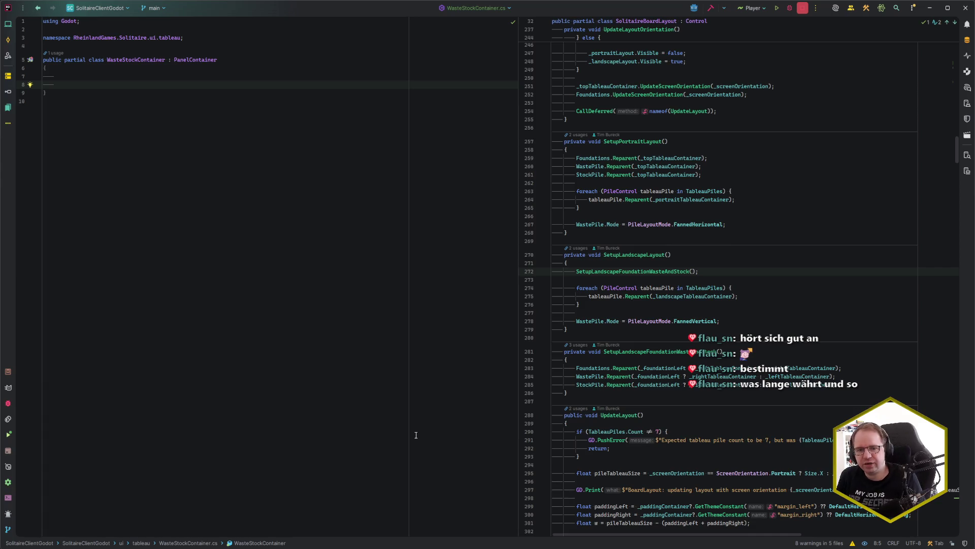
key(ctrl+e)
text(found)
key(Return)
scroll(702, 243, up, 7)
click(722, 247)
click(697, 211)
key(ctrl+Tab)
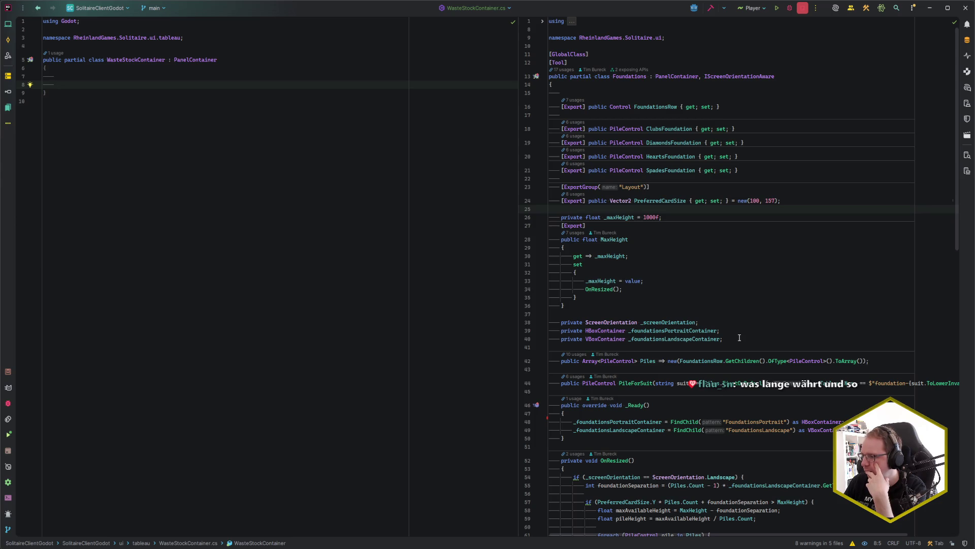
- Copy Foundations' properties and fields (lines 18–40) into WasteStockContainer
mouse_move(738, 337)
mouse_down()
mouse_move(630, 201)
mouse_move(562, 90)
mouse_move(562, 122)
mouse_up()
key(super+v)
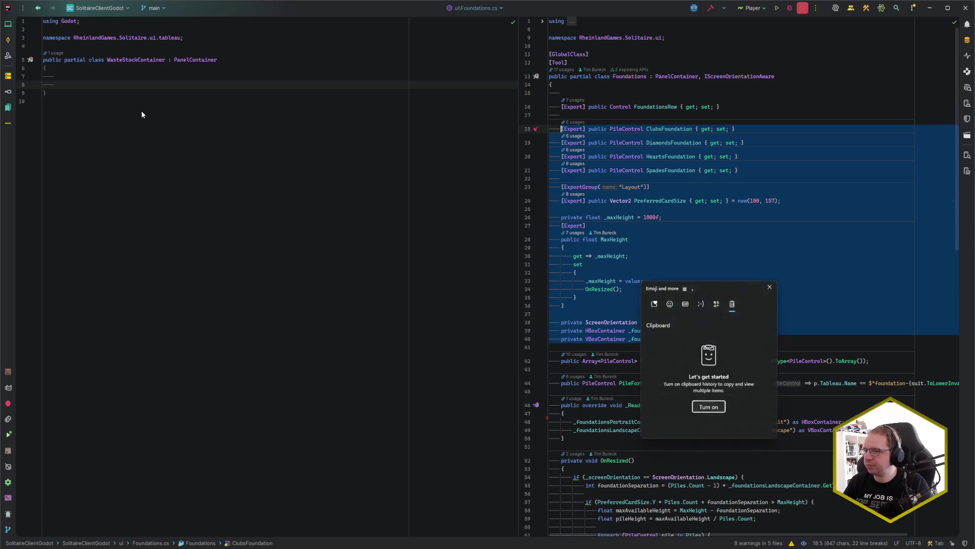
key(super)
click(658, 340)
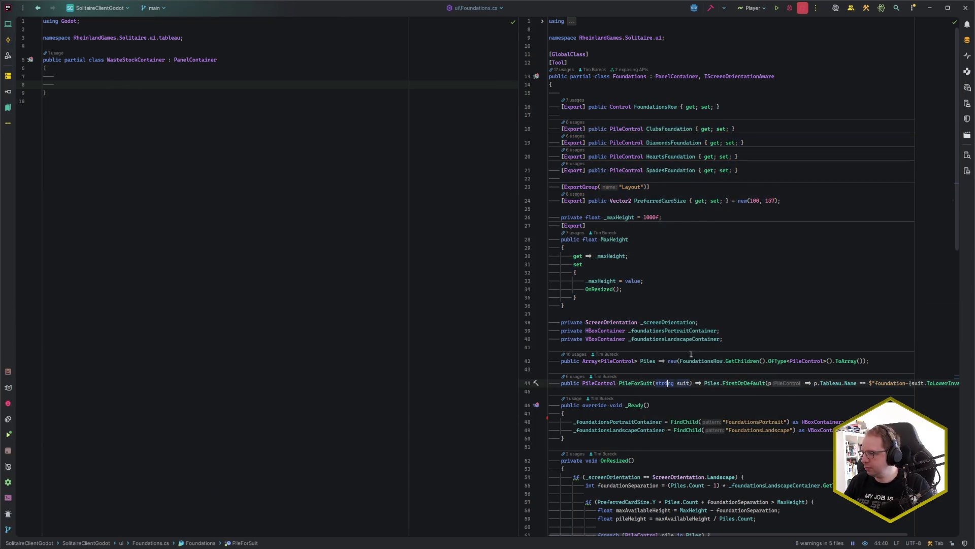
mouse_move(723, 339)
mouse_down()
mouse_move(561, 107)
mouse_move(560, 128)
mouse_up()
key(ctrl+c)
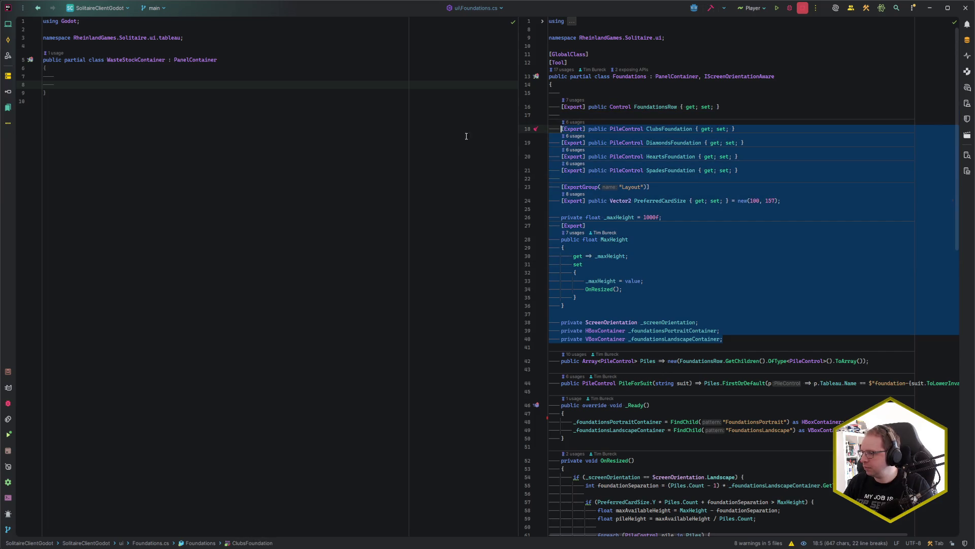
click(97, 84)
key(ctrl+v)
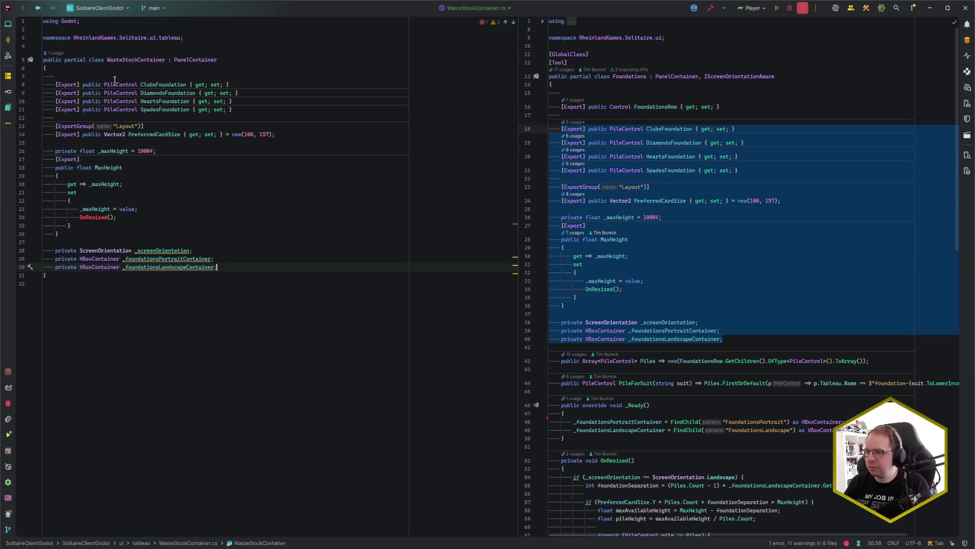
- Add an [Export] PileControl property at the top of the WasteStockContainer class body
click(112, 73)
key(Return)
key(Return)
key(Up)
text([Export)
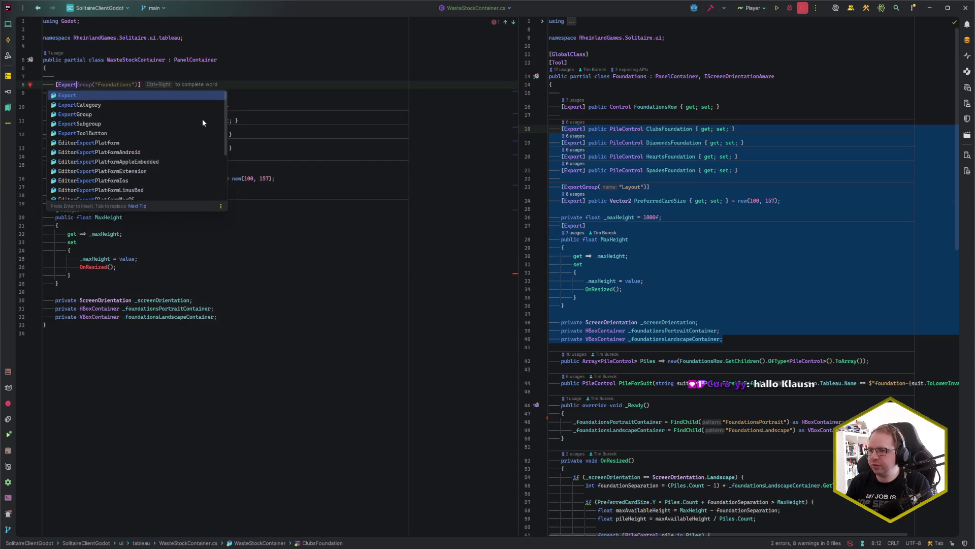
key(Escape)
text(] p)
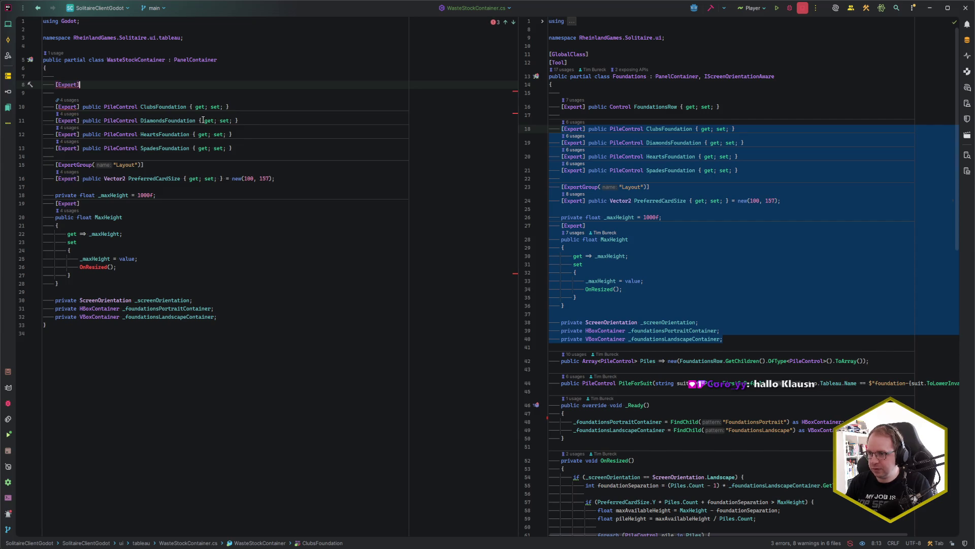
text(ublic PileContr)
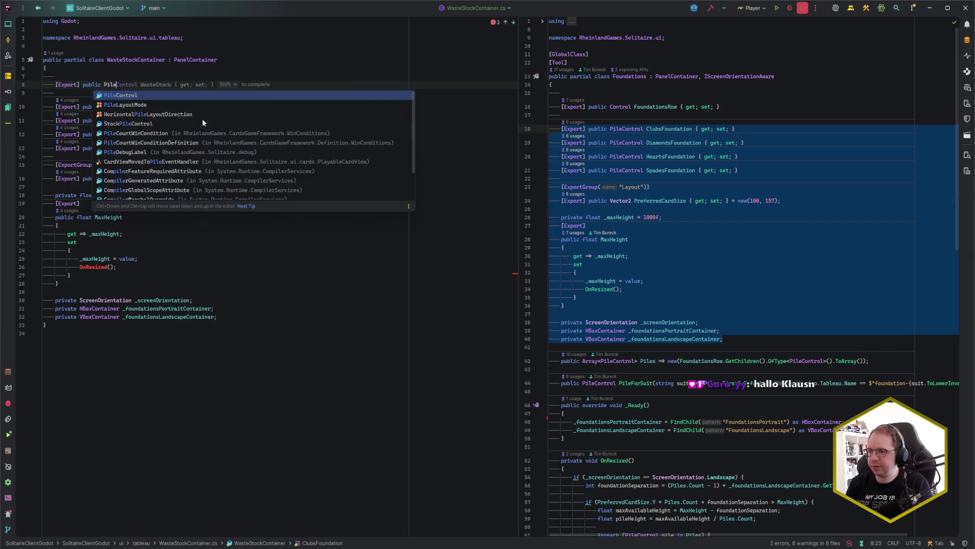
key(shift+Right)
key(Return)
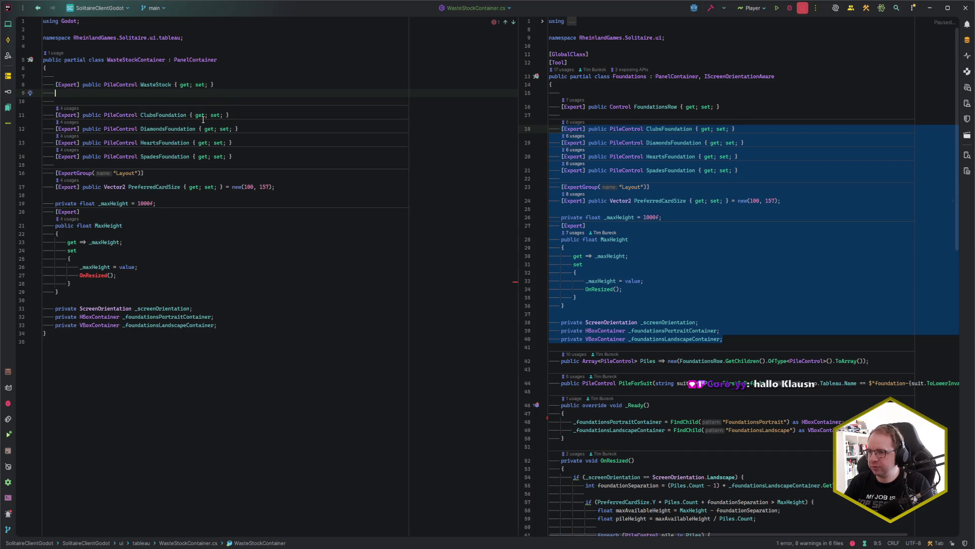
- Add an [Export] StockPile property and rename the first property to WastePile
text([Ex)
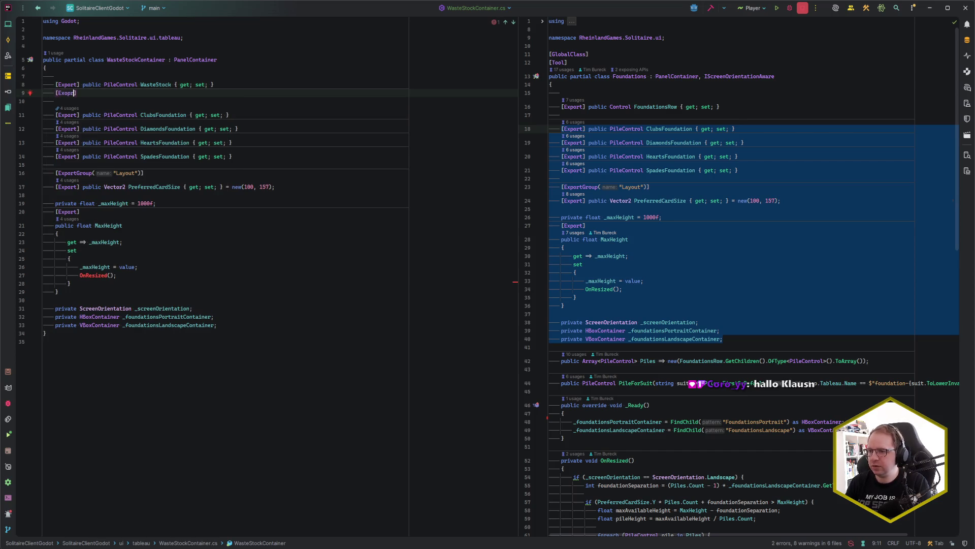
key(Return)
text(p)
key(shift+Right)
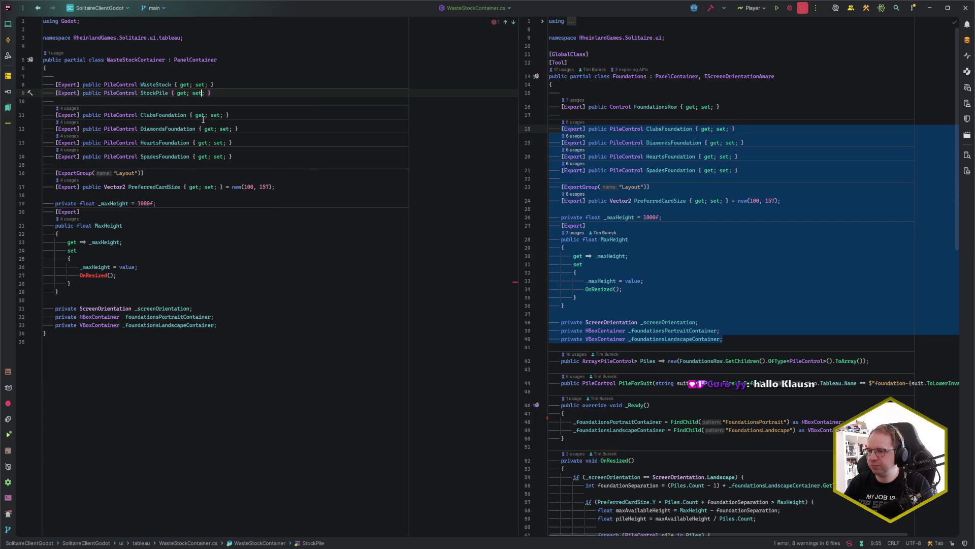
double_click(164, 90)
key(BackSpace)
text(Pile)
click(211, 104)
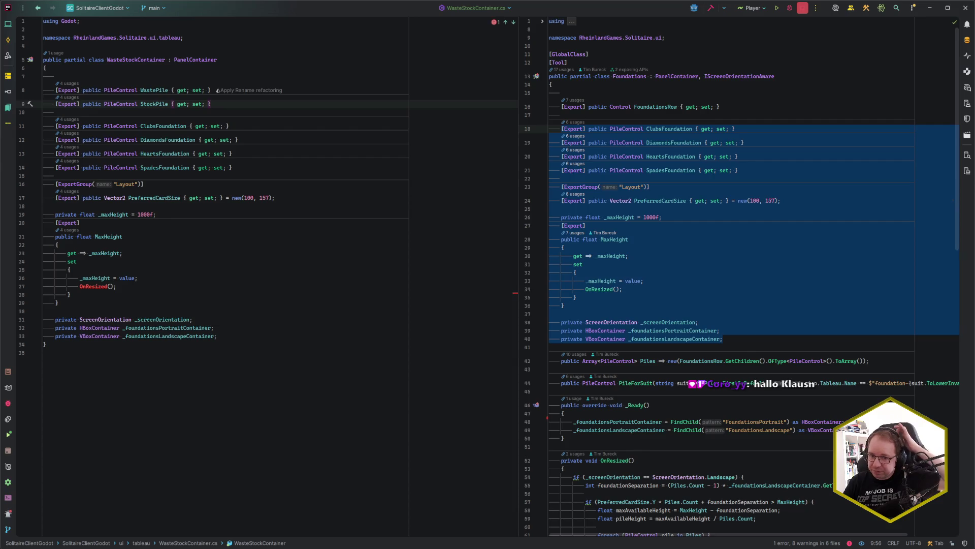
- Delete the four copied Foundation pile properties from WasteStockContainer
key(Down)
key(Down)
key(Down)
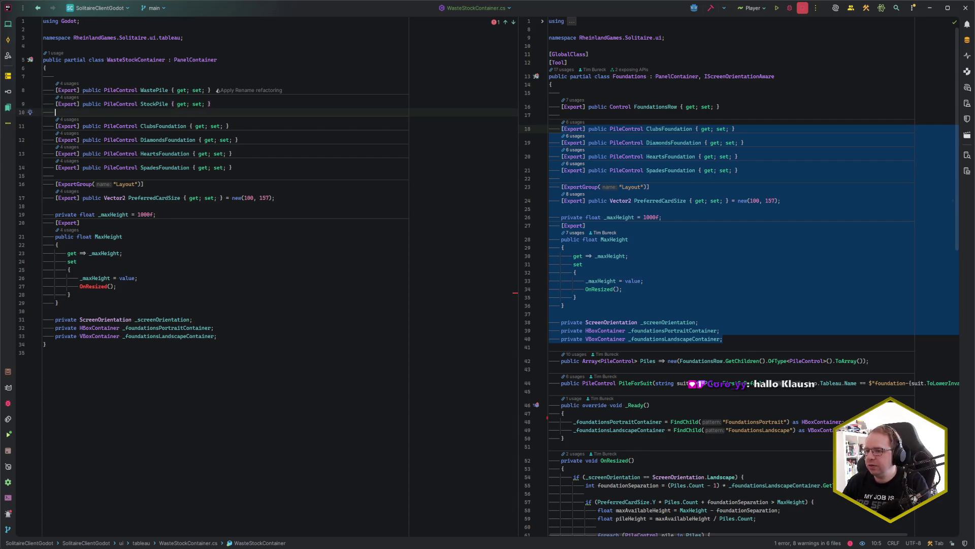
key(Up)
key(shift+Up)
key(shift+Up)
key(shift+Up)
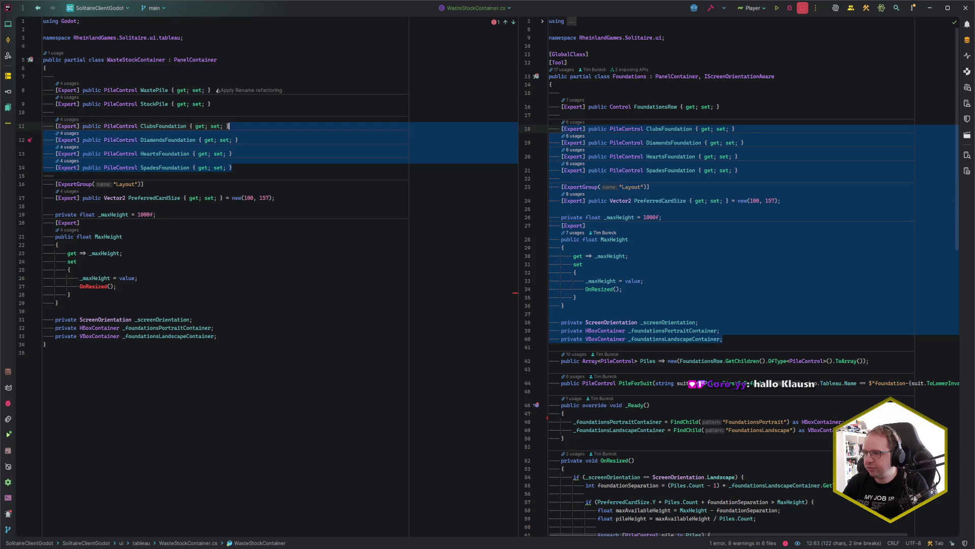
key(BackSpace)
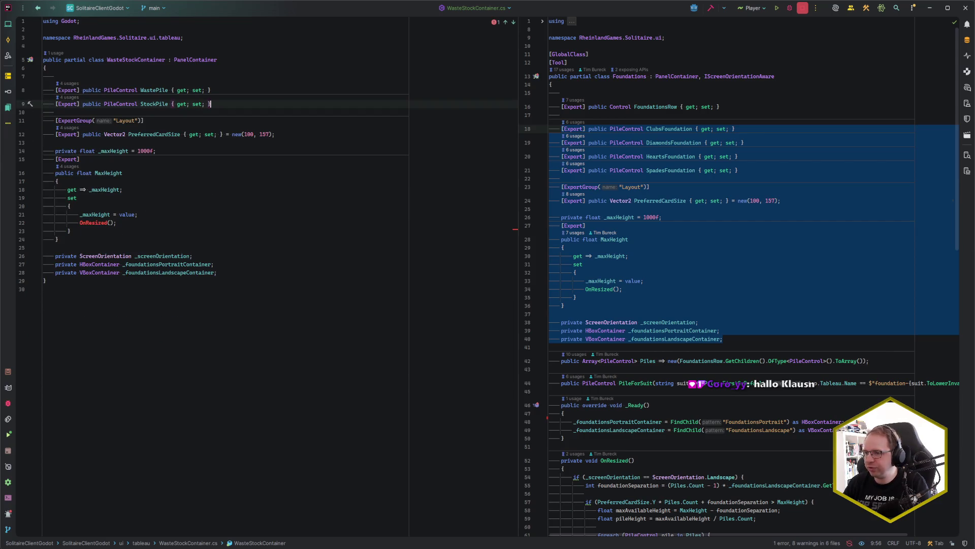
- Rename the portrait container field to _portraitContainer
key(Down)
key(Down)
key(Down)
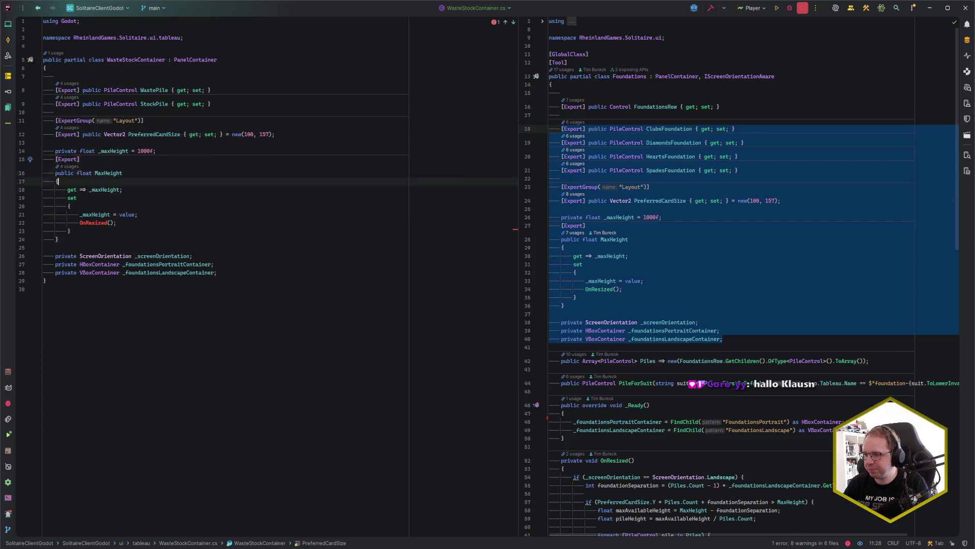
key(ctrl+r)
key(r)
key(ctrl+shift+Left)
key(Left)
key(ctrl+Left)
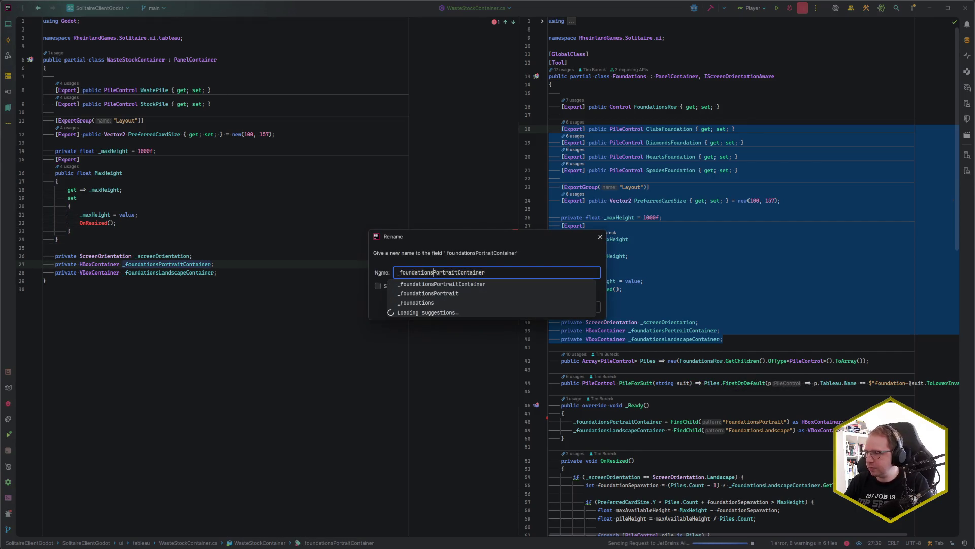
key(ctrl+shift+Left)
key(BackSpace)
key(Delete)
text(p)
key(Return)
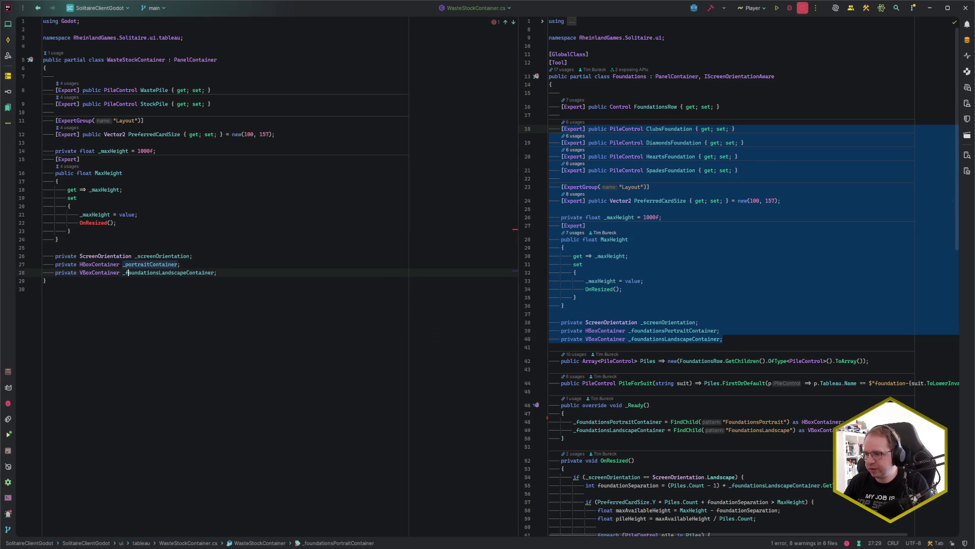
- Rename the landscape field to _landscapeContainer and add blank lines below the fields
key(Down)
key(ctrl+r)
key(r)
key(Home)
key(Right)
key(ctrl+shift+Right)
key(shift+Right)
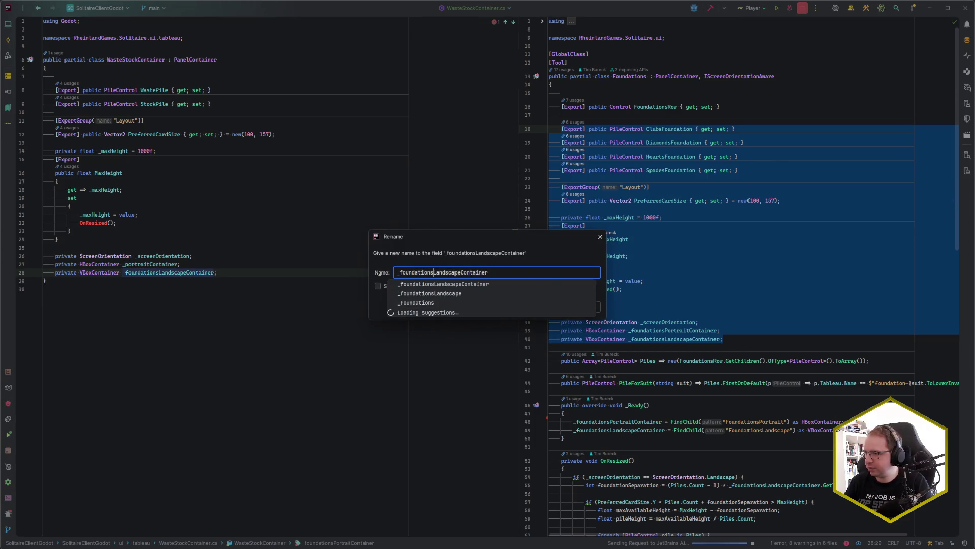
text(l;)
key(BackSpace)
key(Return)
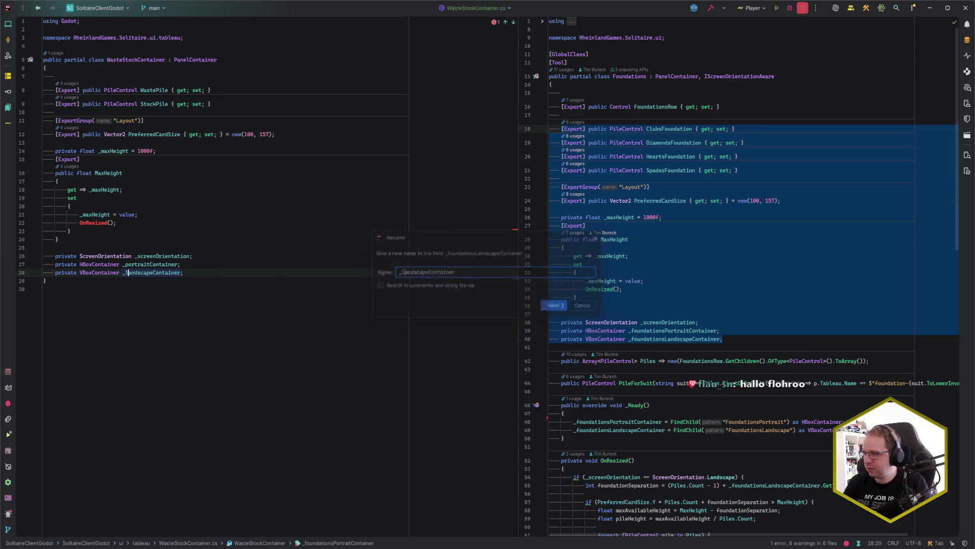
key(End)
key(Return)
key(Return)
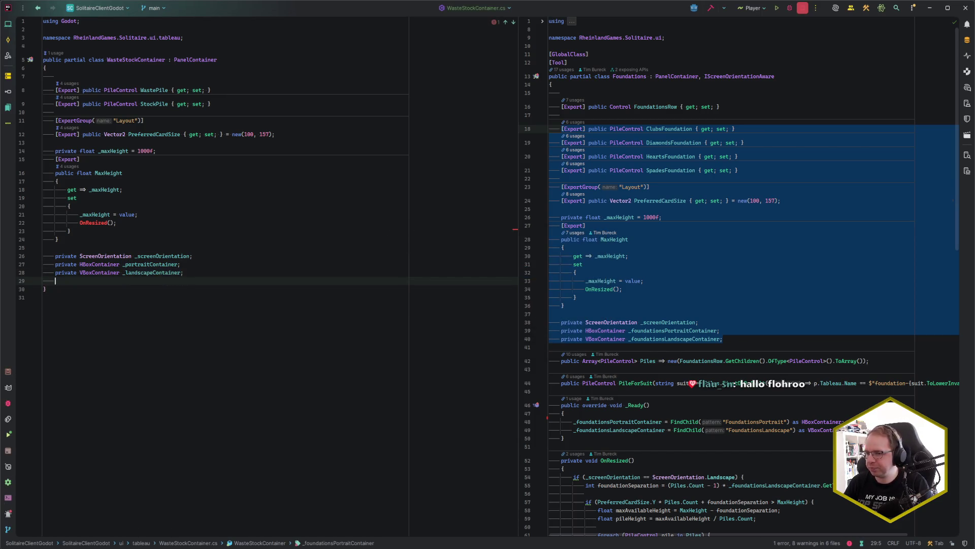
click(701, 322)
- Paste the Foundations _Ready method and point it at _portraitContainer and _landscapeContainer
scroll(639, 309, down, 6)
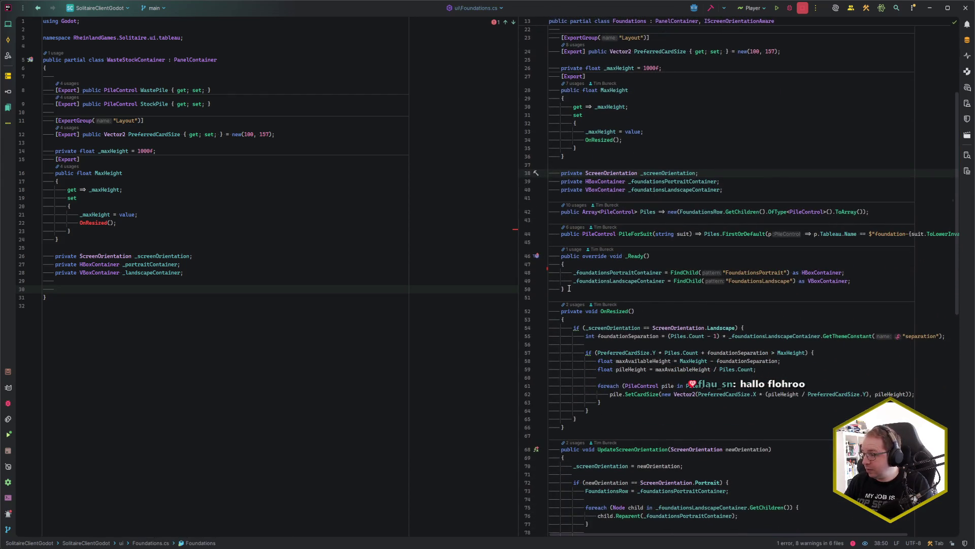
drag(568, 290, 561, 253)
key(ctrl+c)
click(96, 290)
key(ctrl+v)
double_click(87, 305)
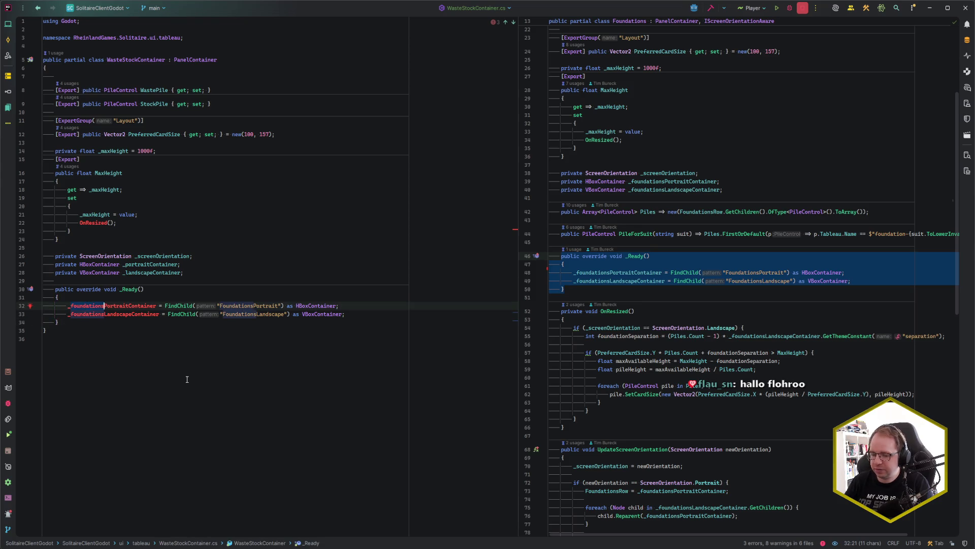
key(BackSpace)
key(Delete)
text(p)
key(Escape)
key(Down)
key(Delete)
text(l)
click(312, 319)
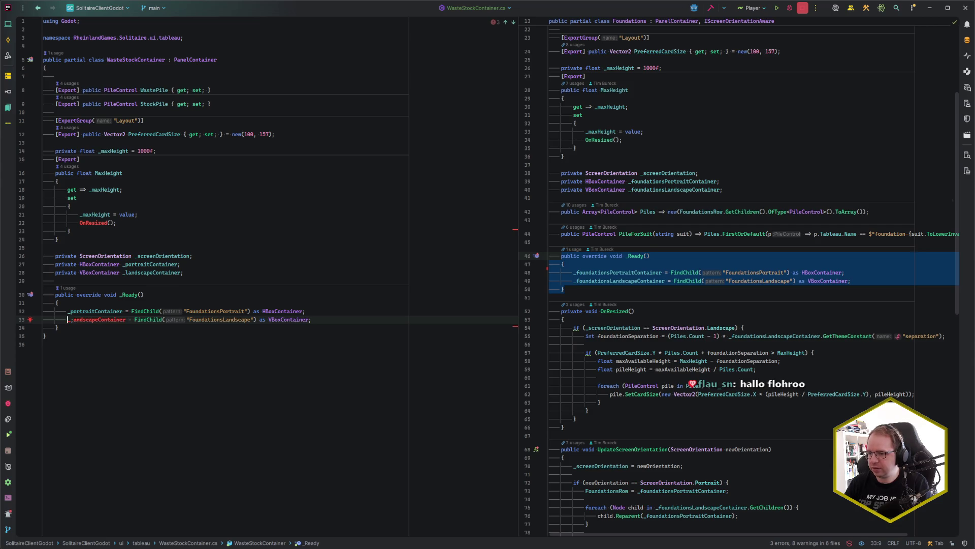
- Change the FindChild node names to WasteStockPortrait and WasteStockLandscape
click(244, 311)
drag(220, 311, 186, 311)
text(WasteStock)
click(223, 320)
drag(223, 319, 190, 320)
text(WasteStock)
key(End)
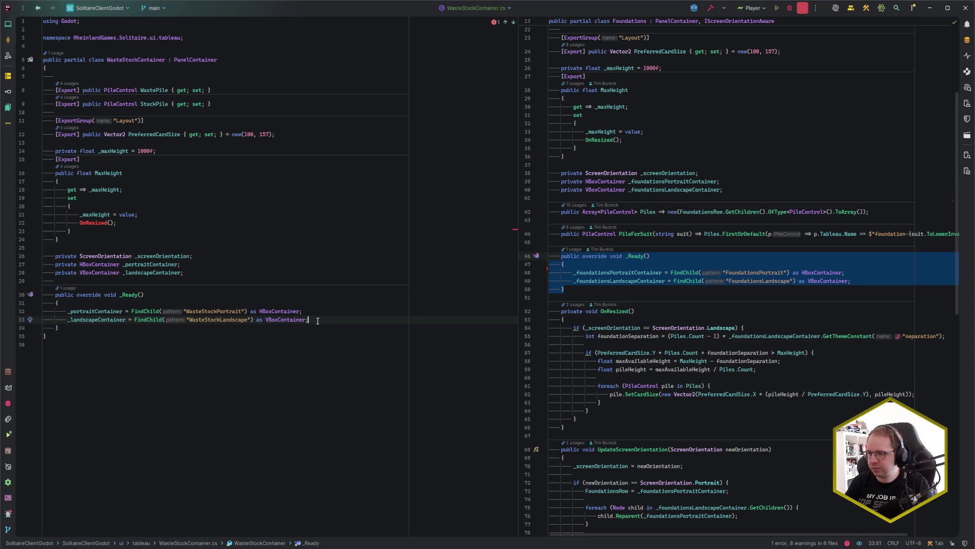
key(alt+Tab)
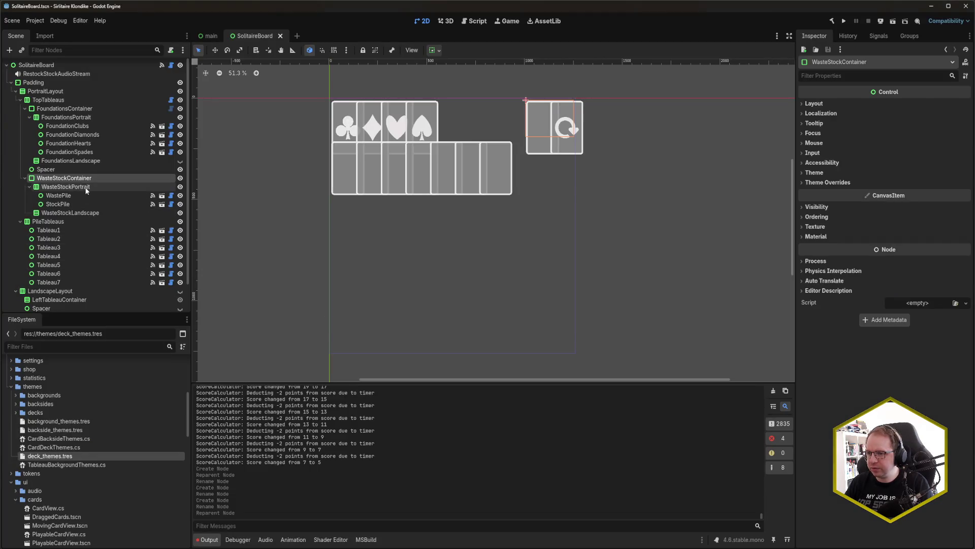
key(alt+Tab)
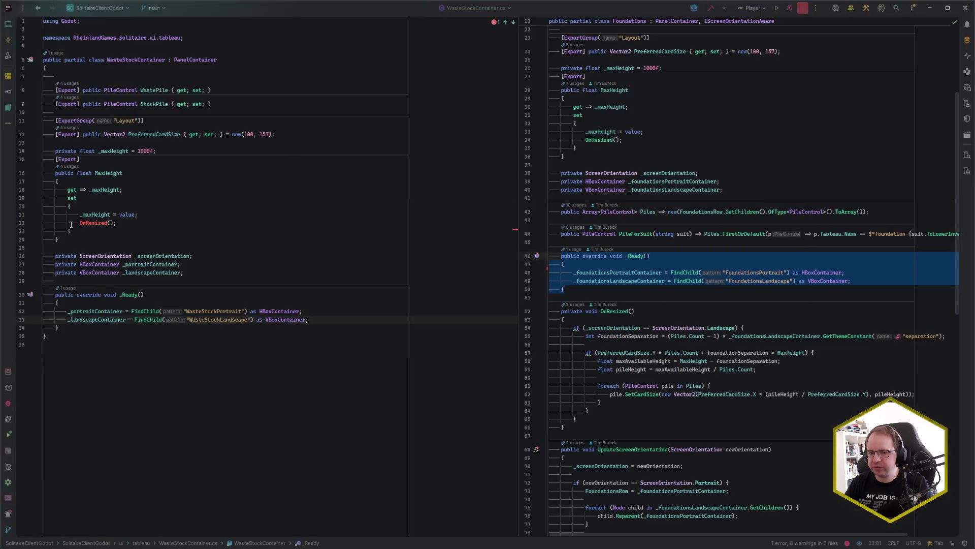
click(258, 331)
scroll(554, 333, down, 3)
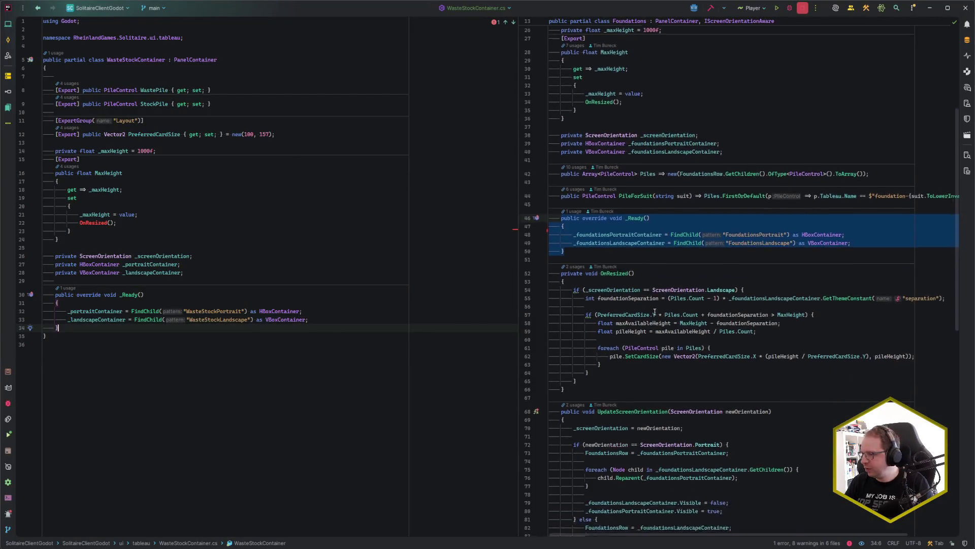
scroll(611, 337, down, 10)
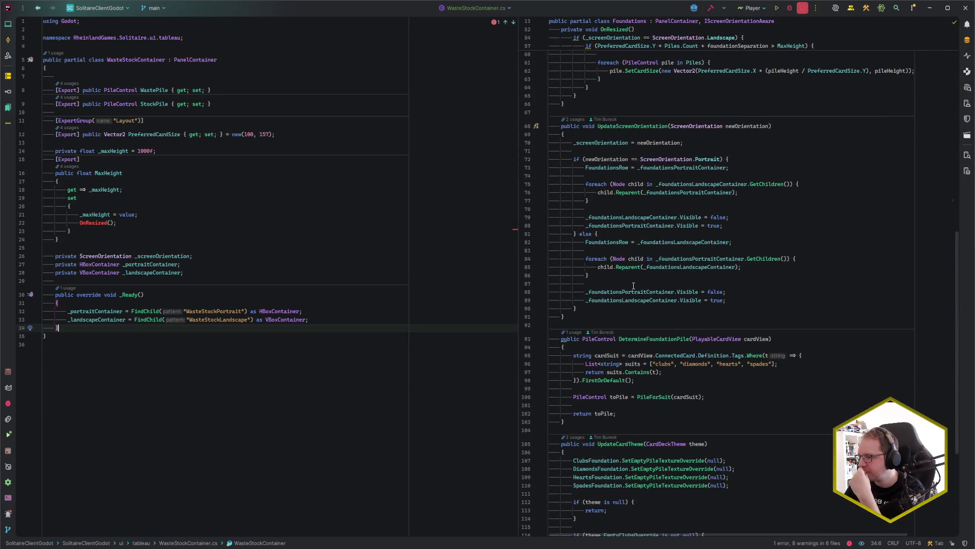
scroll(634, 286, down, 7)
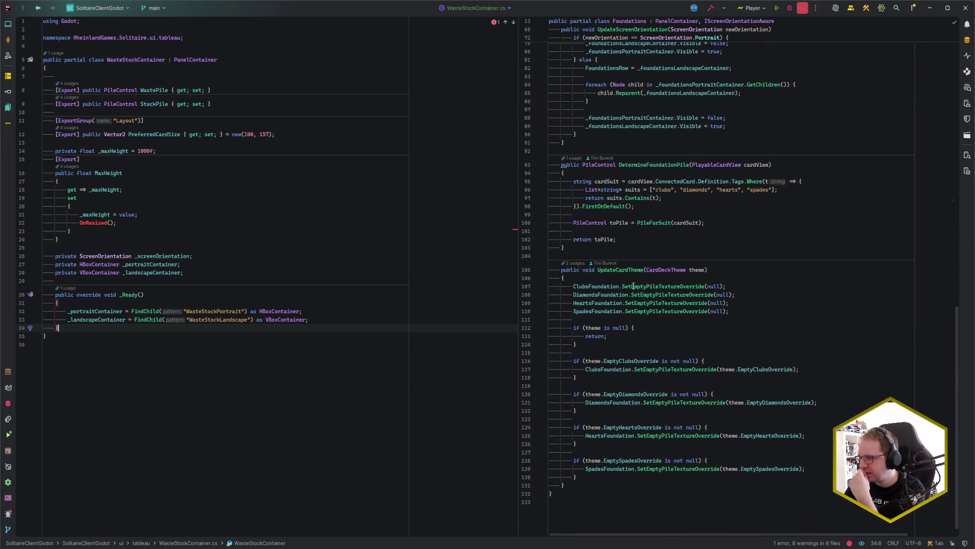
scroll(634, 286, up, 13)
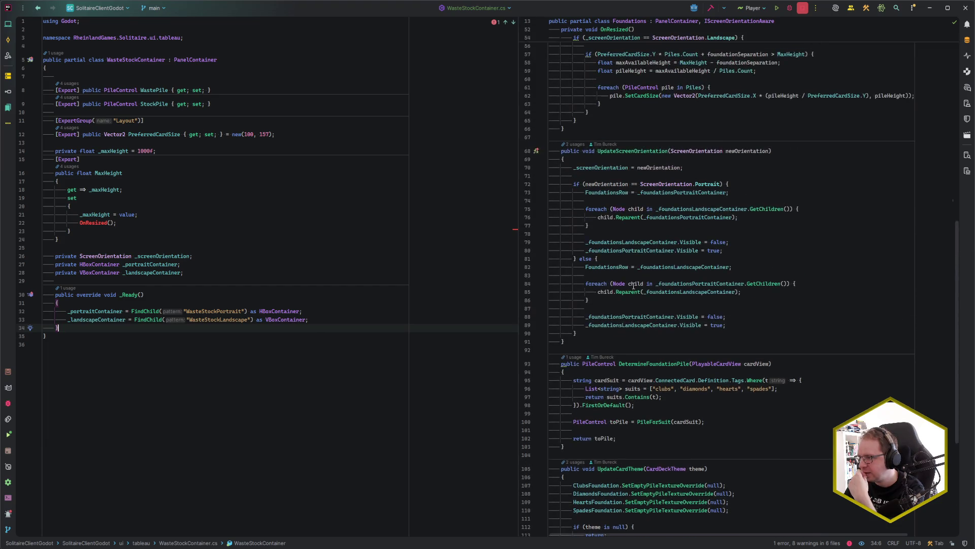
scroll(634, 286, down, 2)
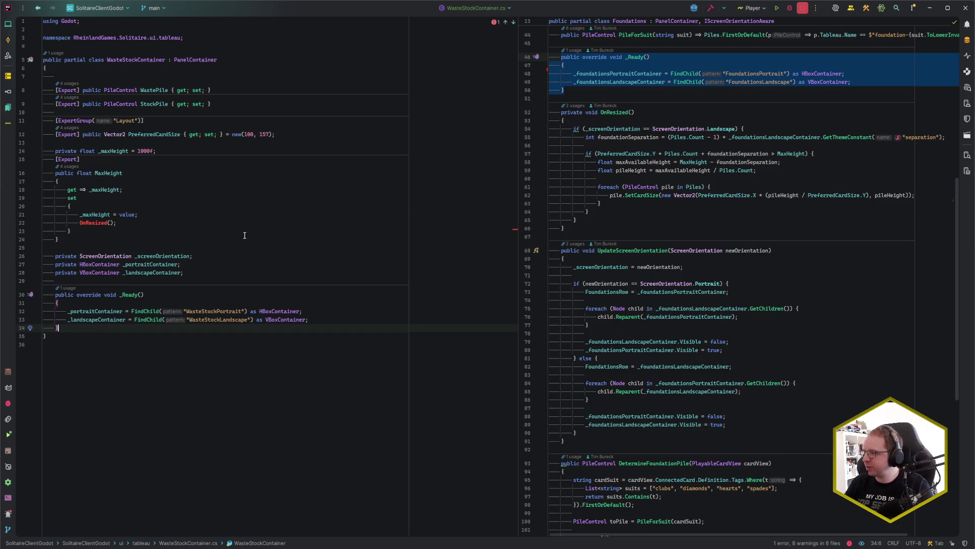
click(585, 229)
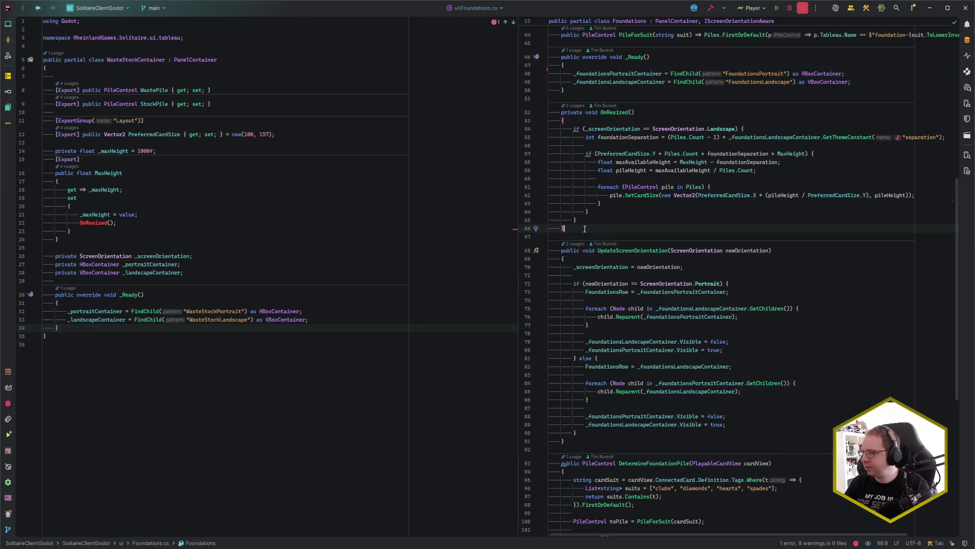
- Paste Foundations' OnResized after _Ready, using 2 piles and _landscapeContainer's separation
drag(585, 229, 578, 97)
key(ctrl+c)
click(60, 331)
key(ctrl+v)
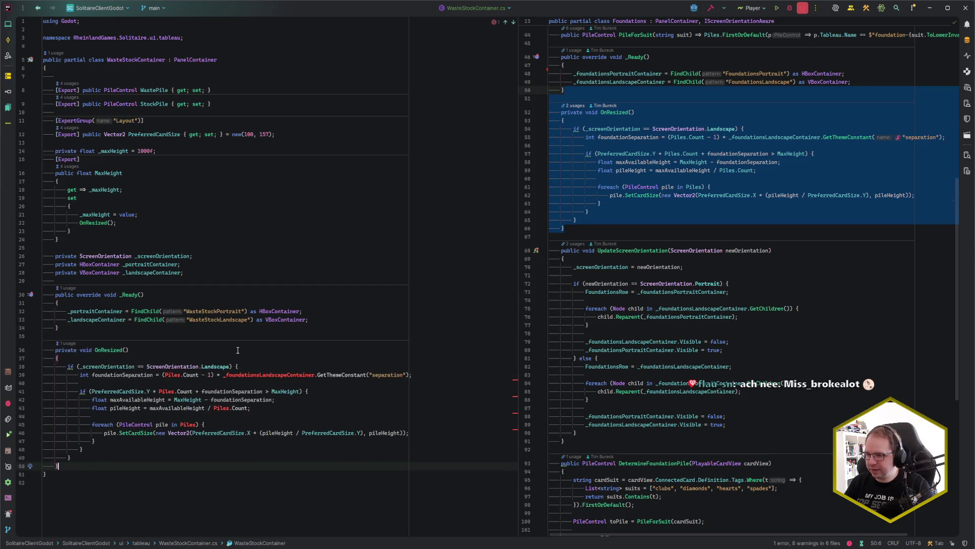
mouse_move(175, 376)
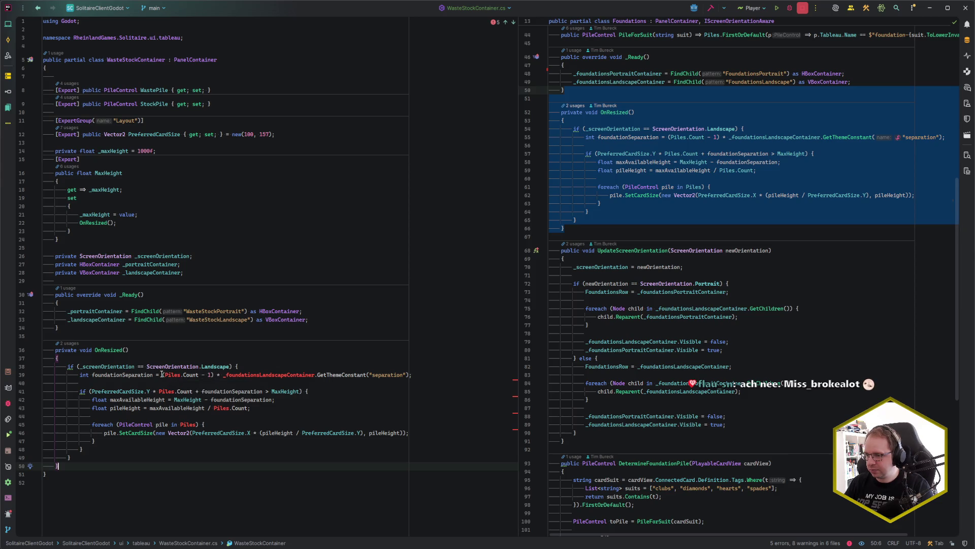
drag(162, 375, 214, 374)
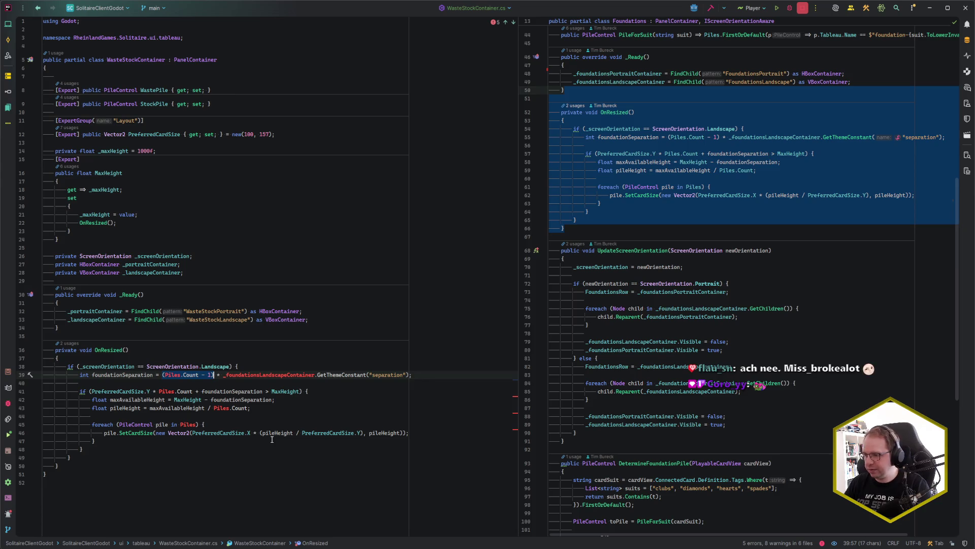
text(2)
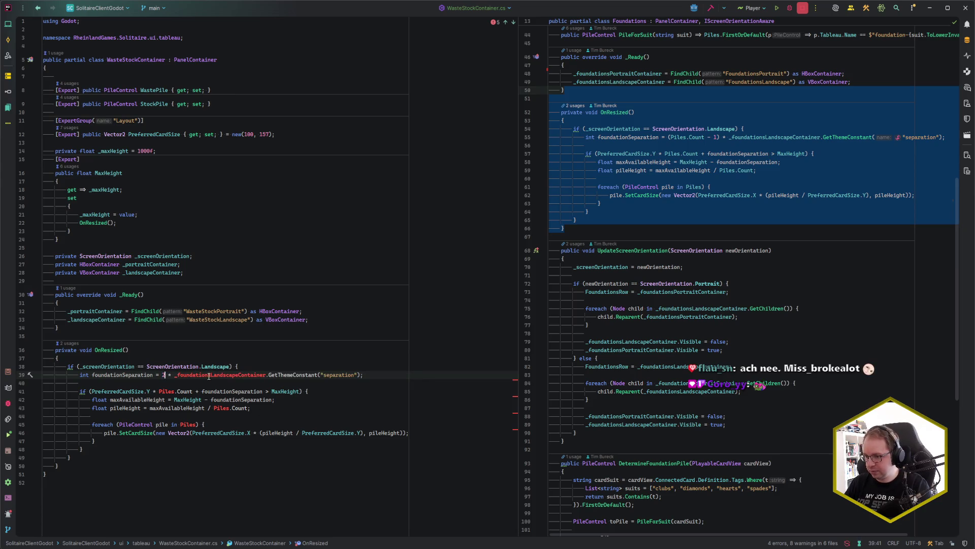
drag(211, 374, 179, 374)
text(l)
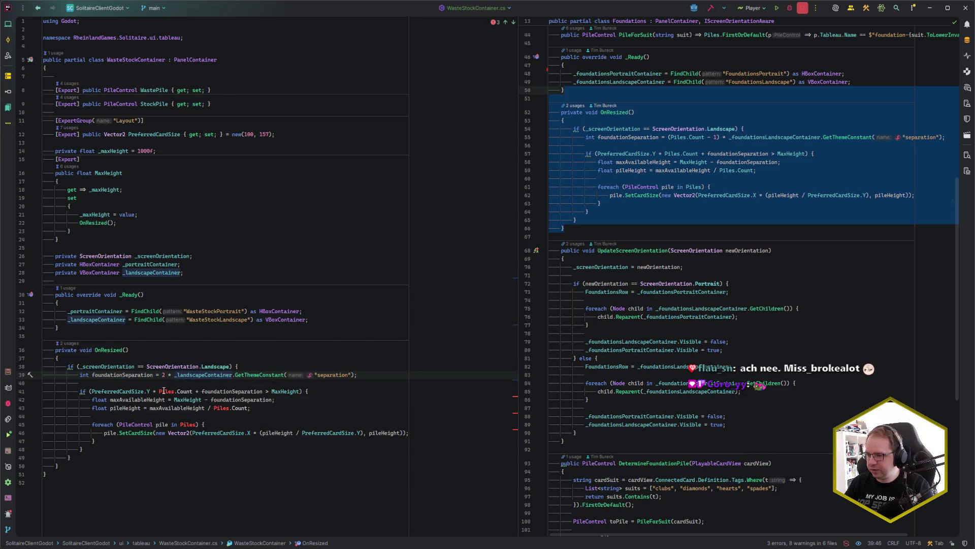
- Replace Piles.Count on line 41 and make the loop iterate over WastePile and StockPile
drag(164, 391, 249, 408)
text(2)
text(2)
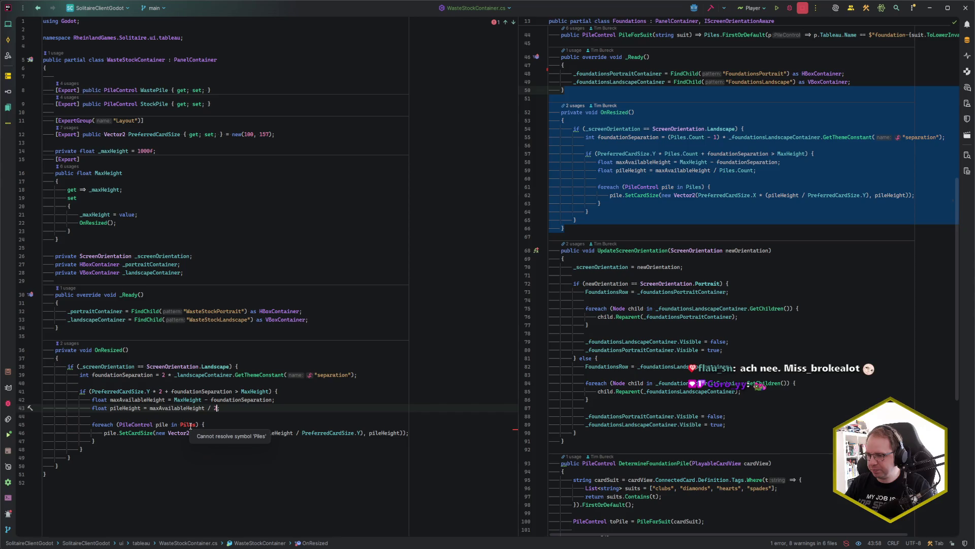
double_click(184, 425)
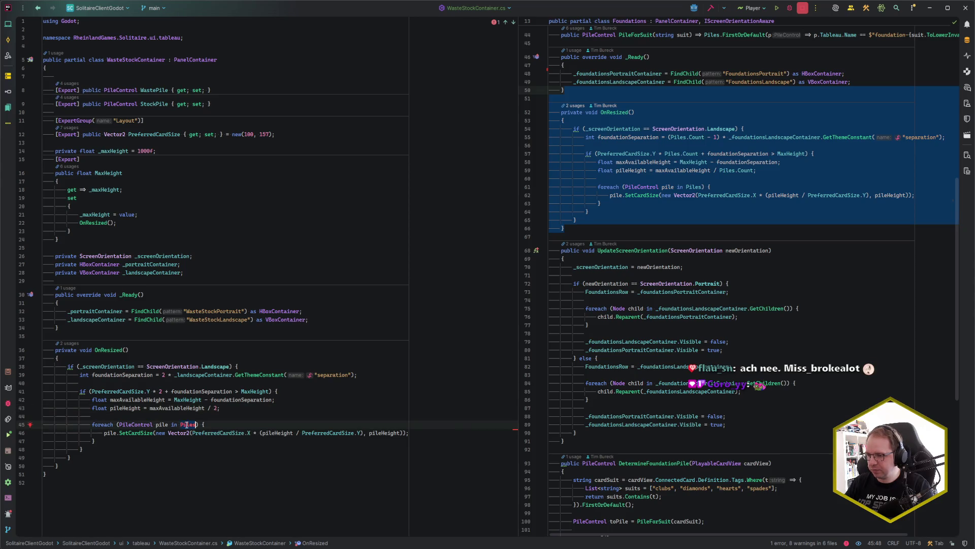
key(BackSpace)
text(WastePile, Sto])
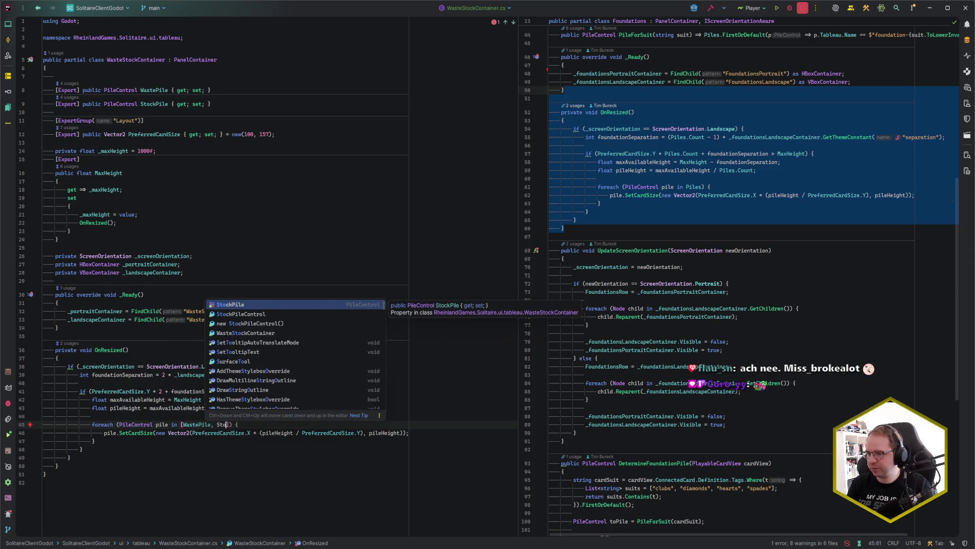
key(Return)
- Extract the pile list into a List<PileControl> variable named piles before the foreach
click(247, 425)
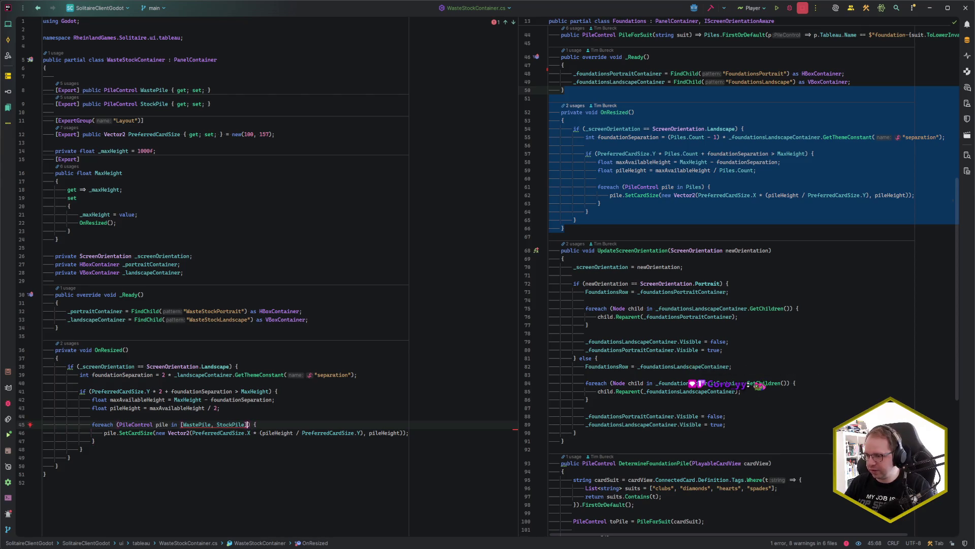
key(ctrl+alt+v)
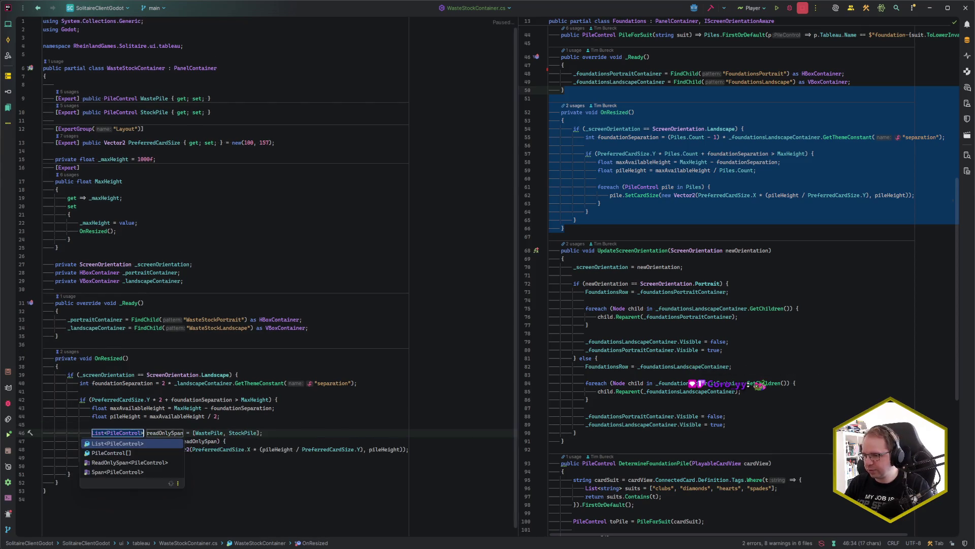
key(Return)
key(Return)
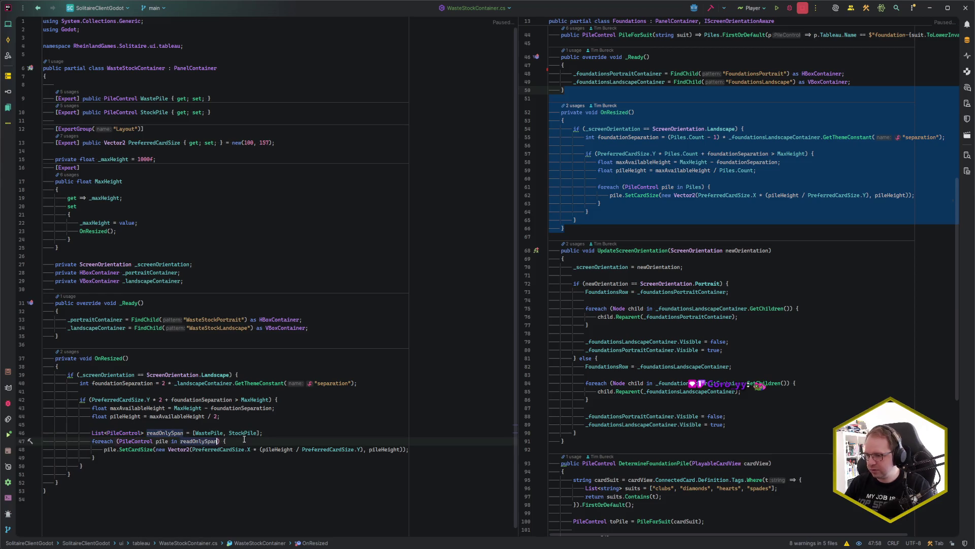
click(171, 432)
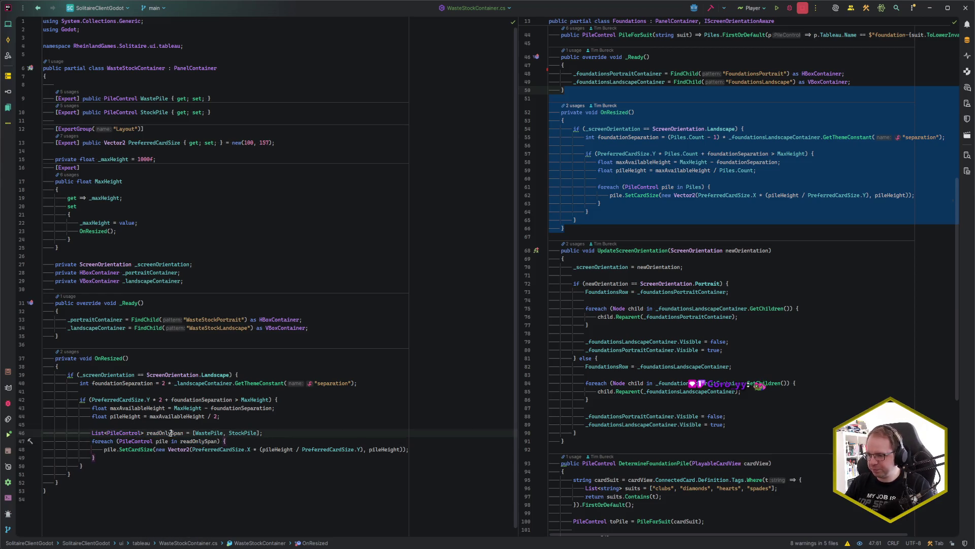
key(shift+F6)
text(piles)
click(158, 441)
key(Up)
key(shift+Return)
key(Down)
key(End)
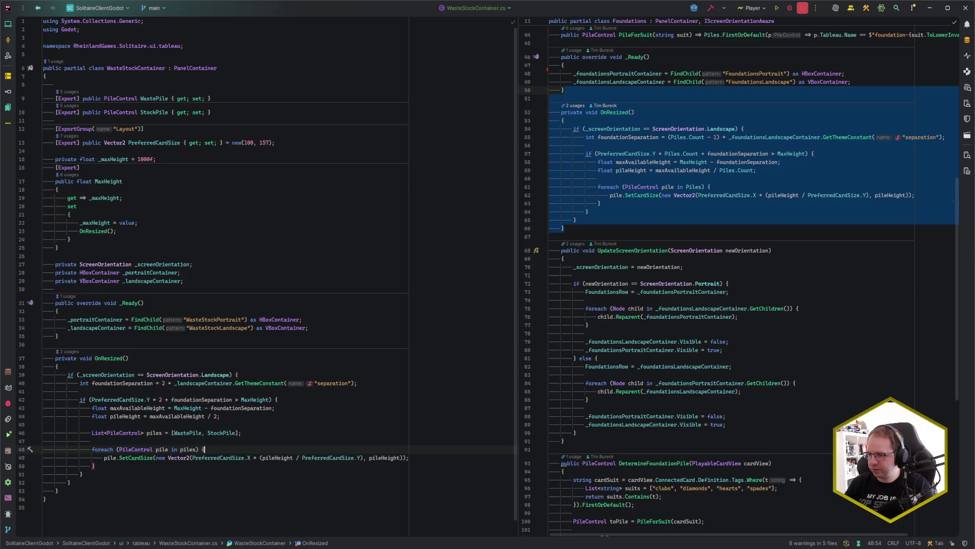
scroll(197, 338, down, 1)
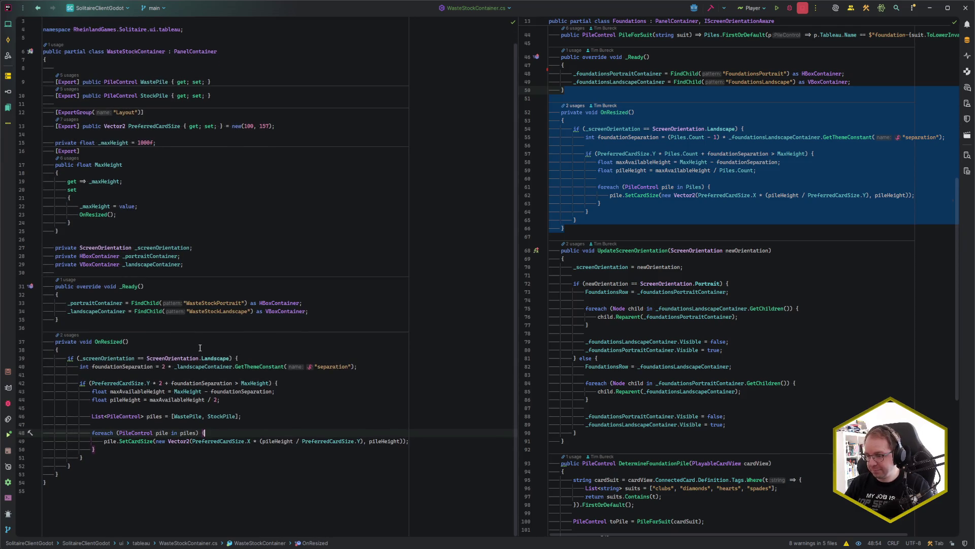
click(164, 366)
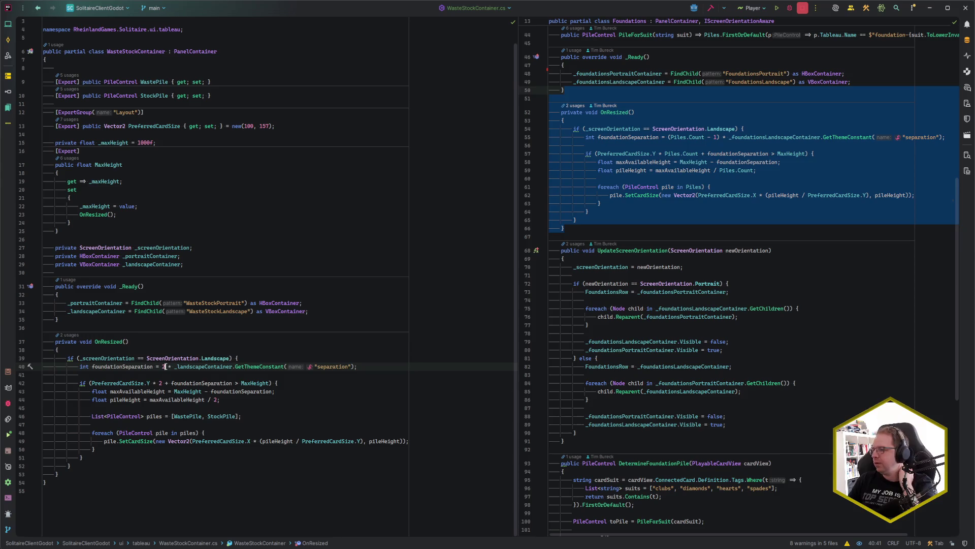
click(672, 236)
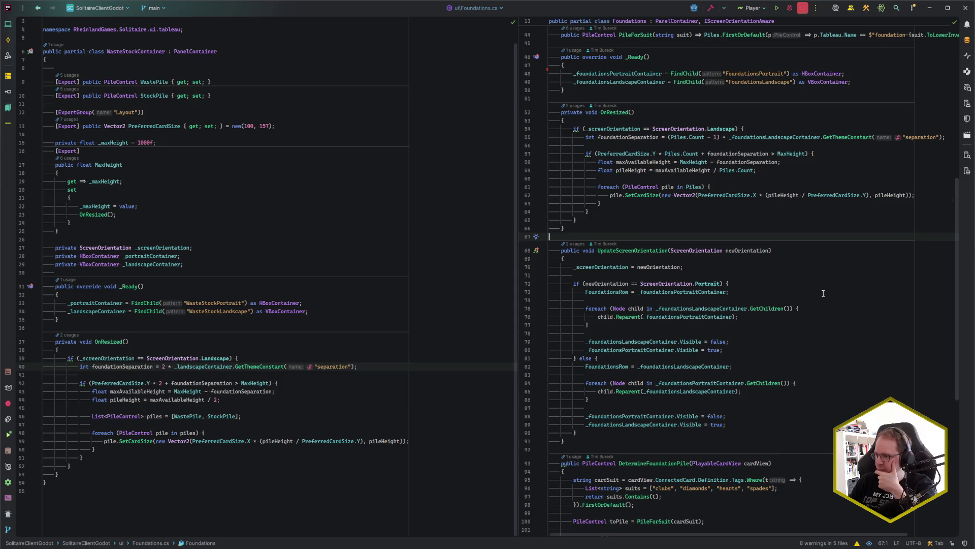
scroll(727, 340, up, 1)
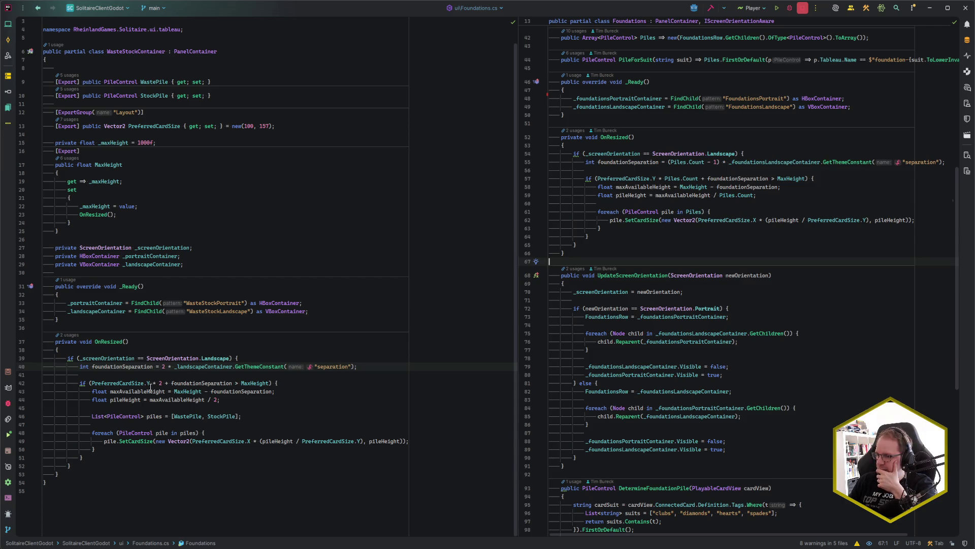
- Rename foundationSeparation to containerSeparation across OnResized's separation and pile-height lines
click(172, 383)
key(shift+F6)
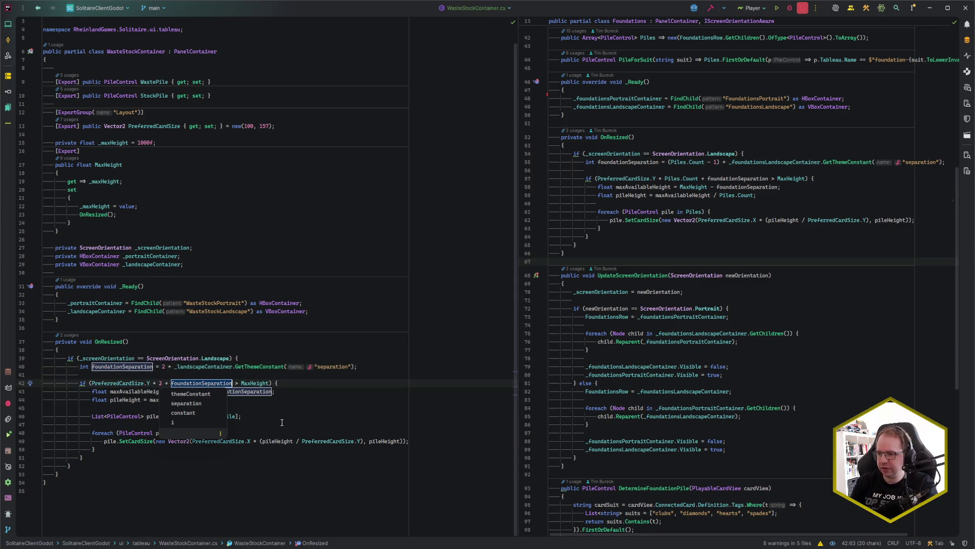
text(containe)
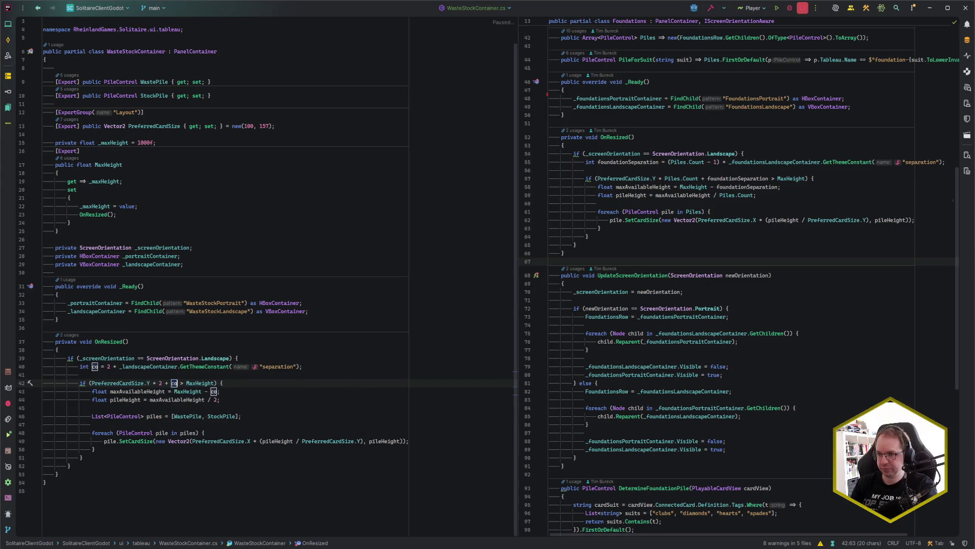
text(rSeparation)
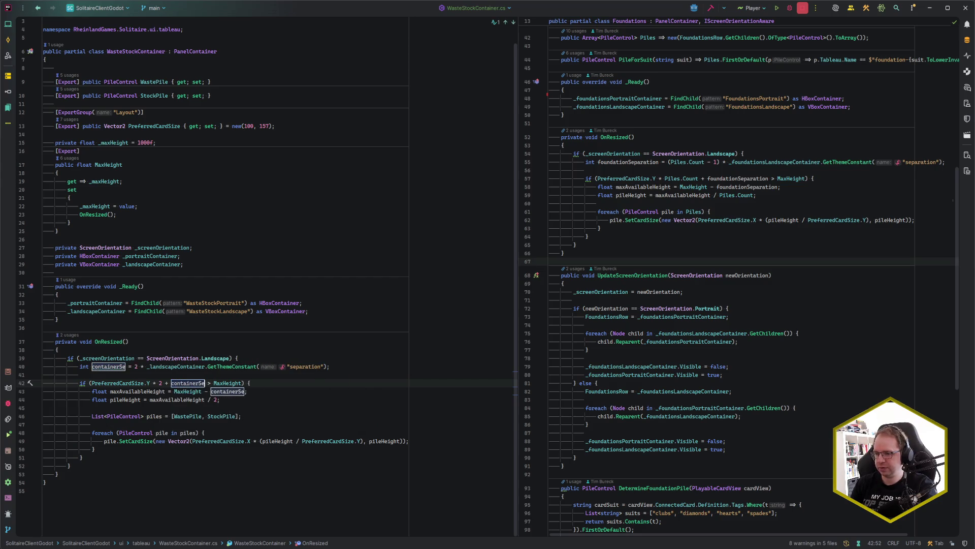
key(Return)
click(275, 383)
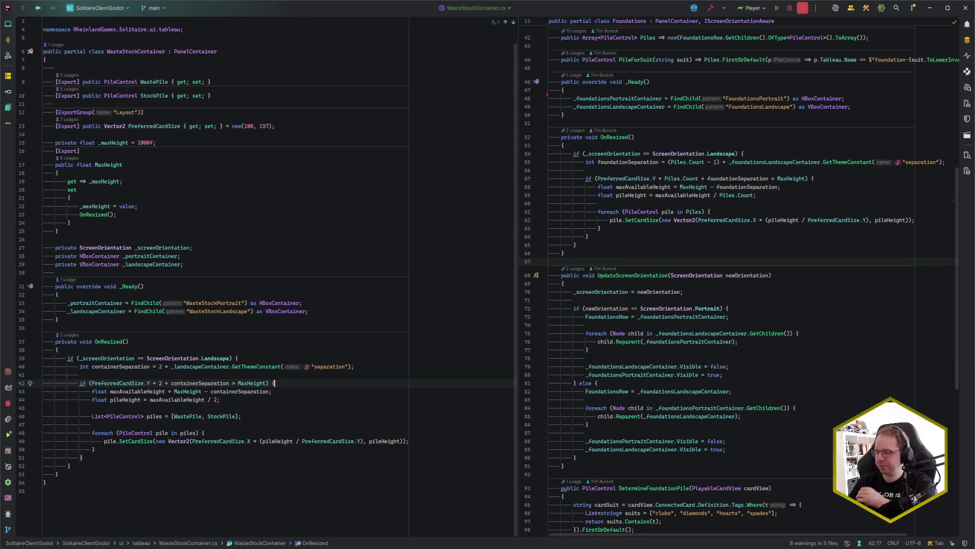
click(256, 401)
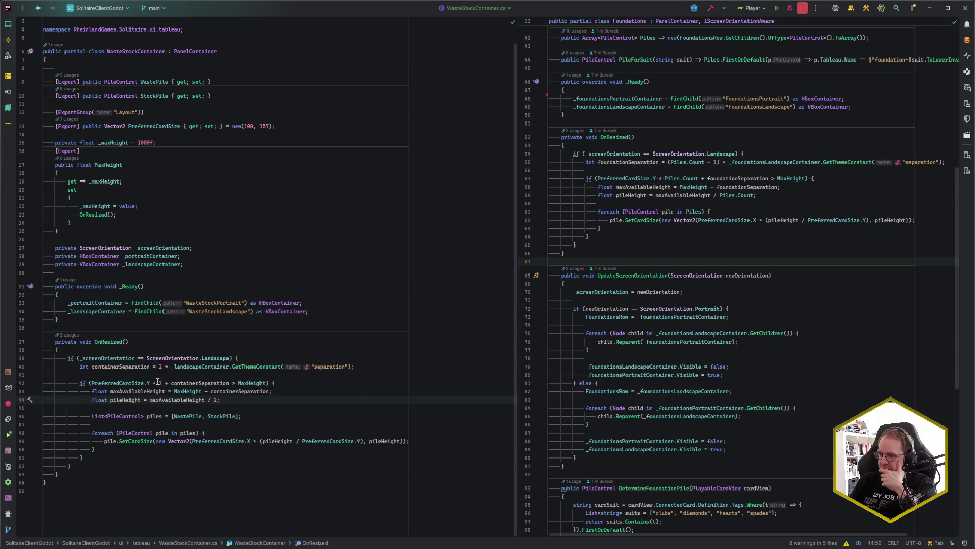
mouse_move(125, 382)
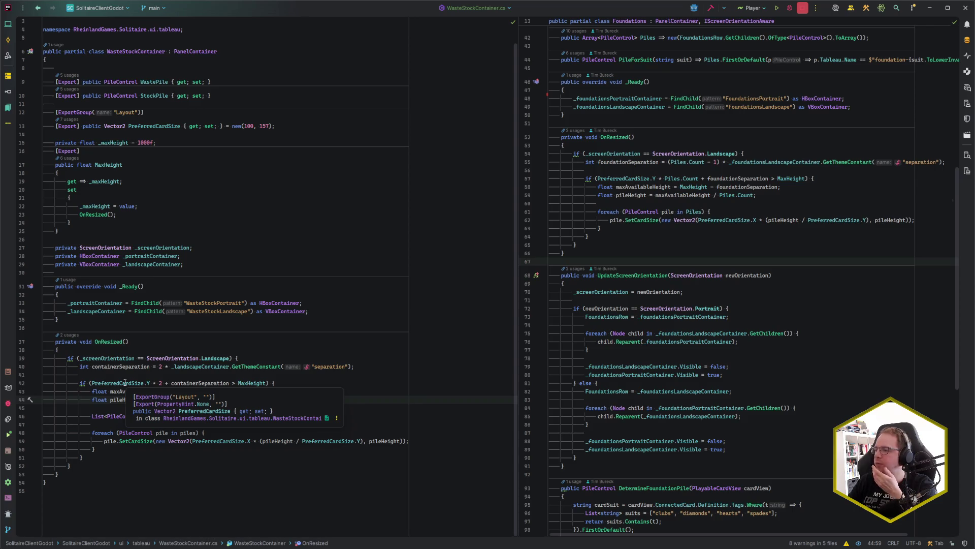
- Copy UpdateScreenOrientation from Foundations.cs and paste it below OnResized in WasteStockContainer.cs
click(671, 246)
key(ctrl+e)
text(Pile)
key(Escape)
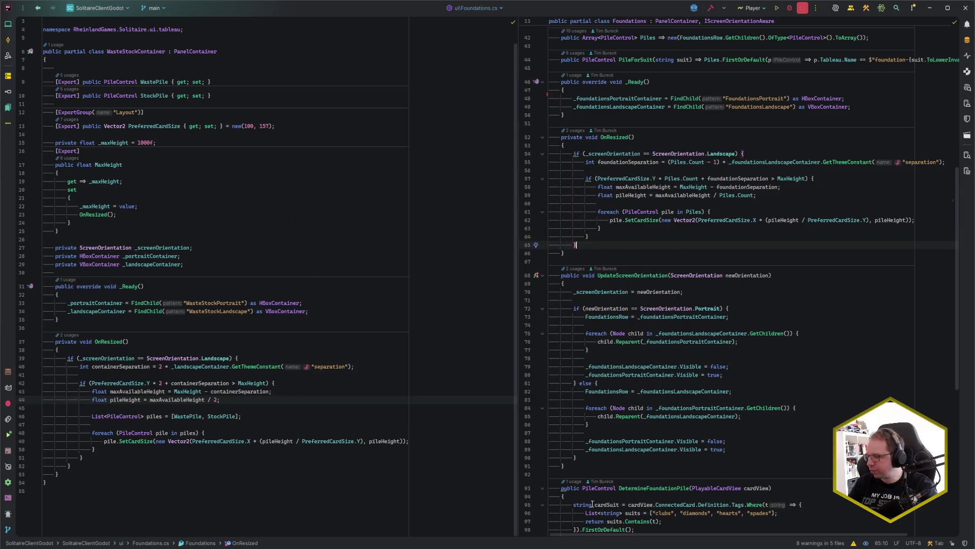
drag(579, 466, 586, 256)
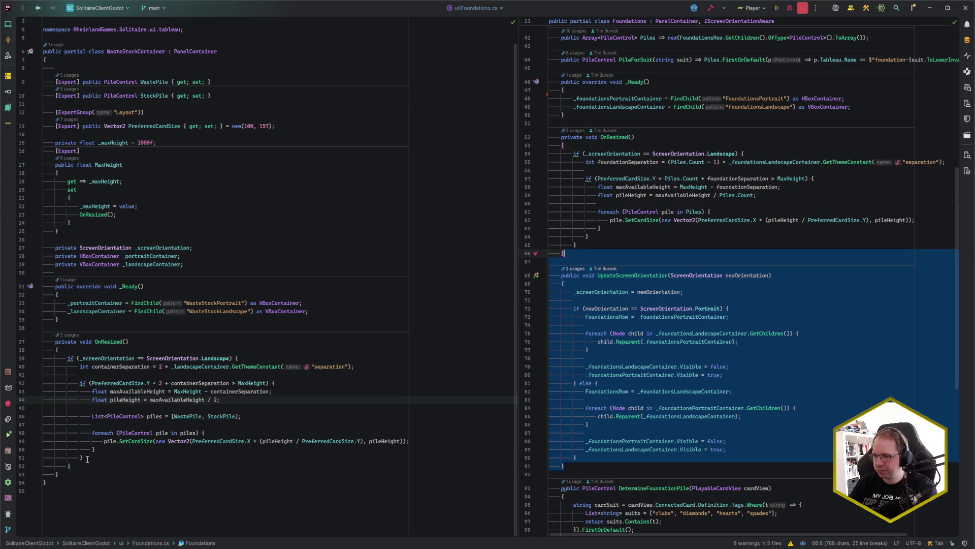
key(ctrl+c)
click(80, 473)
key(ctrl+v)
click(679, 259)
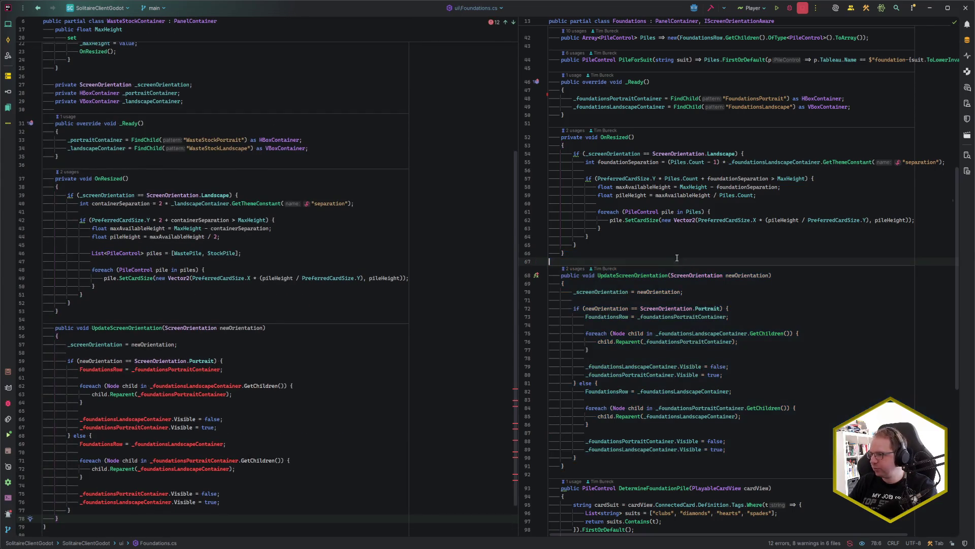
key(ctrl+e)
- Open PileControl.cs beside WasteStockContainer and inspect MinimalVerticalFanFactor and VerticalFanFactor
text(PileCon)
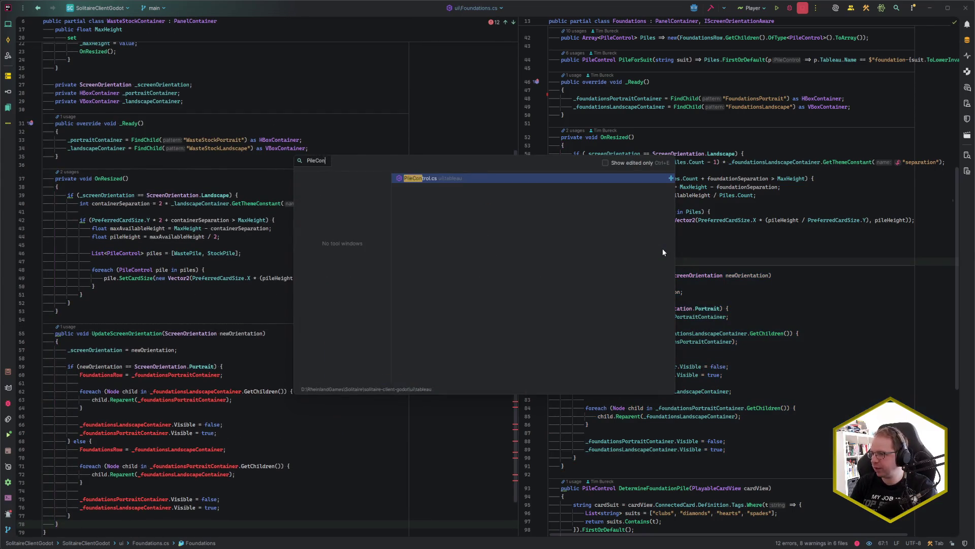
key(Return)
scroll(662, 249, up, 20)
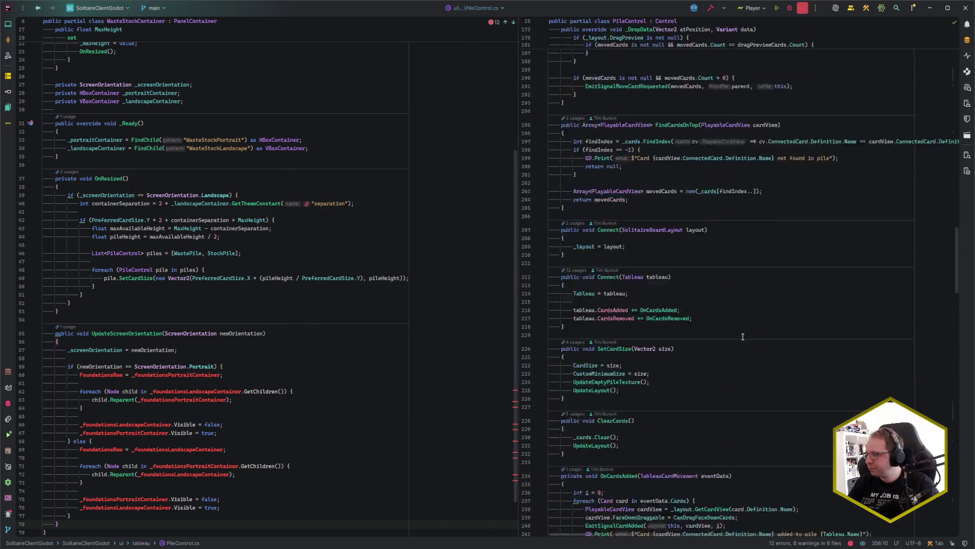
scroll(762, 339, up, 10)
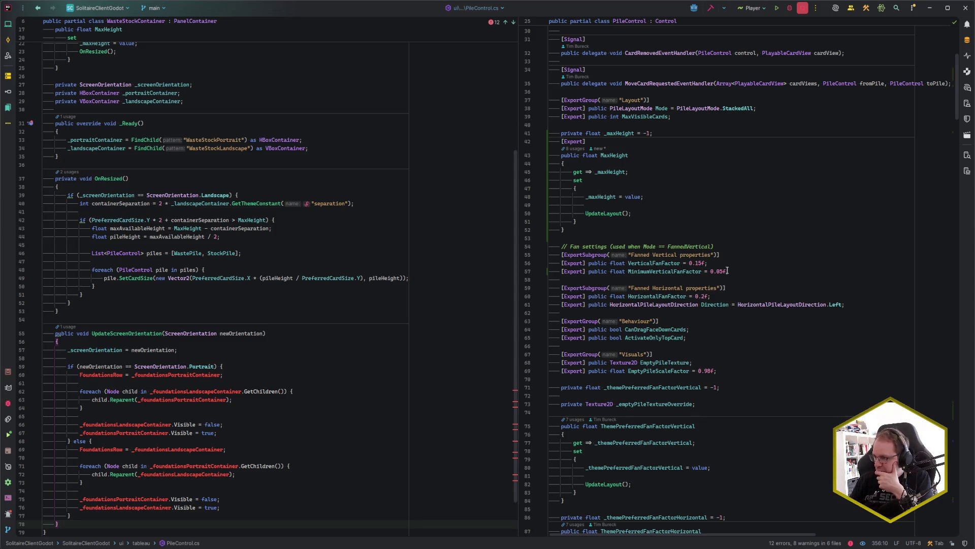
click(743, 272)
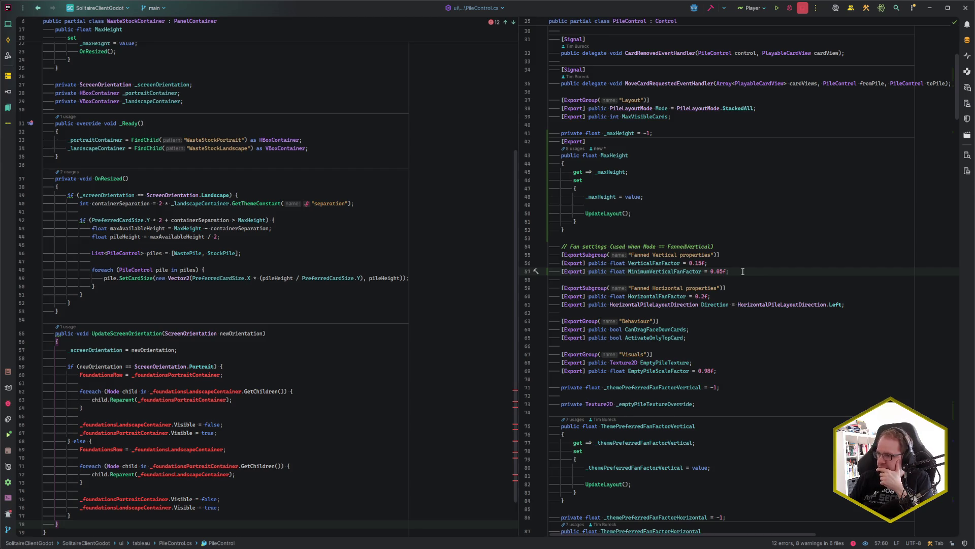
click(654, 263)
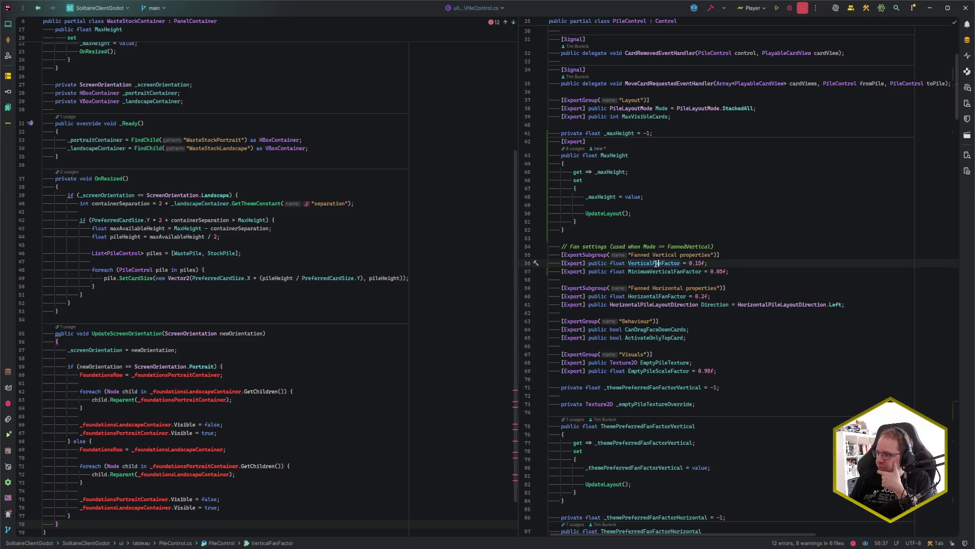
- Locate the _effectiveFanFactorVertical field and review the surrounding fan-factor fields
scroll(671, 266, down, 5)
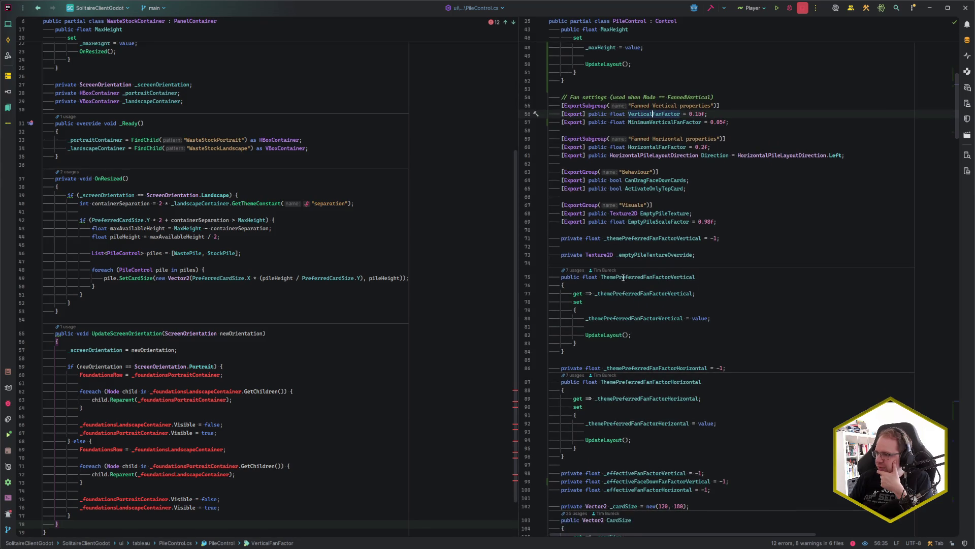
scroll(703, 278, down, 3)
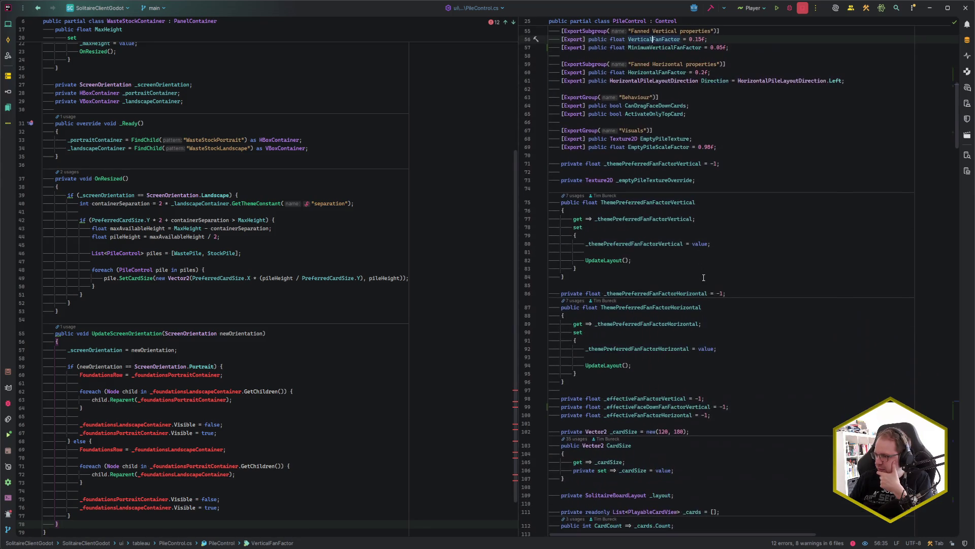
click(636, 398)
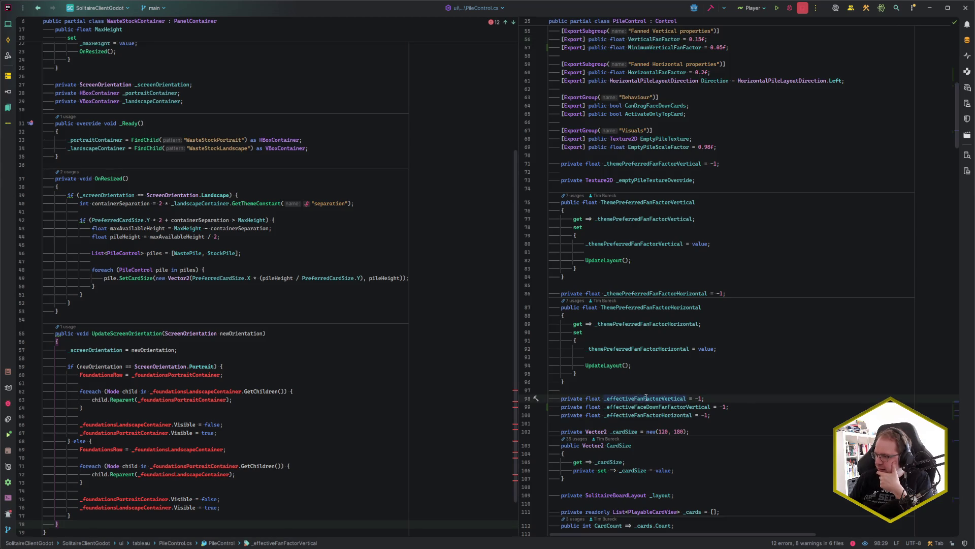
mouse_move(659, 400)
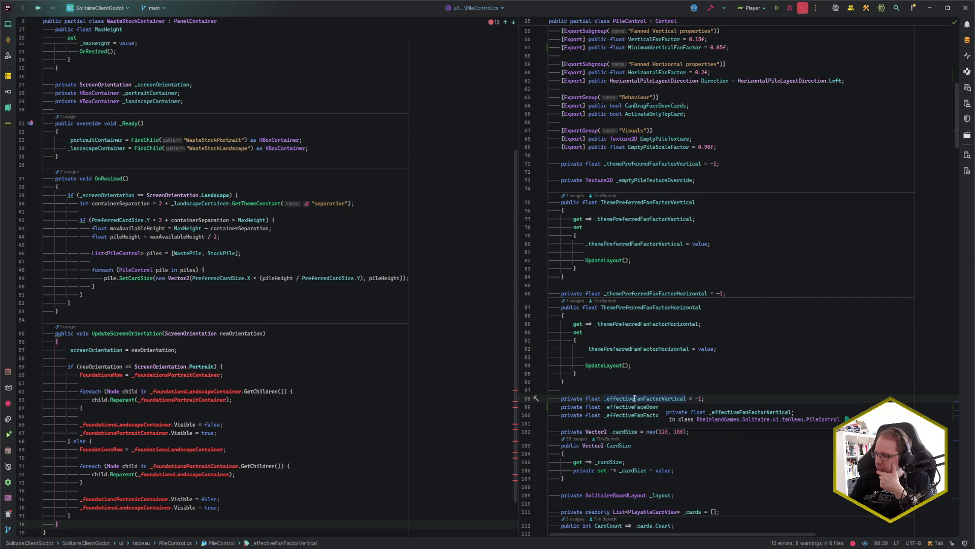
click(659, 399)
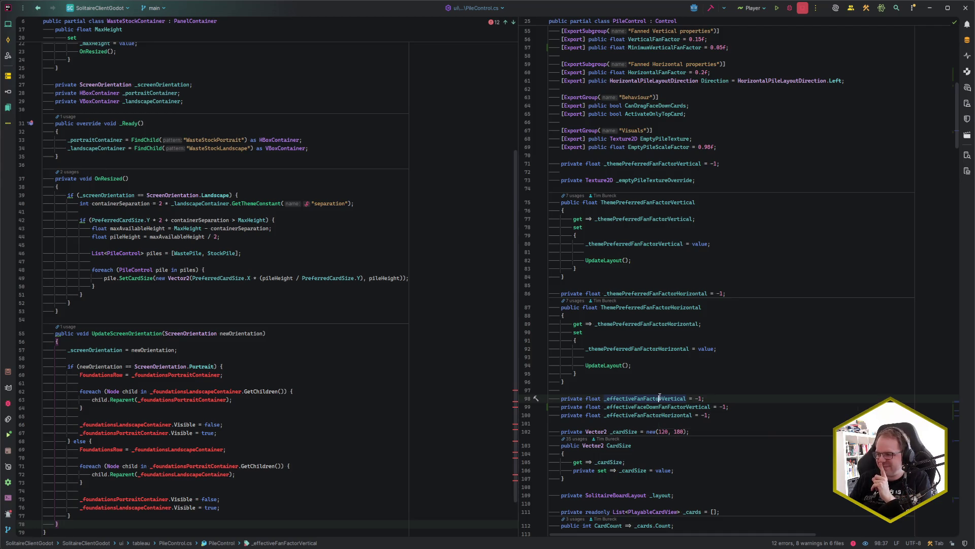
click(732, 398)
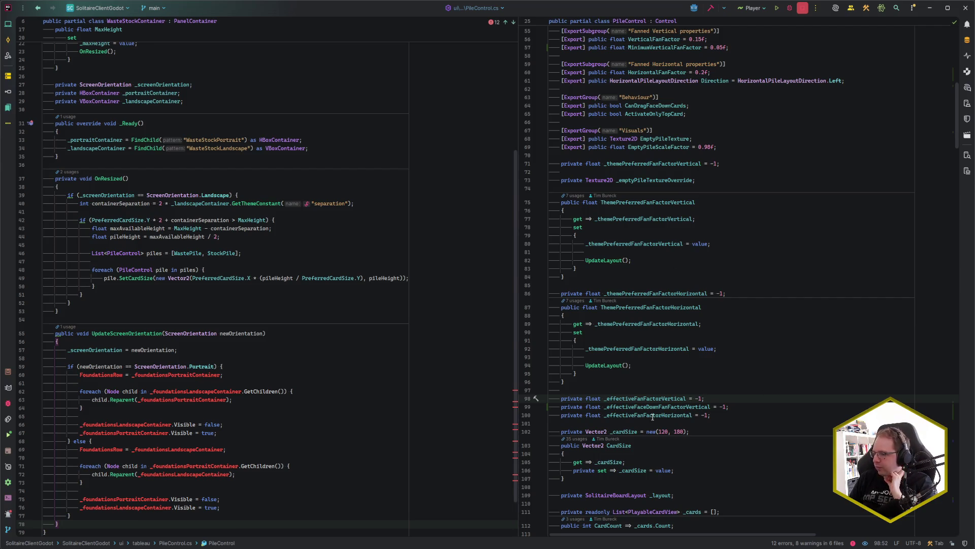
scroll(660, 392, down, 20)
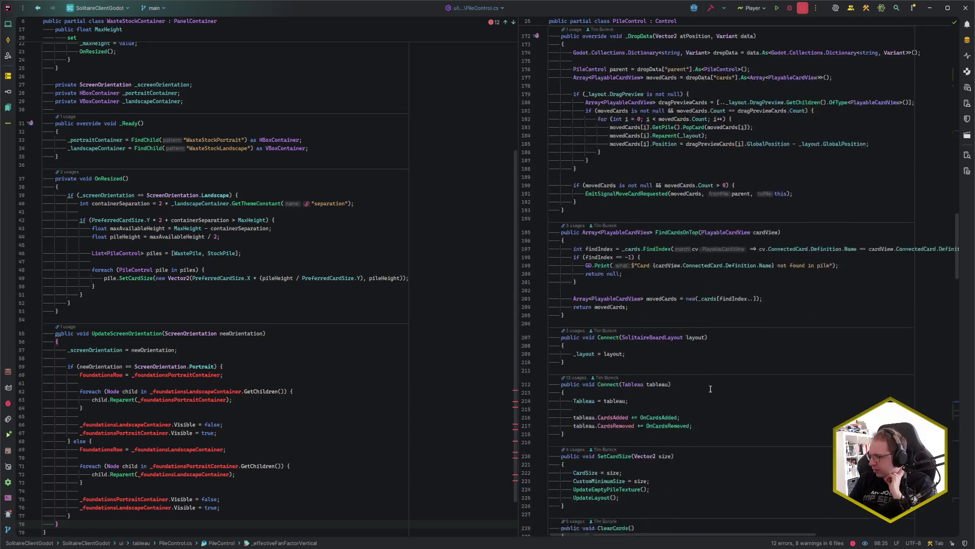
scroll(706, 375, down, 20)
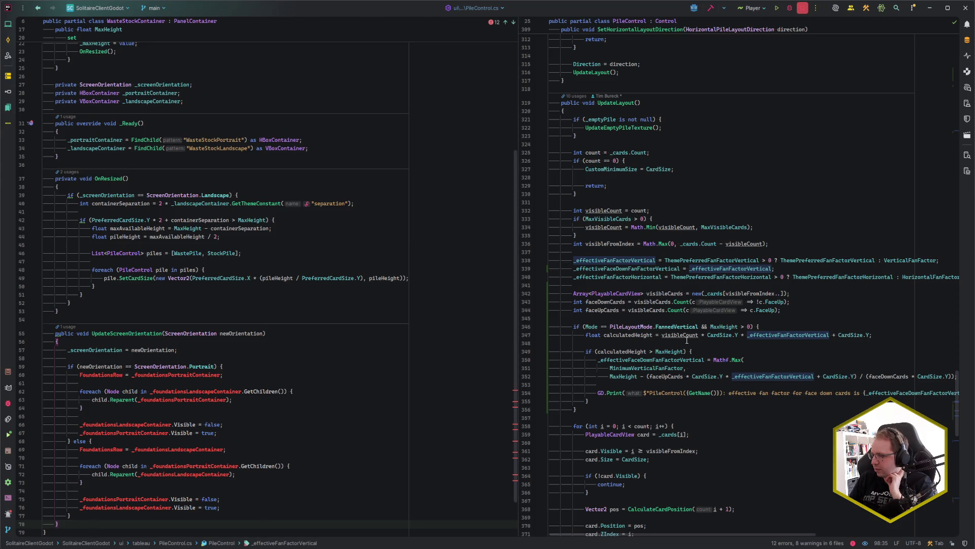
scroll(687, 340, up, 20)
scroll(676, 341, down, 4)
- Add public float EffectiveFanFactorVertical => _effectiveFanFactorVertical; below the field
key(End)
key(Return)
text(public float Effective)
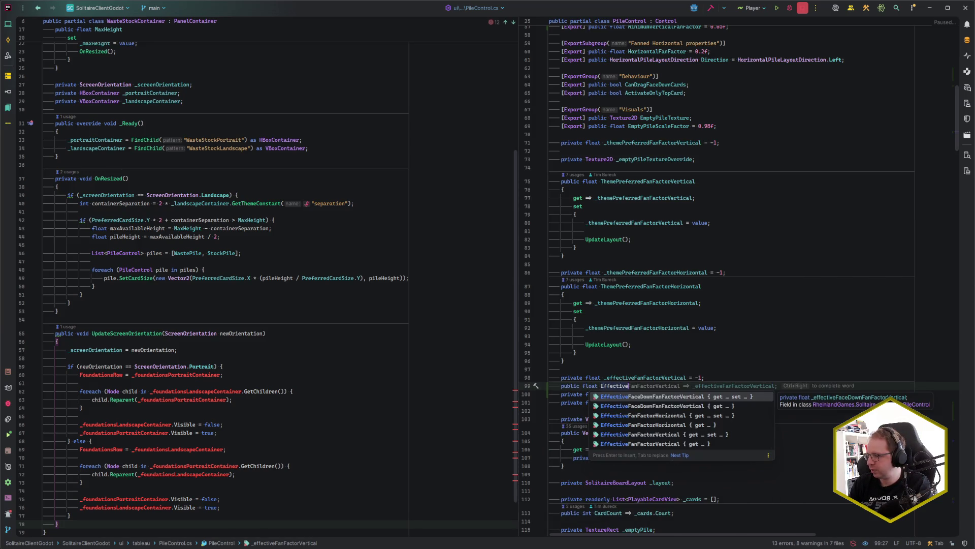
key(Tab)
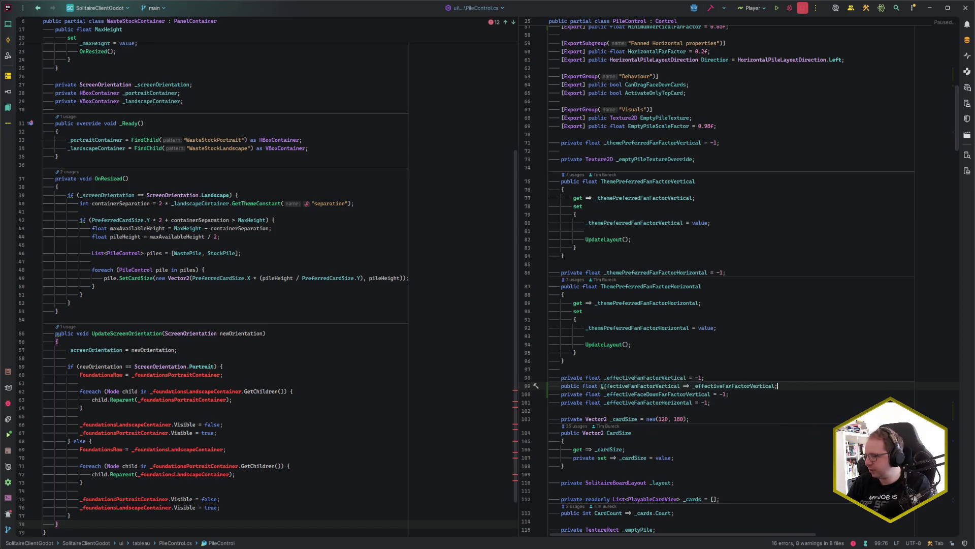
key(Return)
click(728, 402)
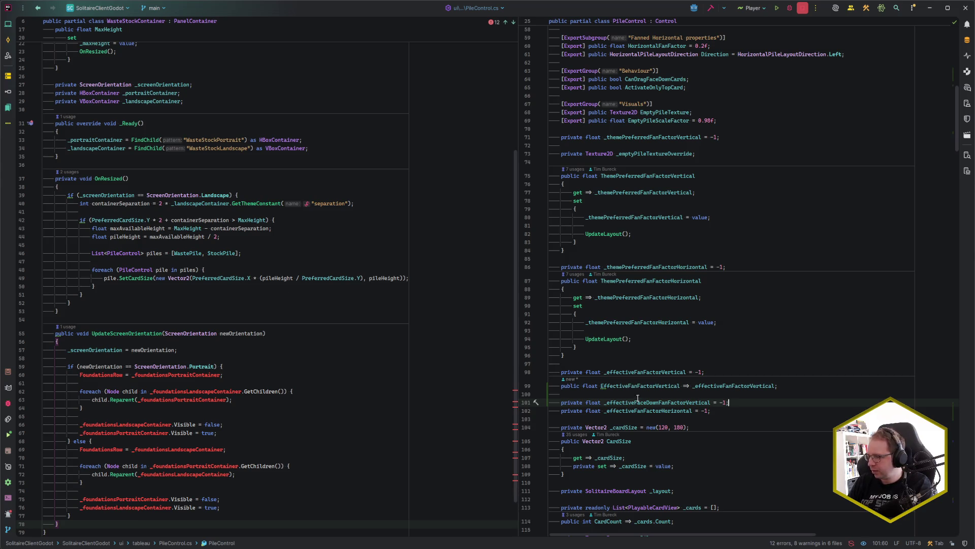
mouse_move(602, 387)
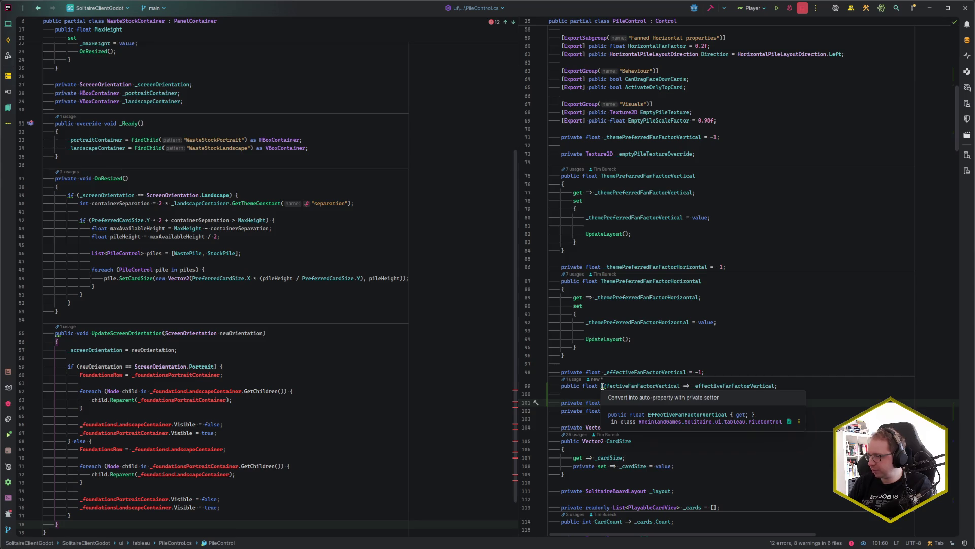
click(601, 387)
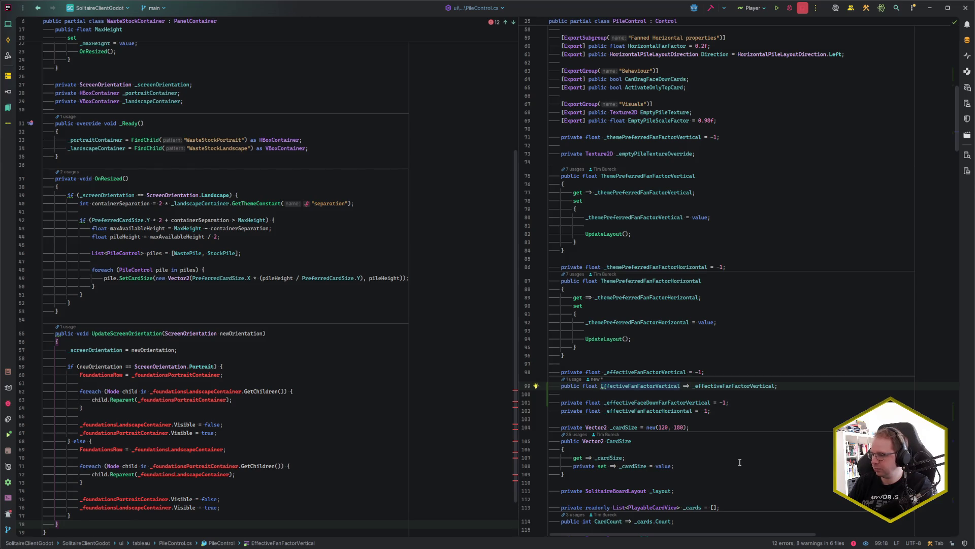
- Begin adding a PreferredCardSize term after containerSeparation in WasteStockContainer's height check
click(274, 375)
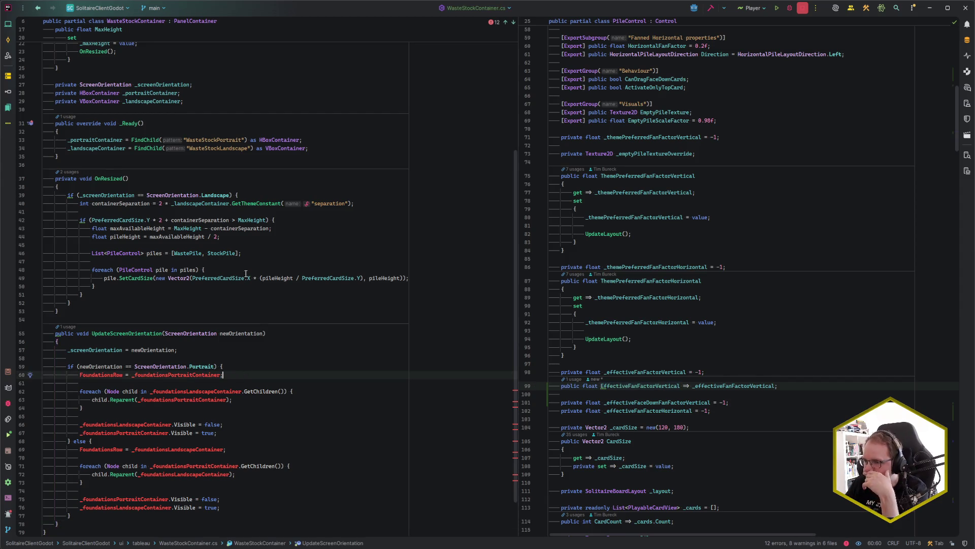
click(162, 220)
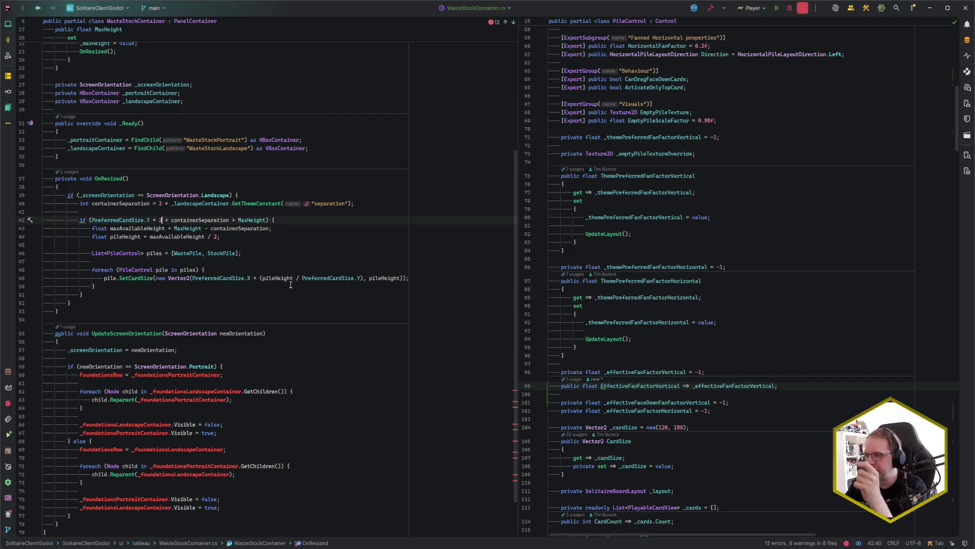
click(228, 220)
key(Right)
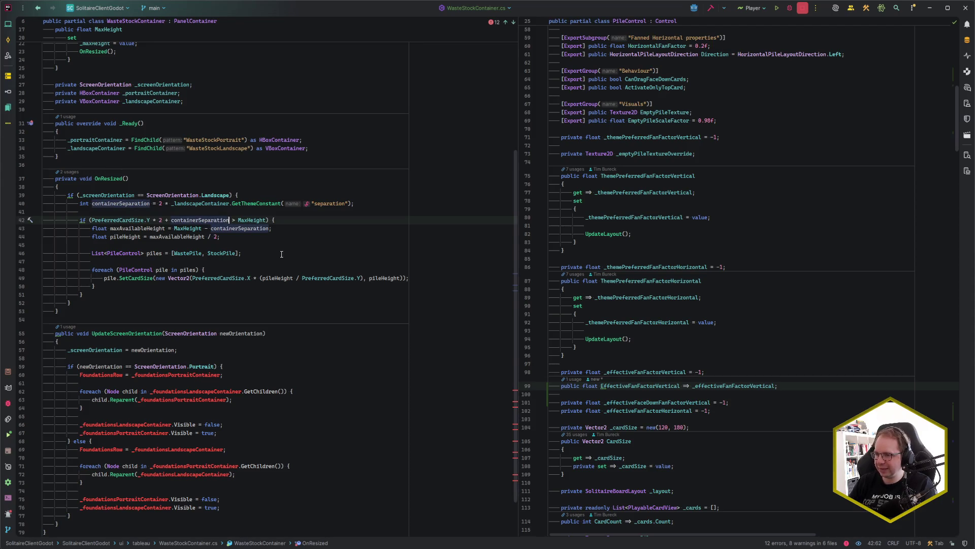
text(+ )
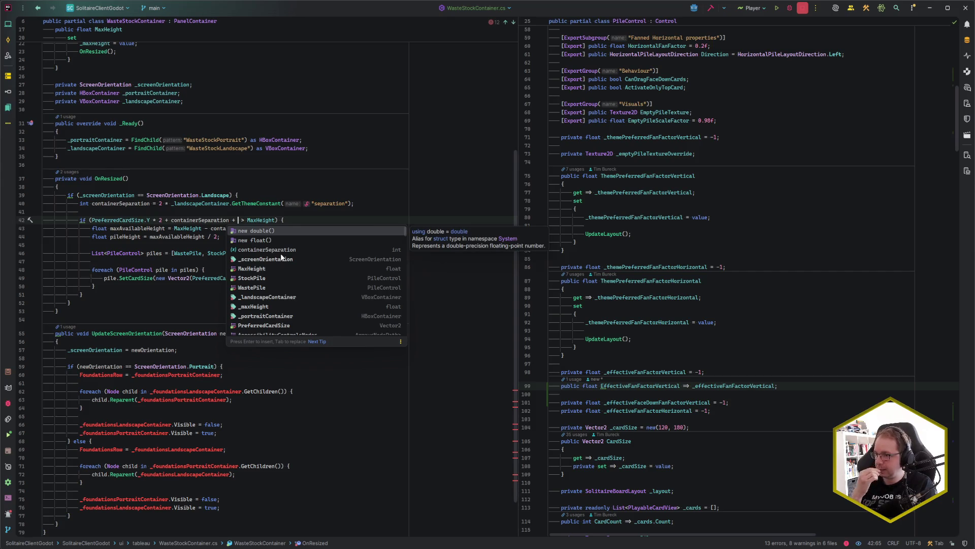
text(PrefCar)
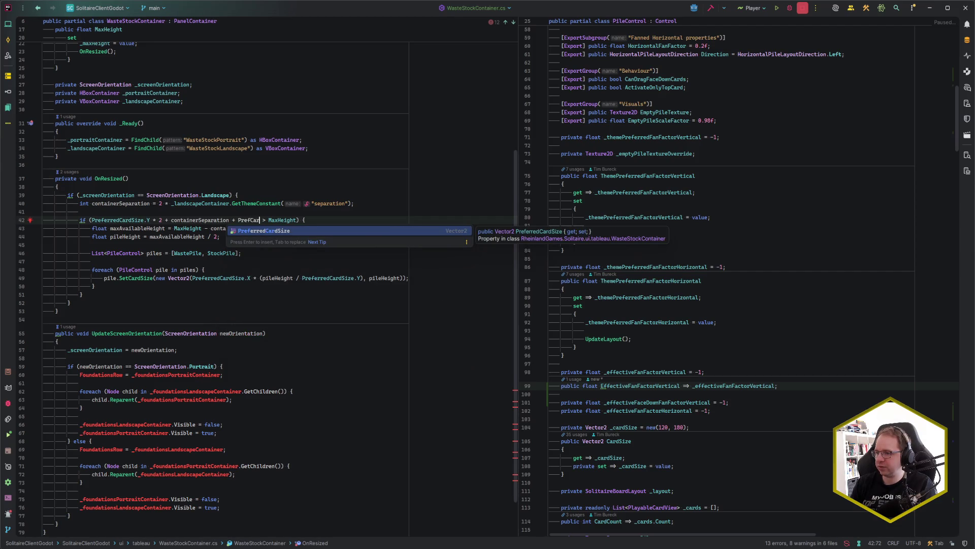
- Complete line 42's term as PreferredCardSize.Y * 2 * WastePile.EffectiveFanFactorVertical
key(Return)
text(&&)
key(BackSpace)
text(* 2 * )
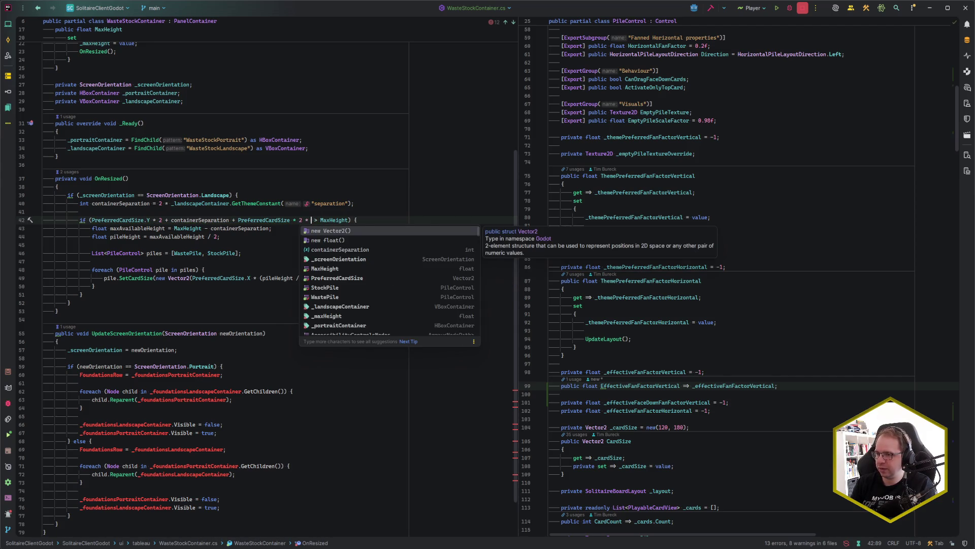
text(Was)
key(Return)
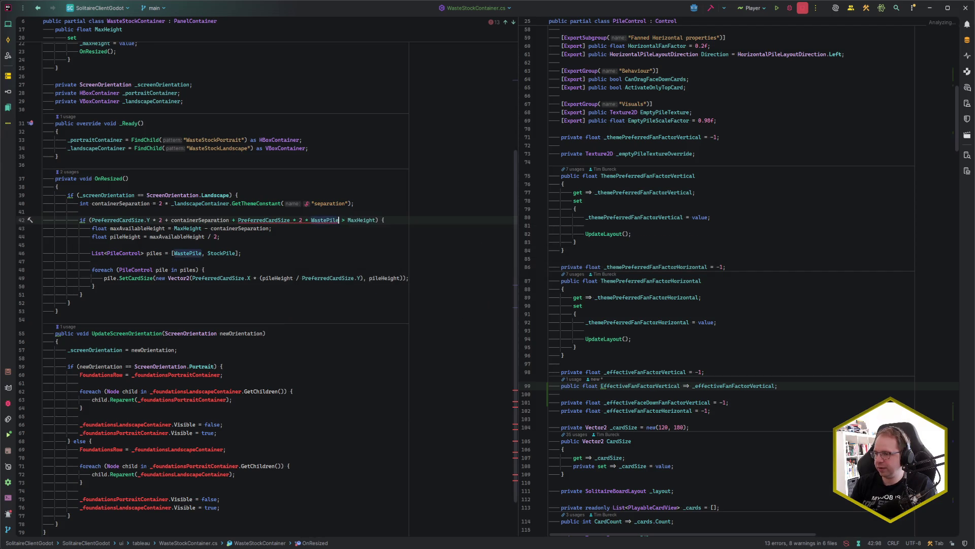
text(.Effec)
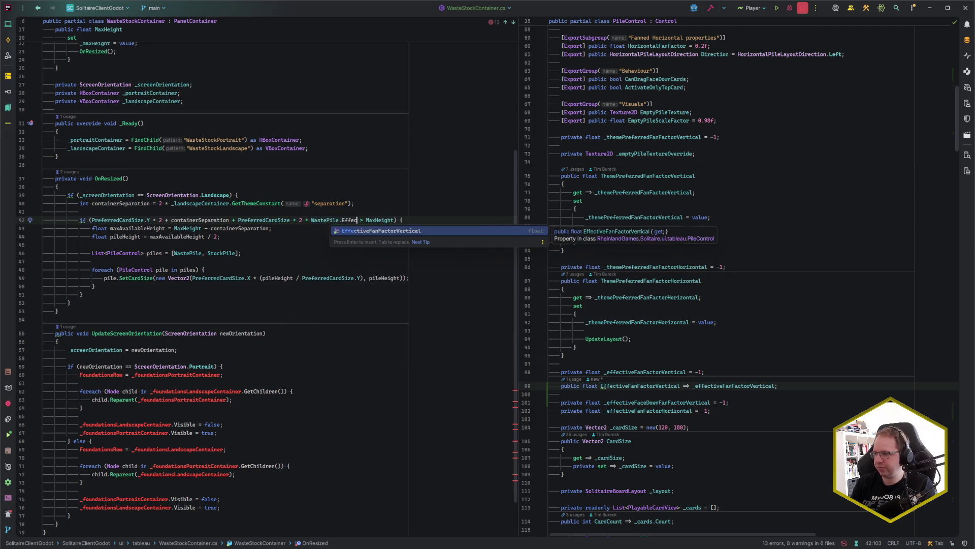
key(Return)
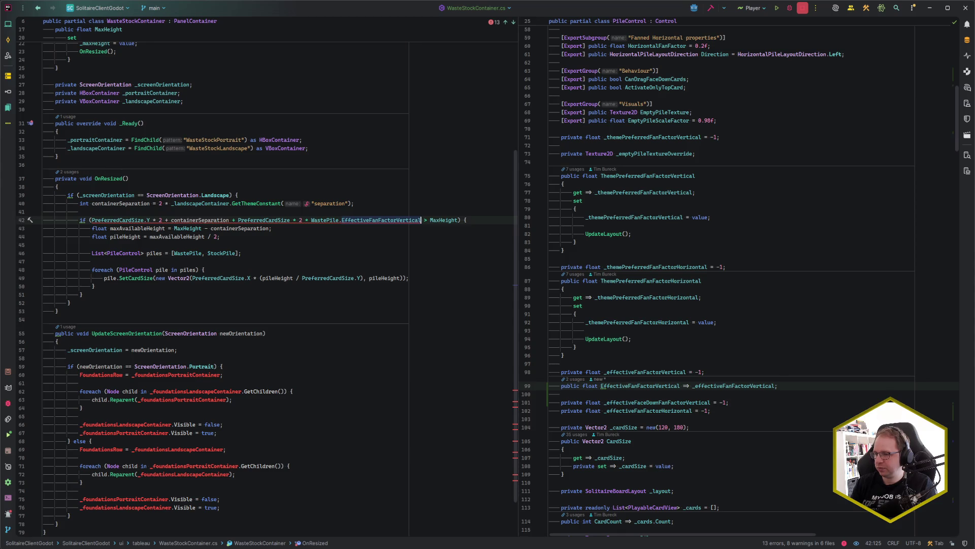
click(290, 221)
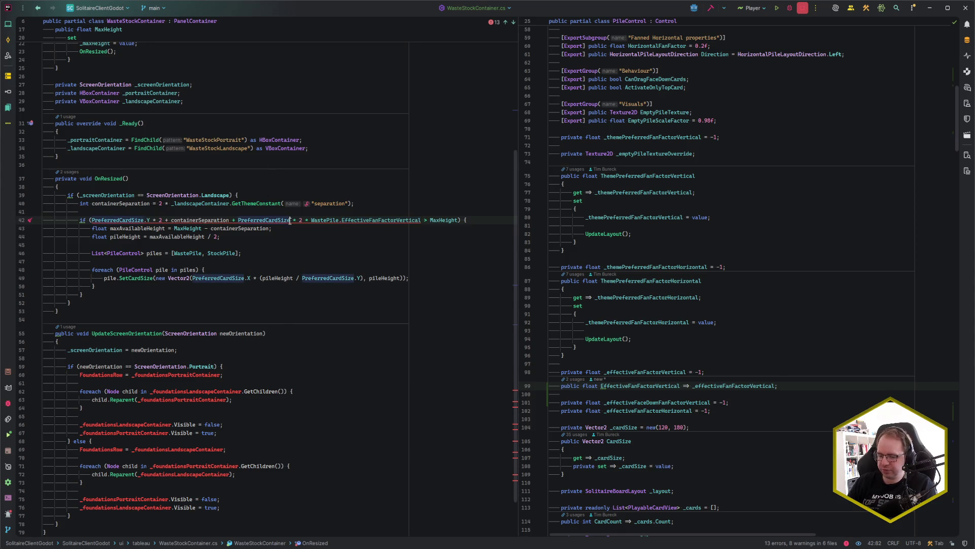
text(.Y)
key(End)
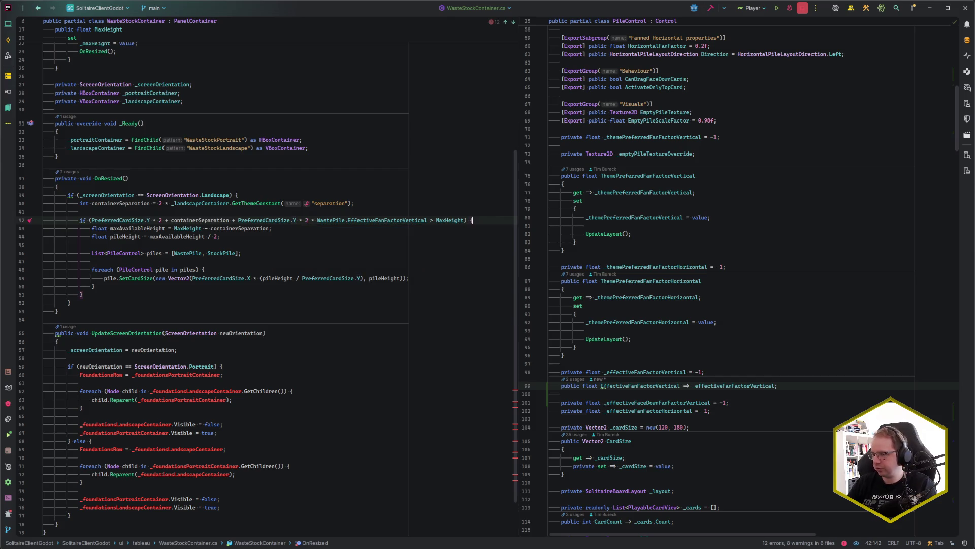
drag(238, 220, 427, 220)
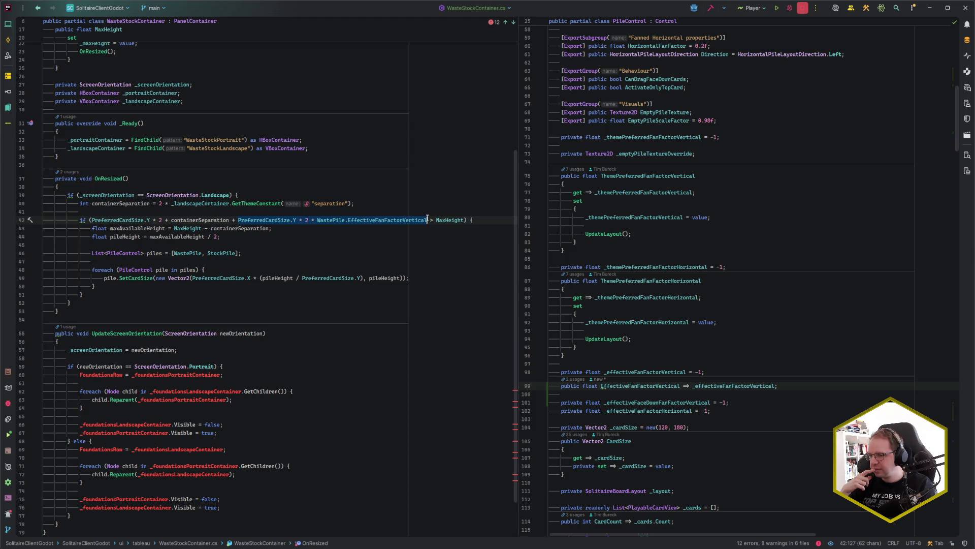
scroll(206, 291, down, 2)
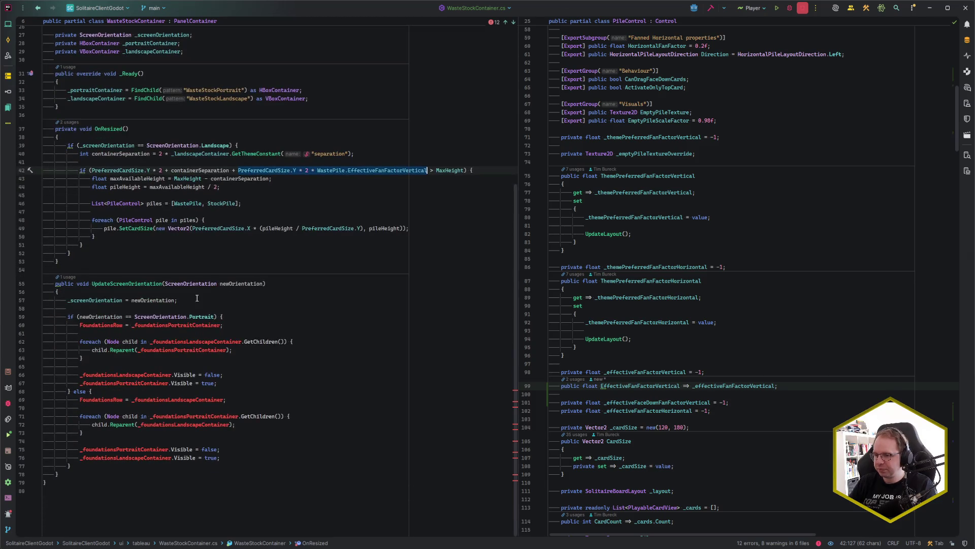
click(242, 324)
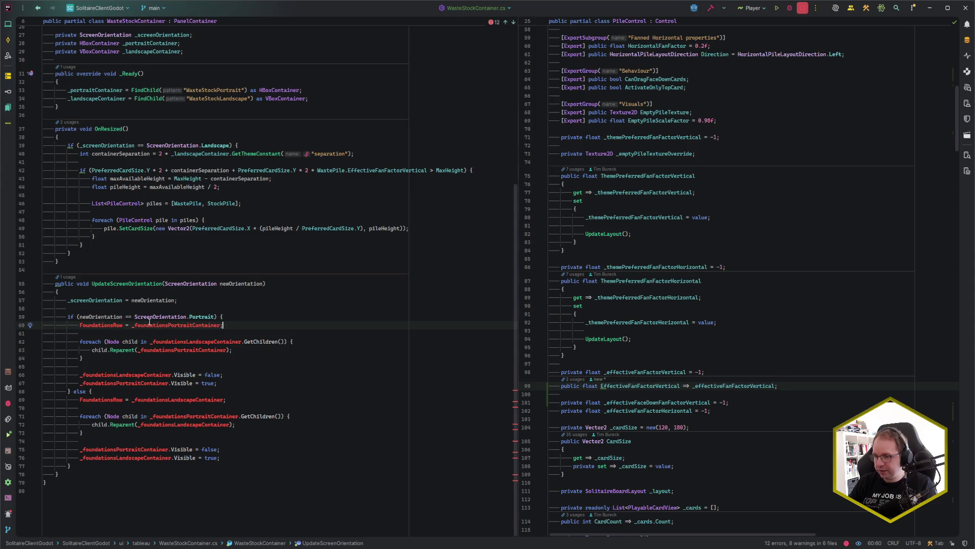
mouse_move(150, 321)
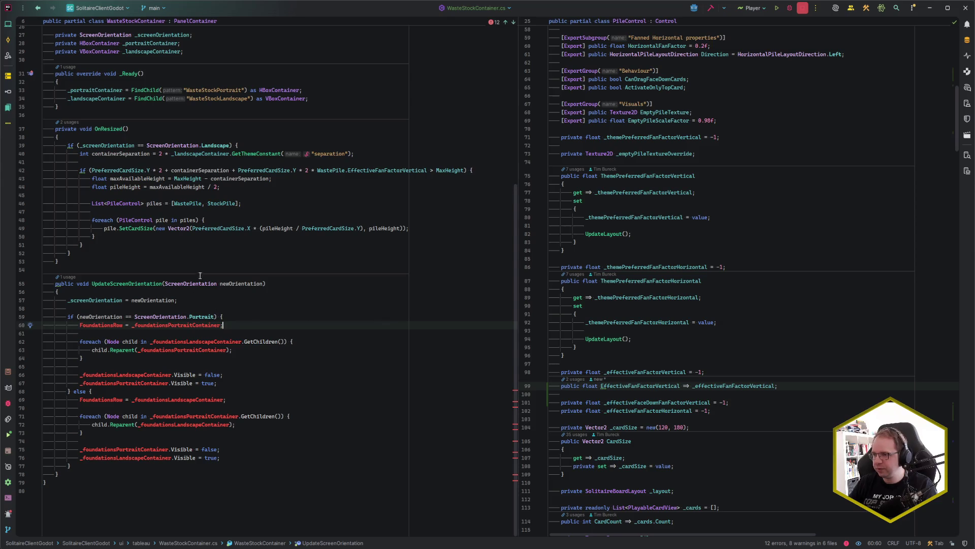
click(250, 318)
click(248, 323)
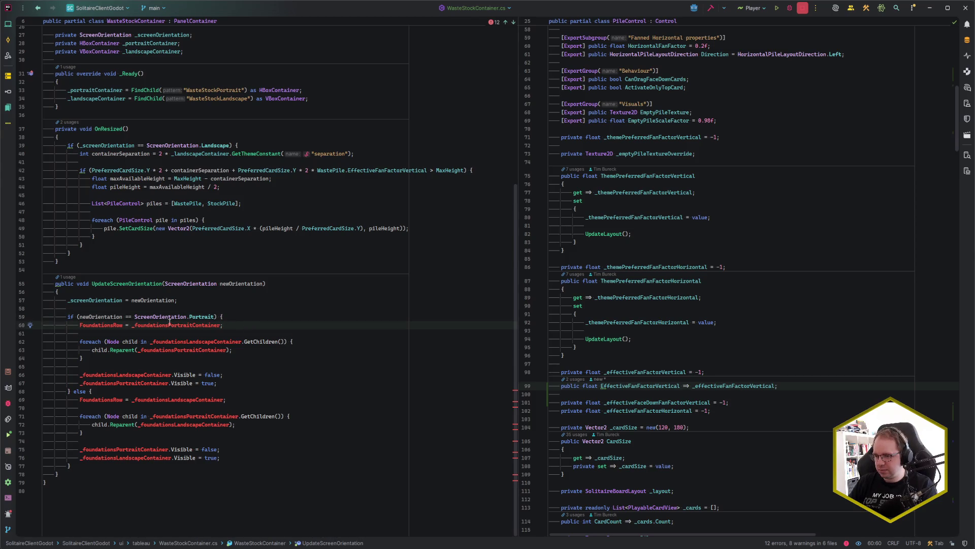
click(101, 325)
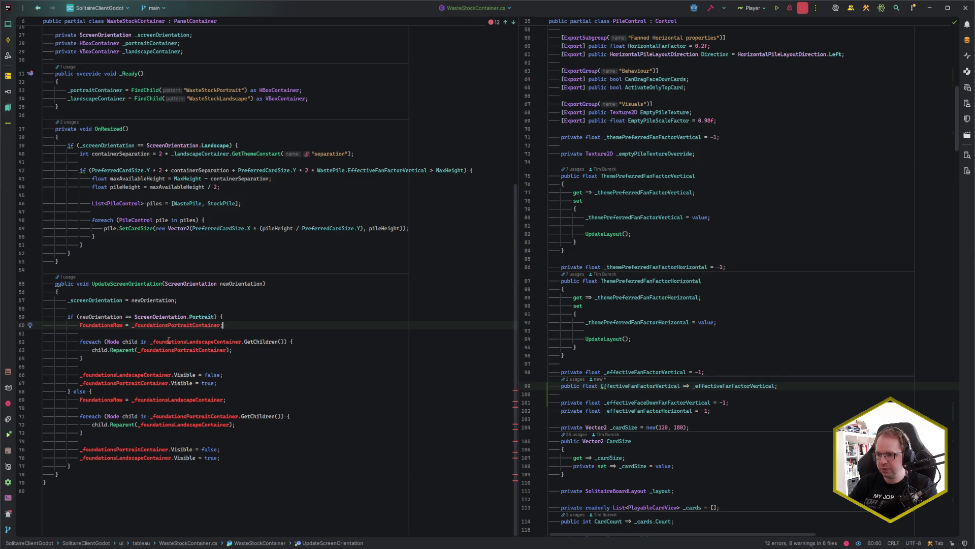
mouse_move(152, 342)
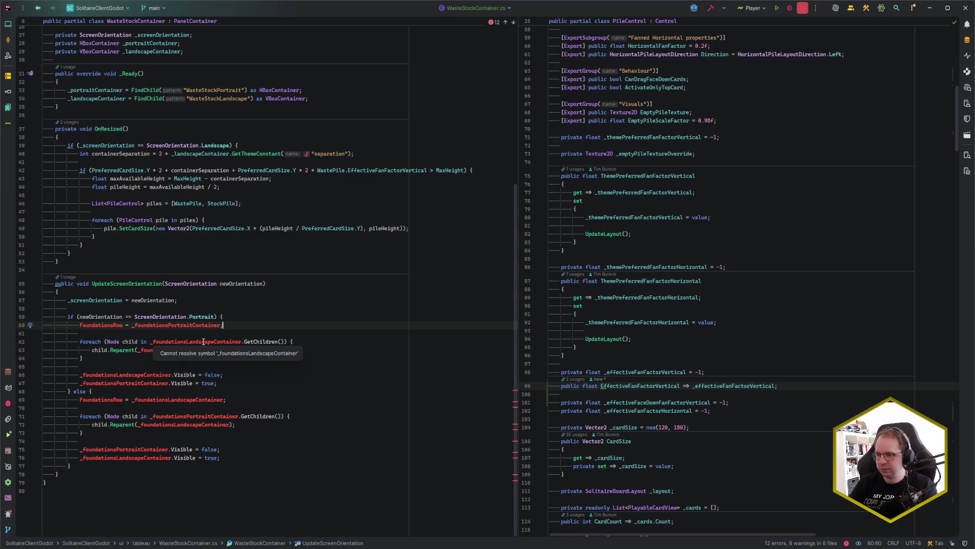
click(101, 326)
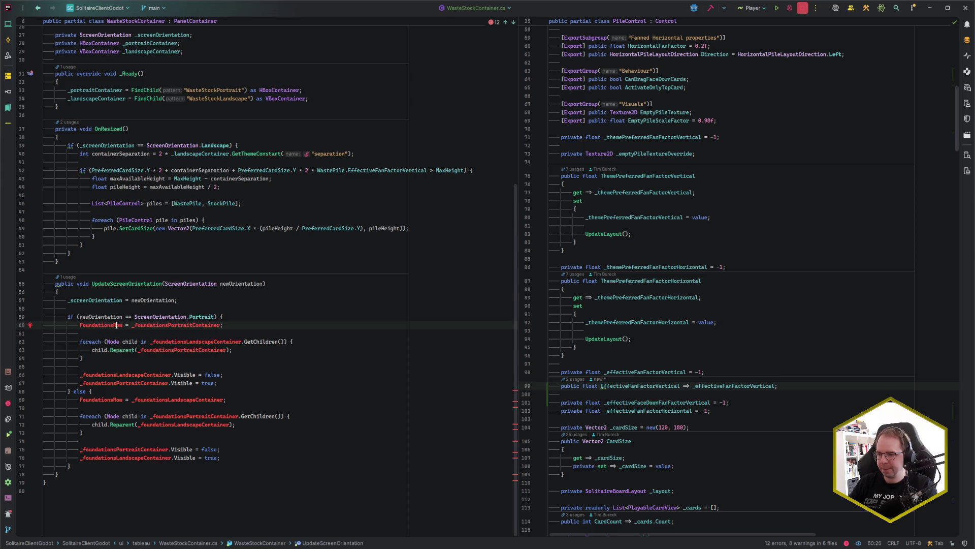
scroll(187, 332, up, 9)
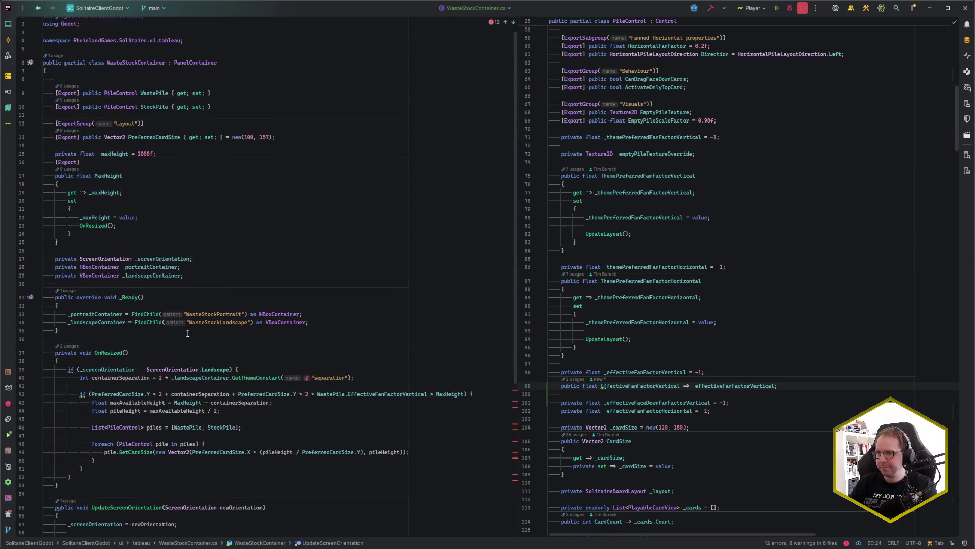
scroll(619, 310, up, 8)
click(662, 170)
key(ctrl+e)
- Open Foundations.cs beside the waste-stock code and locate its FoundationsRow property
key(Down)
key(Return)
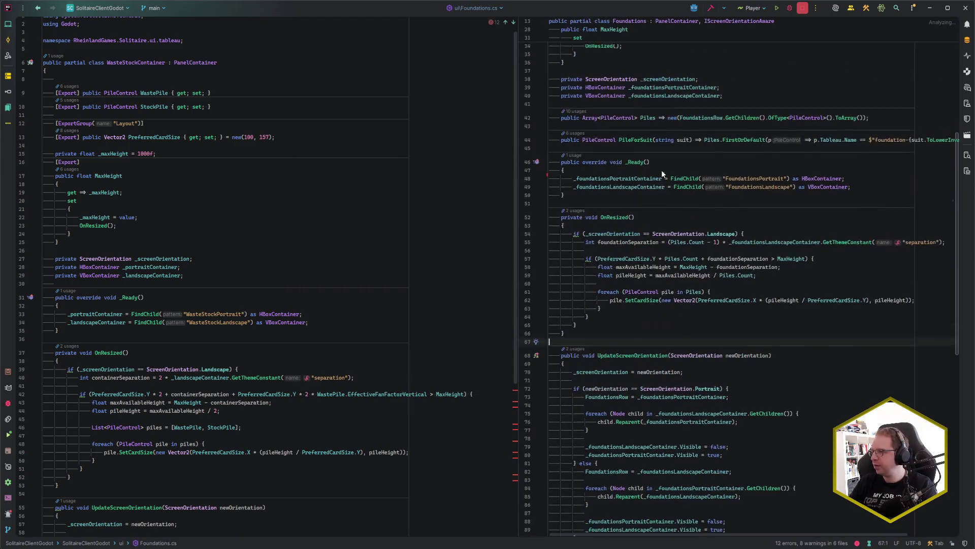
click(737, 107)
scroll(721, 236, down, 5)
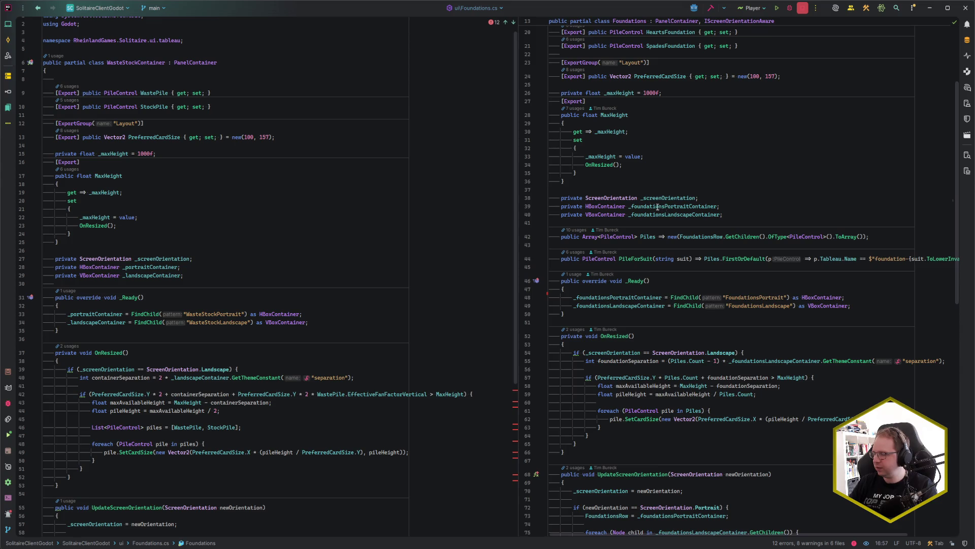
scroll(181, 199, down, 7)
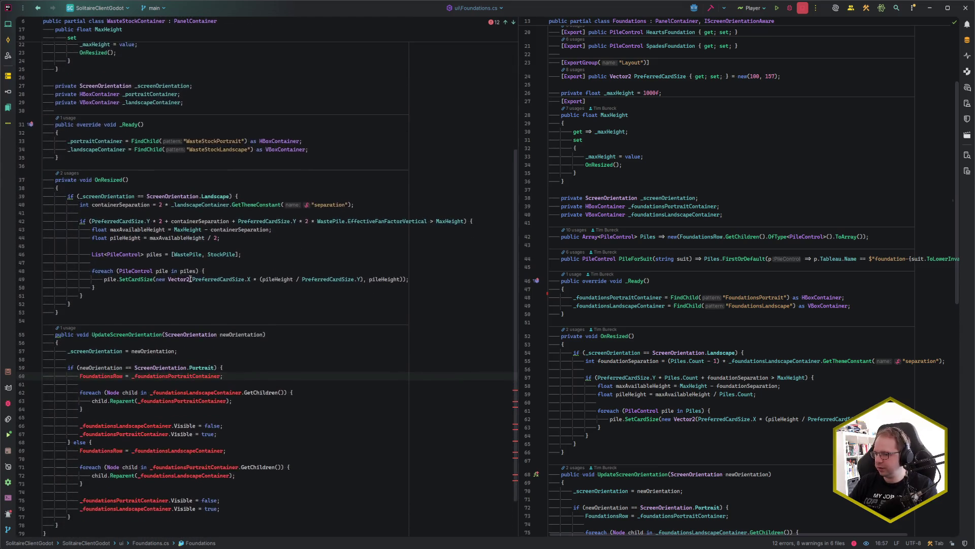
click(109, 375)
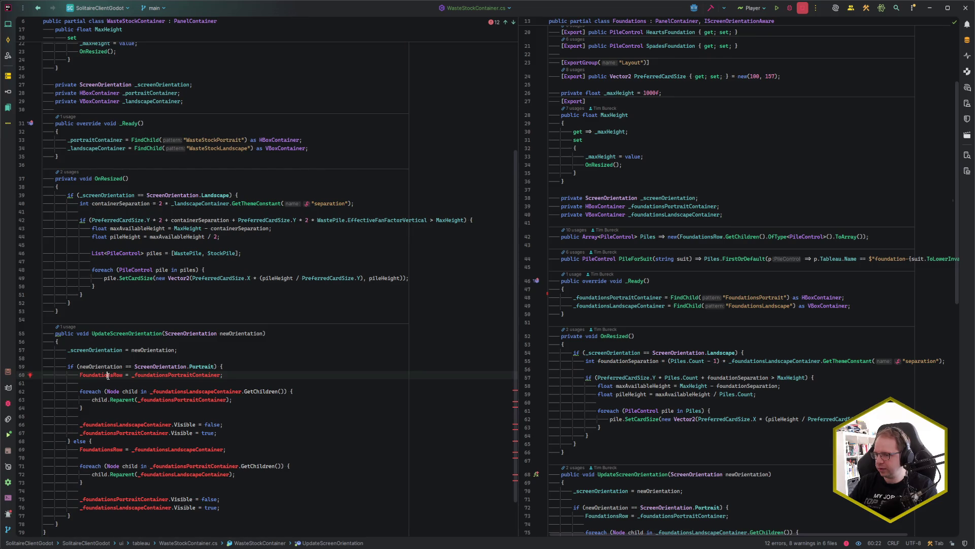
click(110, 374)
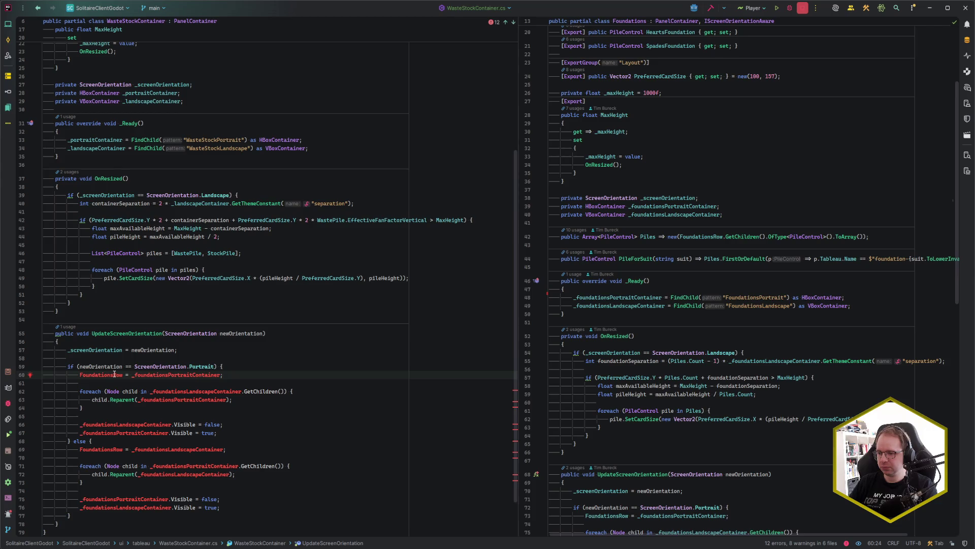
scroll(114, 375, down, 2)
scroll(114, 374, up, 8)
scroll(659, 217, up, 5)
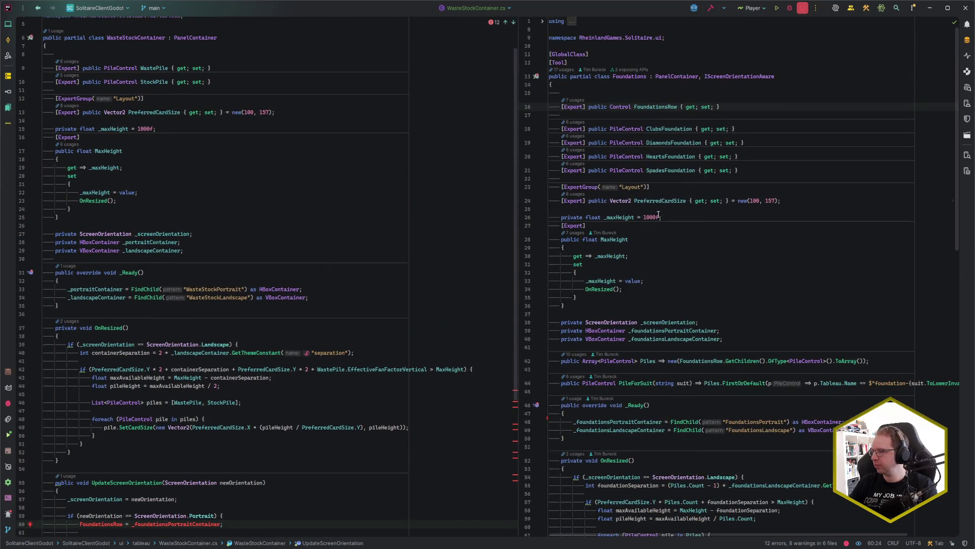
- Review FoundationsRow usages in the code lens, then delete the portrait-branch FoundationsRow assignment
click(575, 99)
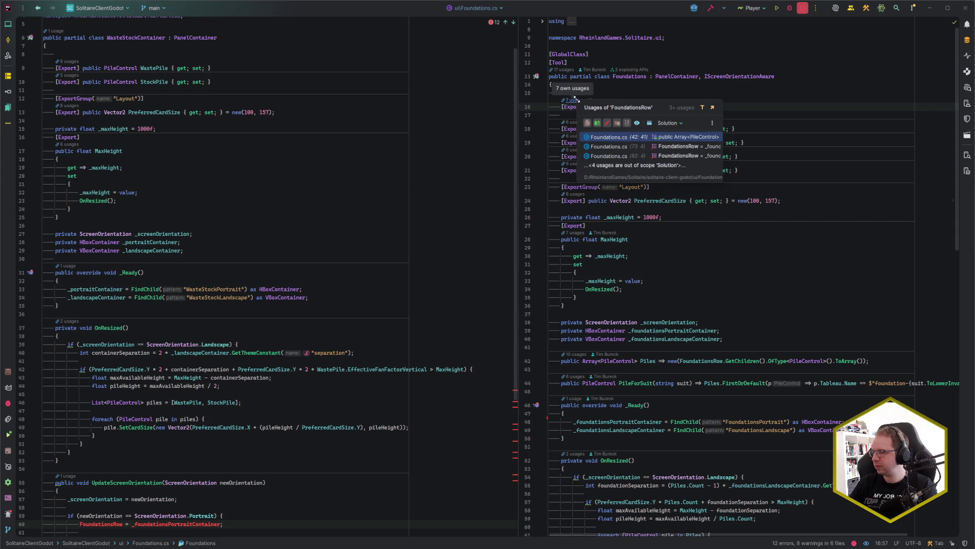
click(610, 146)
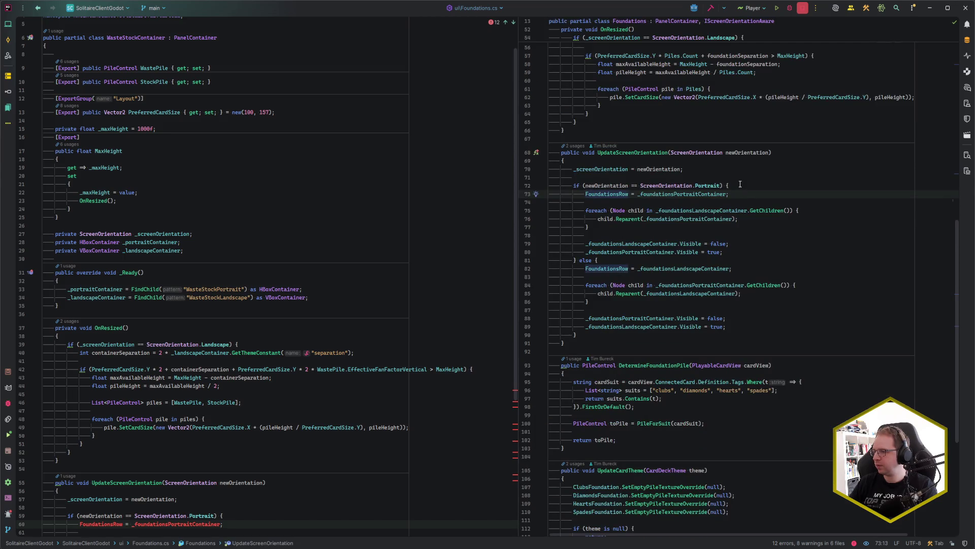
scroll(544, 106, up, 10)
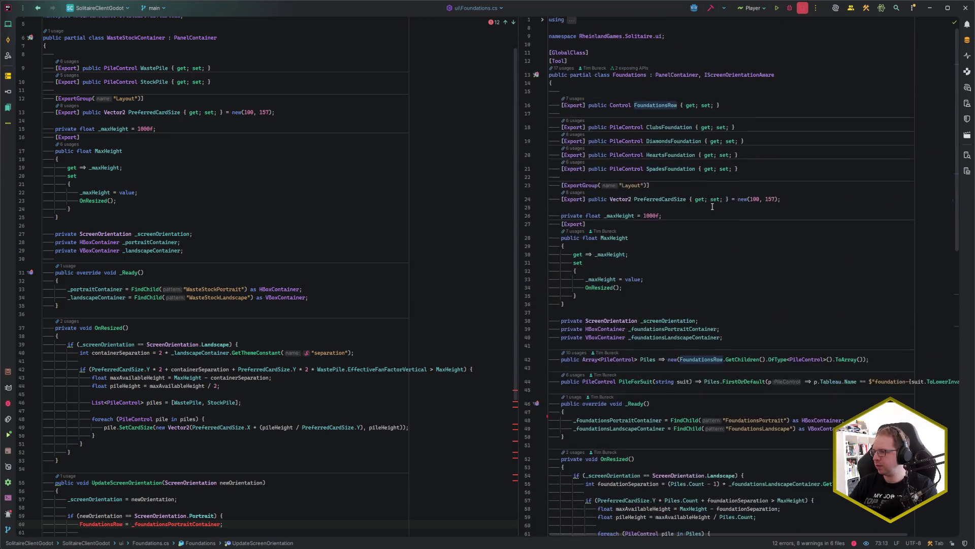
click(576, 101)
click(616, 140)
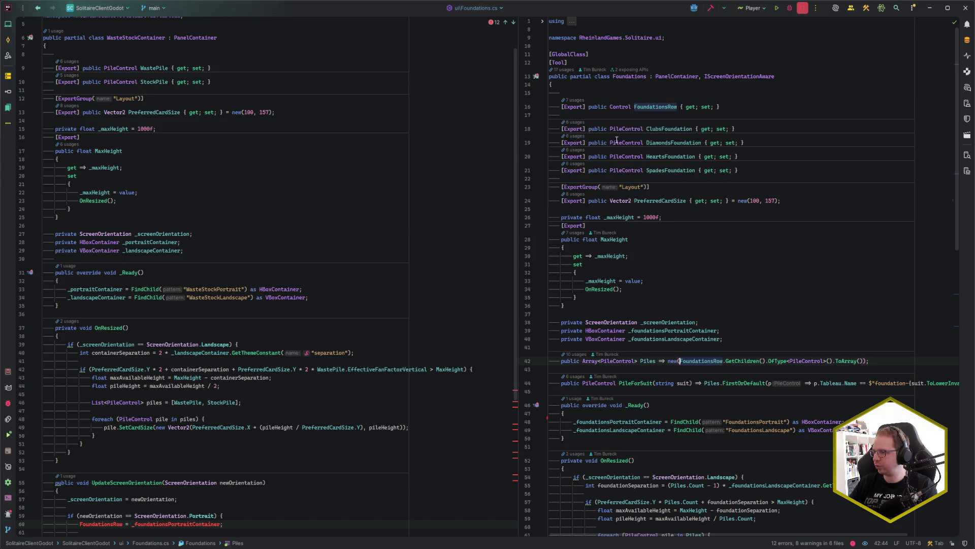
click(745, 240)
click(743, 330)
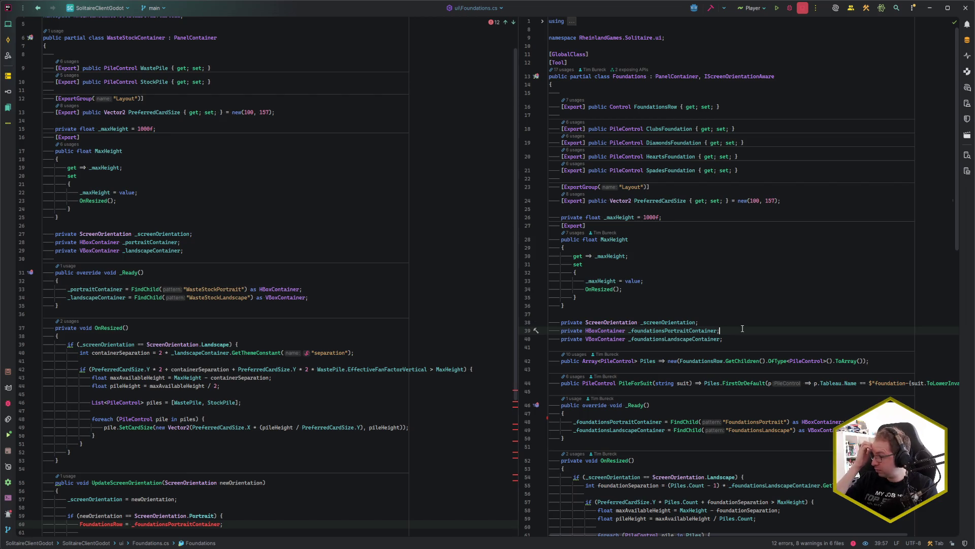
scroll(757, 312, down, 2)
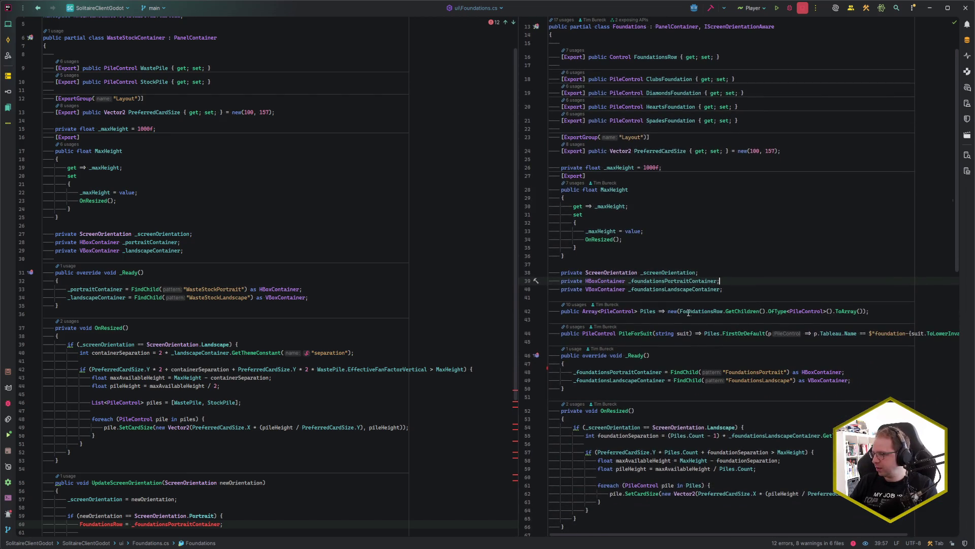
click(666, 311)
click(729, 311)
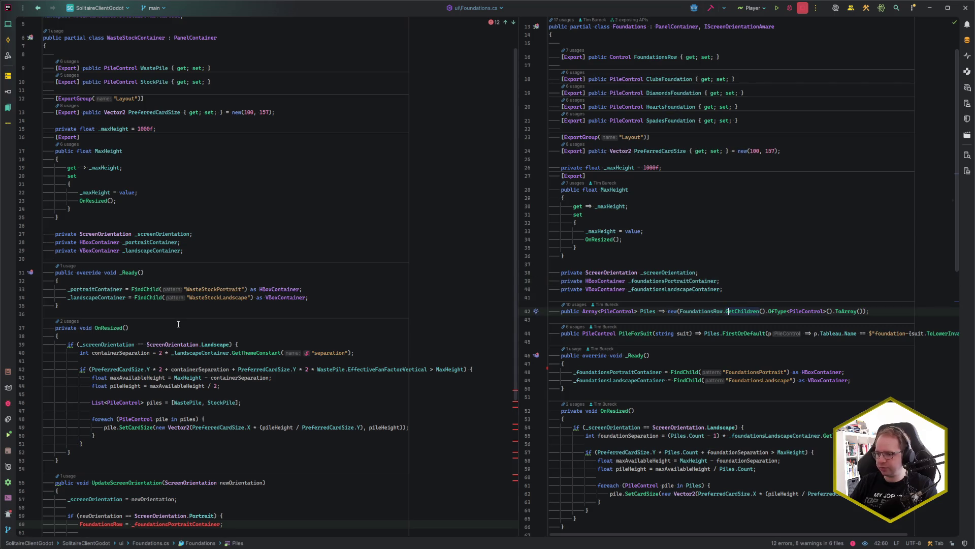
scroll(189, 325, down, 6)
click(210, 351)
key(ctrl+y)
key(ctrl+y)
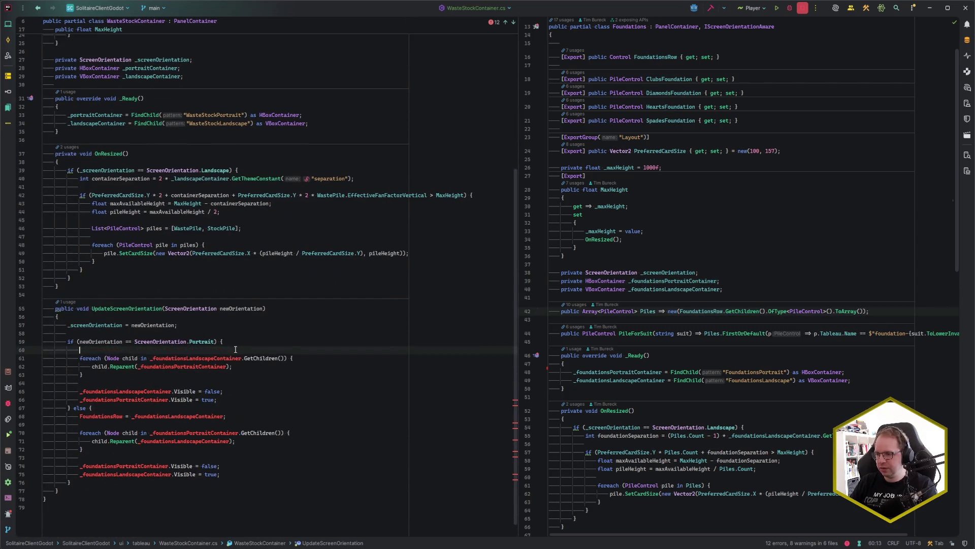
- Delete the landscape FoundationsRow assignment and strip 'foundations' from all container names
click(225, 408)
key(ctrl+y)
key(ctrl+y)
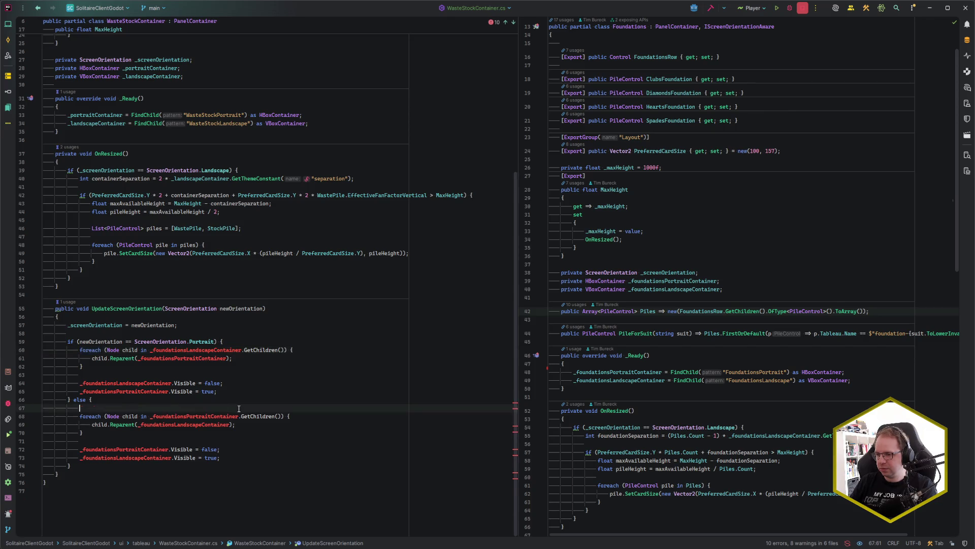
double_click(173, 359)
key(alt+j)
key(alt+j)
key(alt+j)
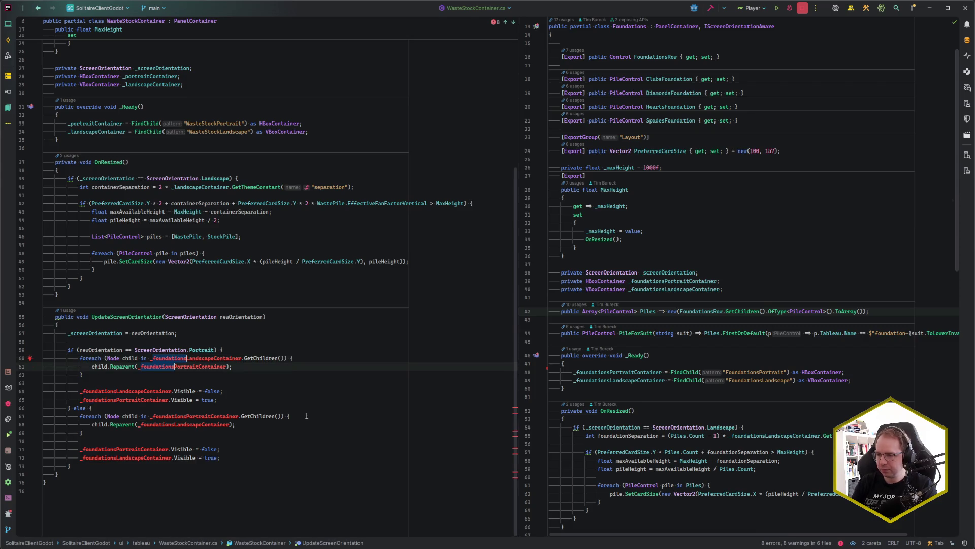
key(alt+j)
key(BackSpace)
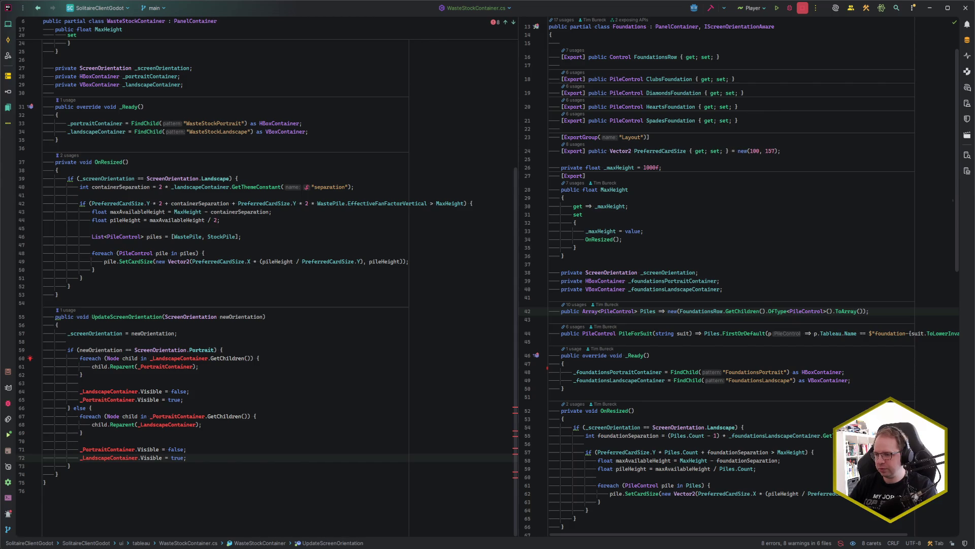
key(Escape)
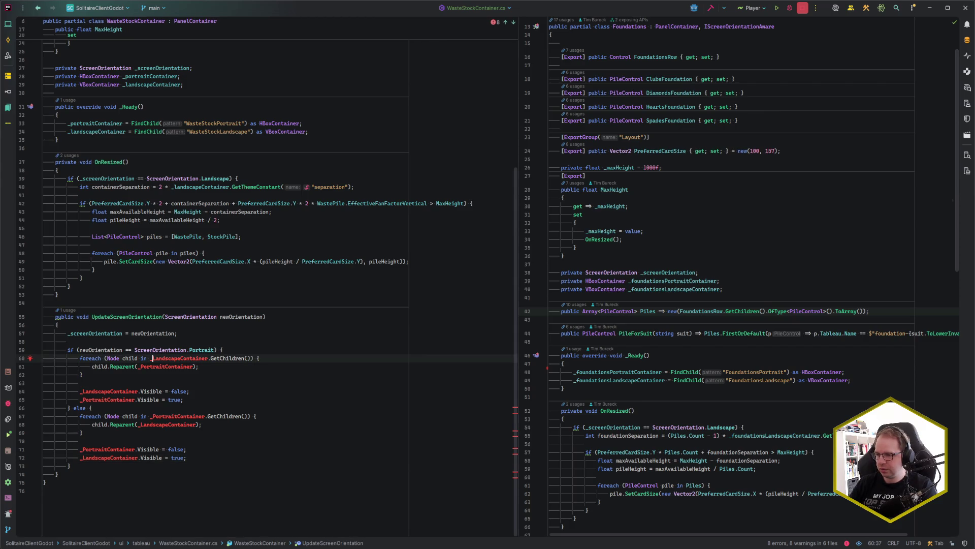
- Lowercase the Landscape references to _landscapeContainer
key(ctrl+shift+Right)
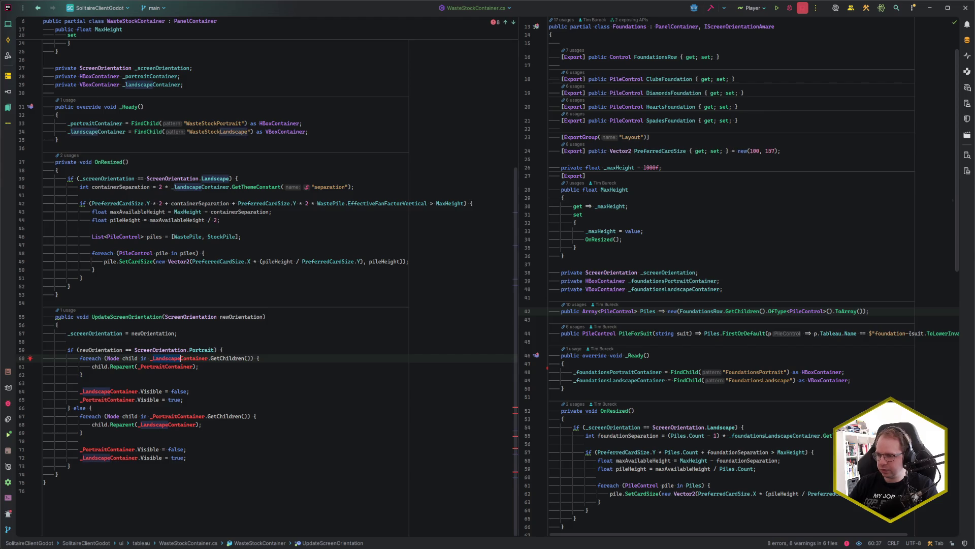
key(alt+j)
key(alt+j)
- Lowercase the Portrait references to _portraitContainer, accepting the completion
key(alt+j)
key(Left)
key(Delete)
text(l)
key(Escape)
key(Down)
key(ctrl+shift+Right)
key(alt+j)
key(alt+j)
key(alt+j)
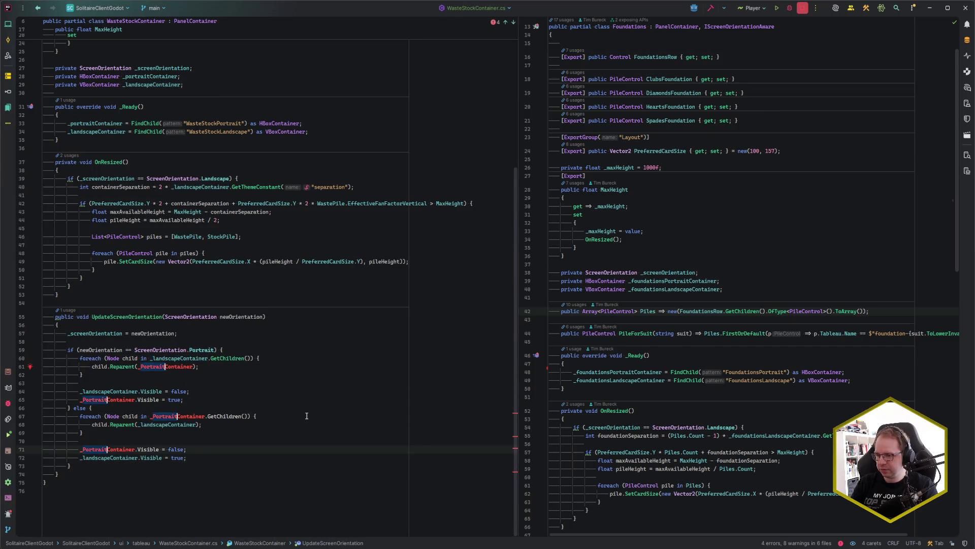
key(Left)
text(p)
key(Tab)
key(Escape)
key(End)
click(190, 399)
scroll(188, 397, up, 5)
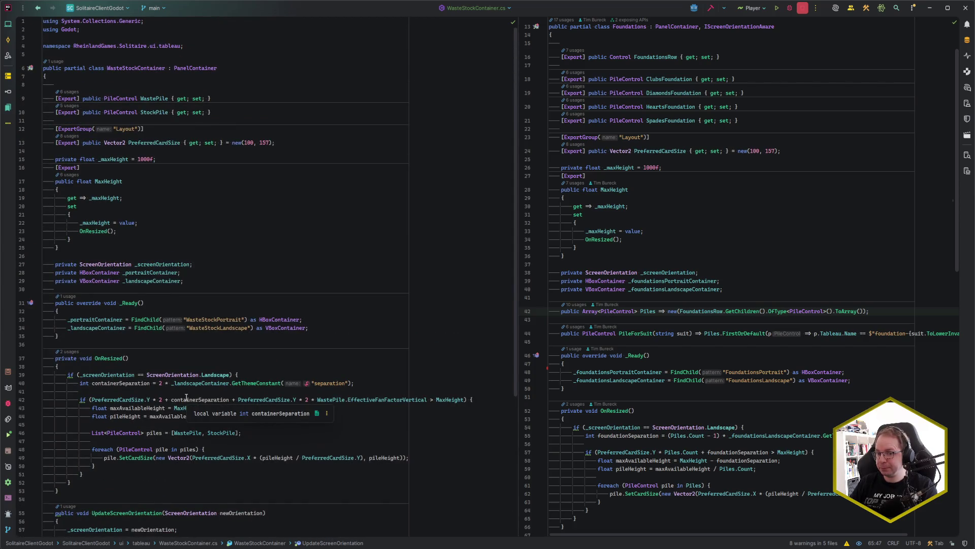
scroll(187, 397, down, 5)
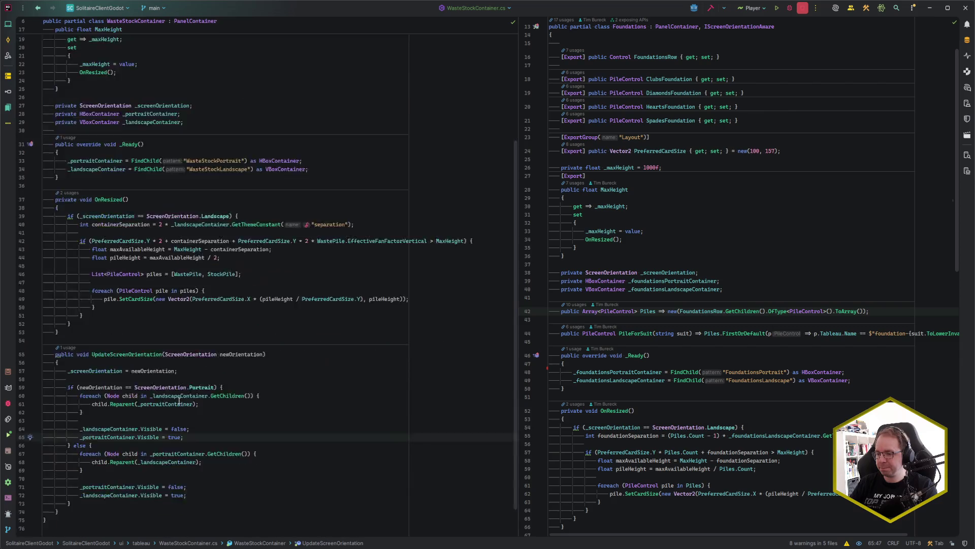
key(alt+Tab)
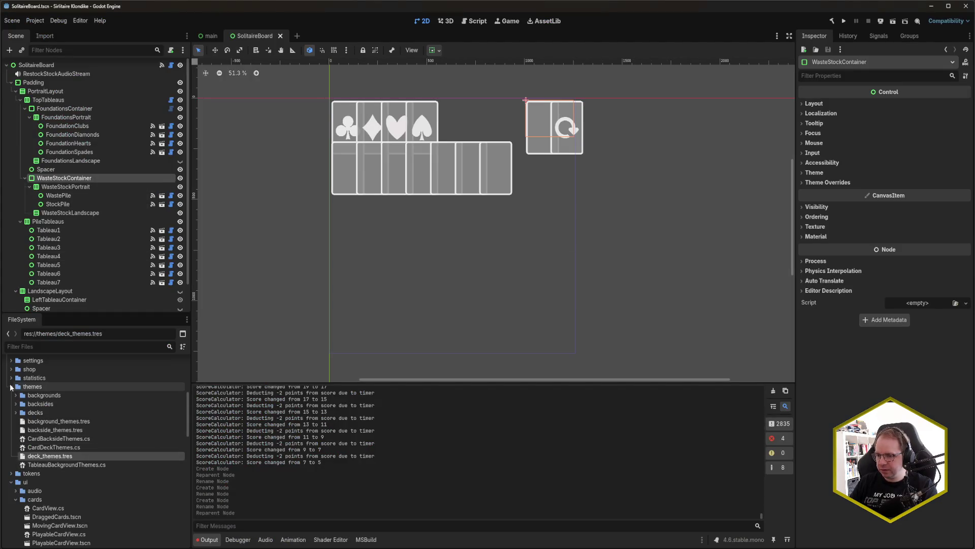
- Attach WasteStockContainer.cs from the tableau folder to the WasteStockContainer node and save
click(10, 386)
scroll(16, 425, down, 5)
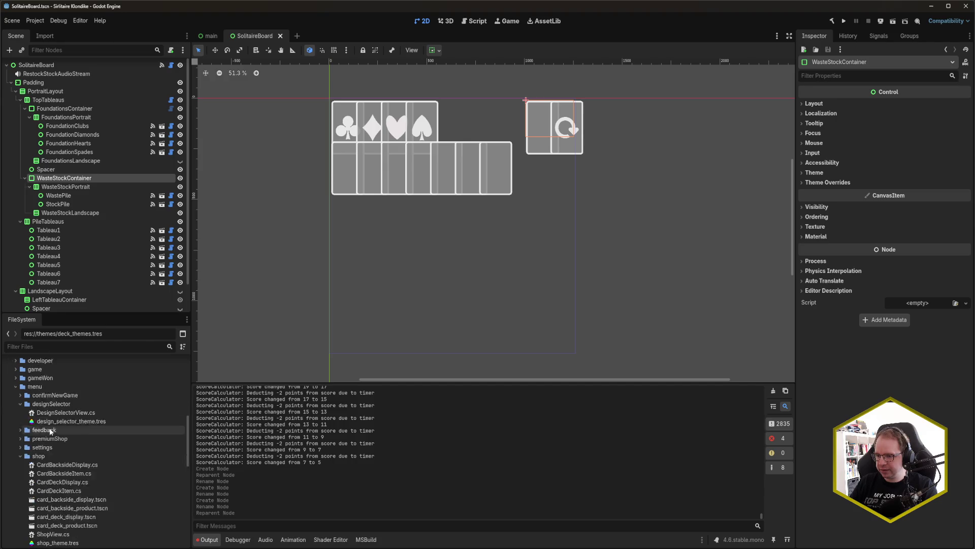
click(21, 403)
click(16, 387)
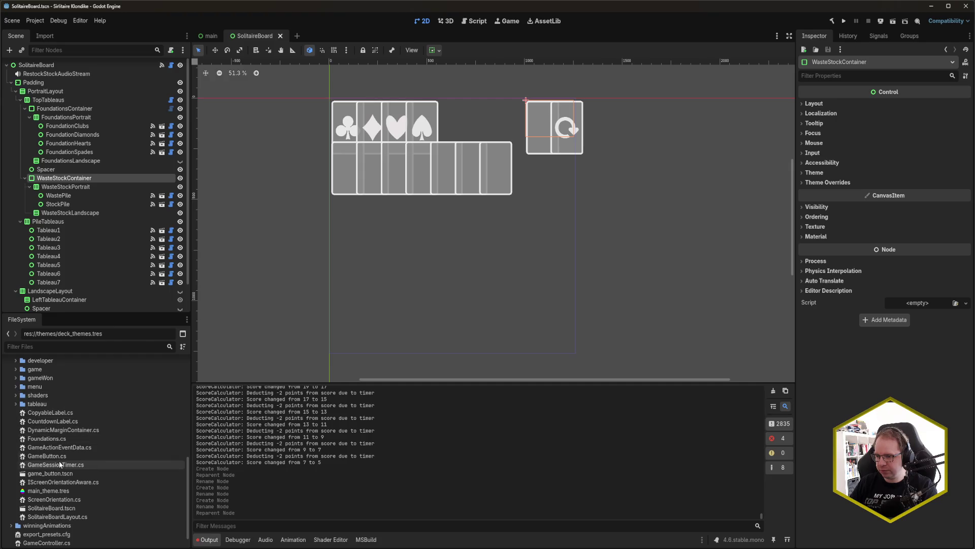
click(21, 404)
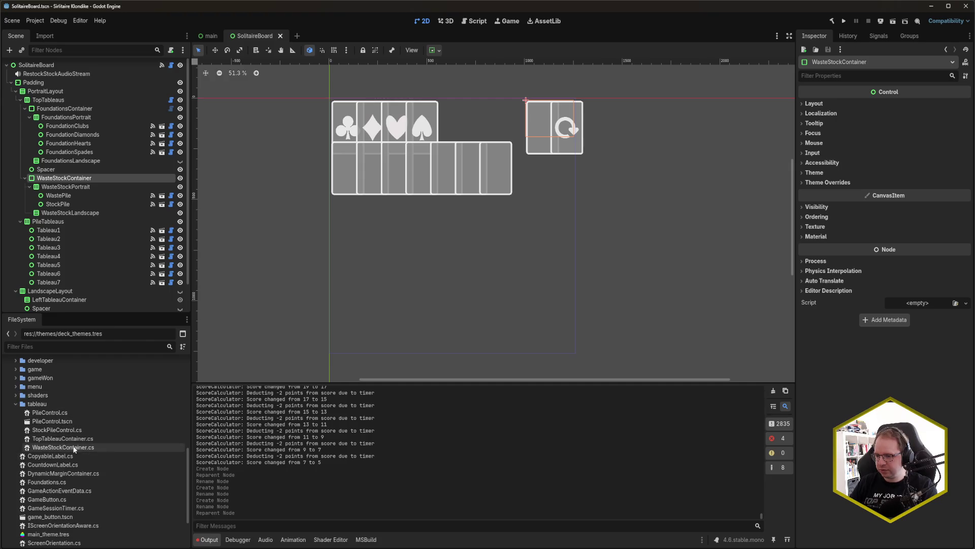
mouse_move(56, 447)
mouse_down()
mouse_move(127, 450)
mouse_move(919, 302)
mouse_up()
key(ctrl+s)
- Link the WastePile and StockPile nodes to Waste Pile and Stock Pile, then save
drag(56, 196, 922, 106)
drag(72, 202, 922, 117)
key(ctrl+s)
click(814, 128)
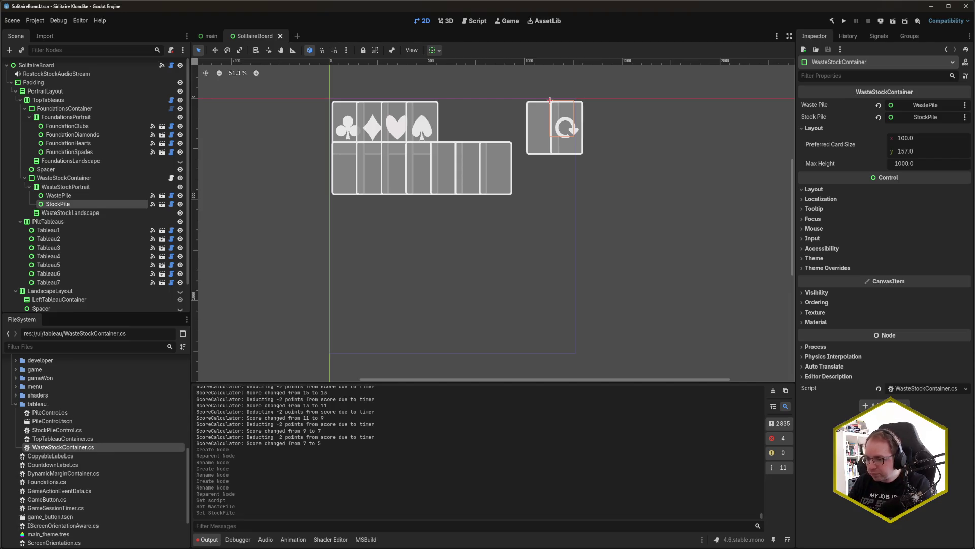
- Compare Foundations.cs code with the FoundationsContainer node's properties in Godot
key(alt+Tab)
click(635, 256)
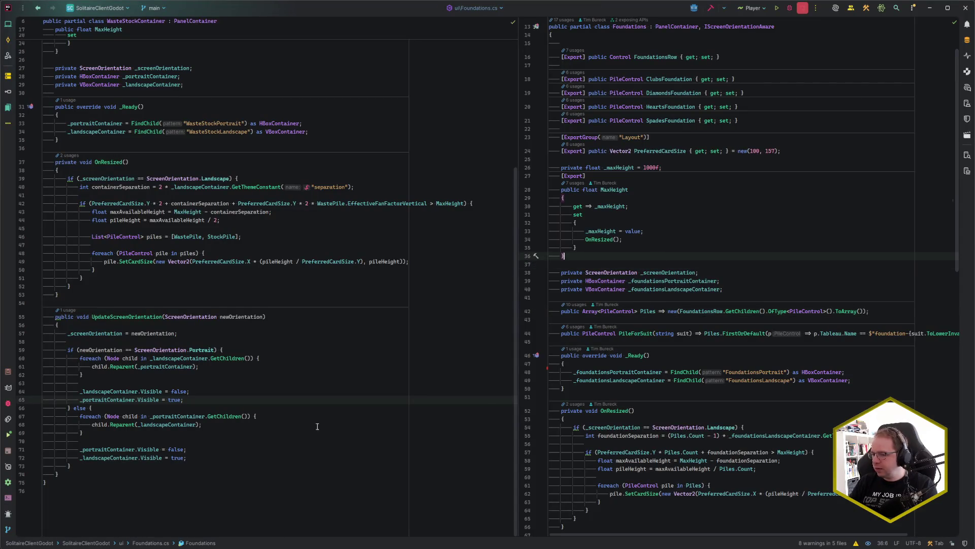
key(alt+Tab)
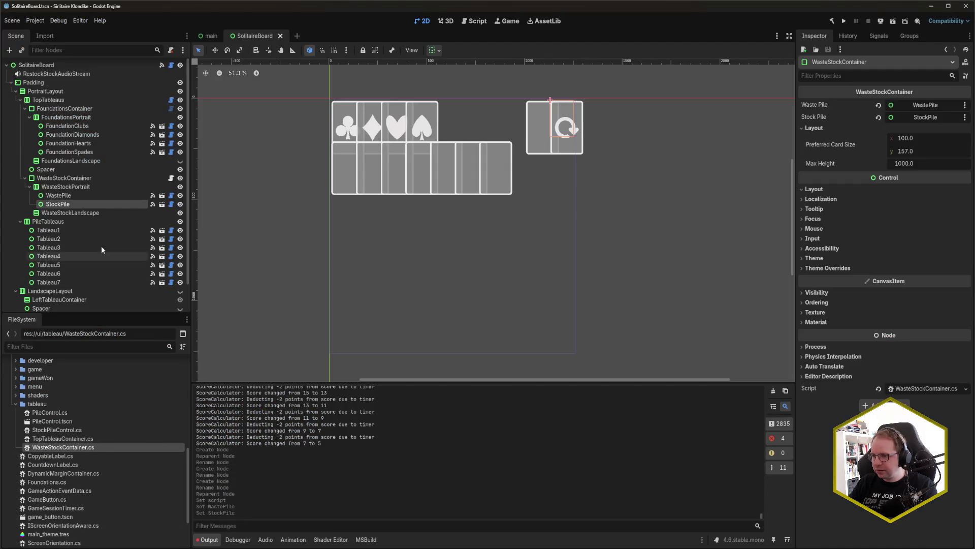
click(86, 179)
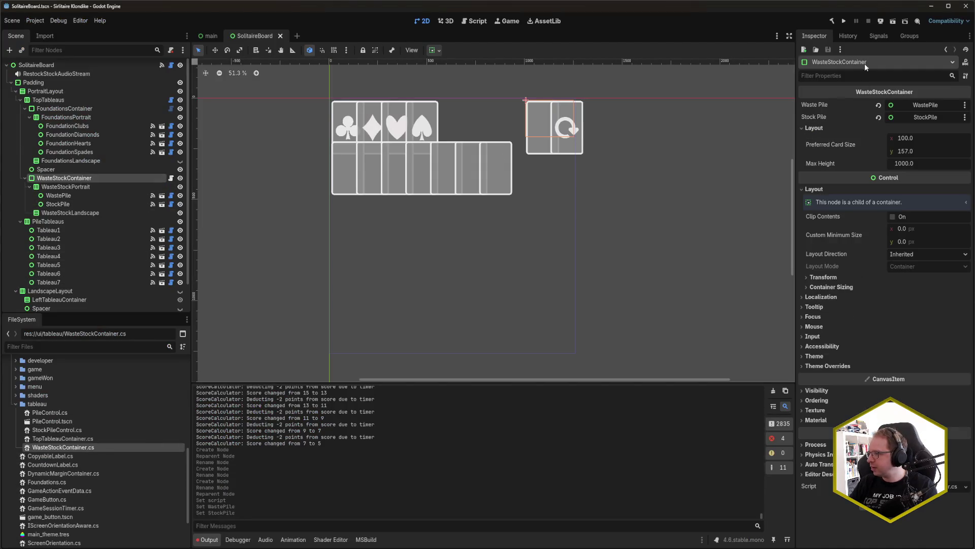
click(84, 109)
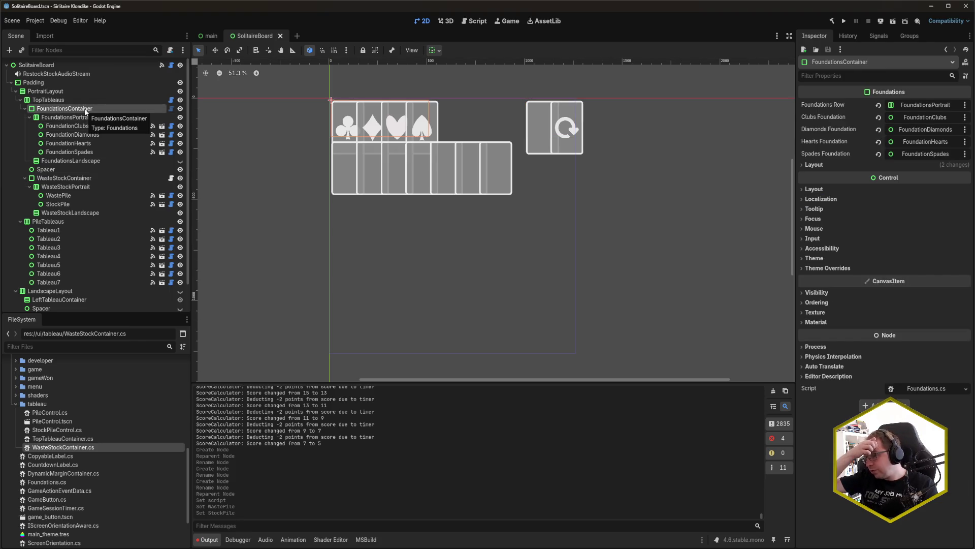
click(880, 35)
click(814, 36)
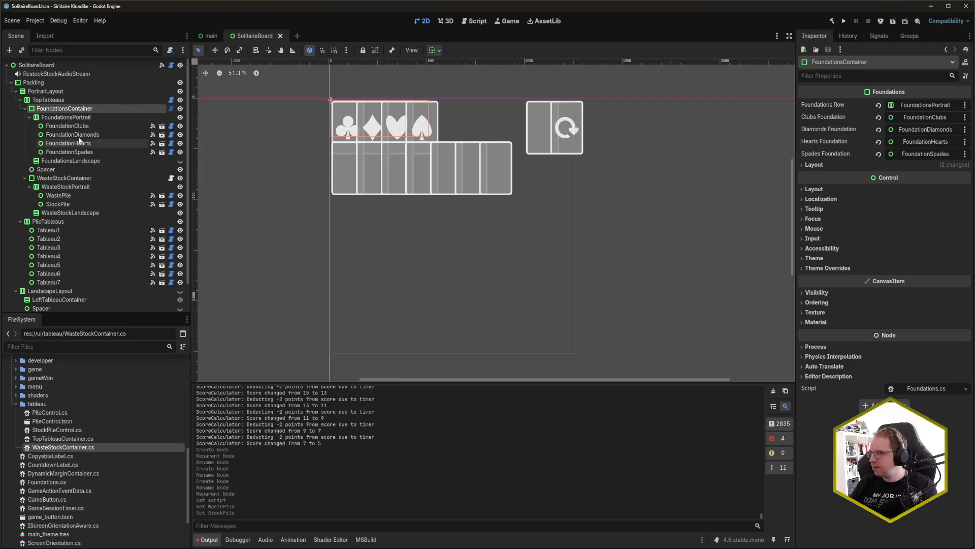
key(alt+Tab)
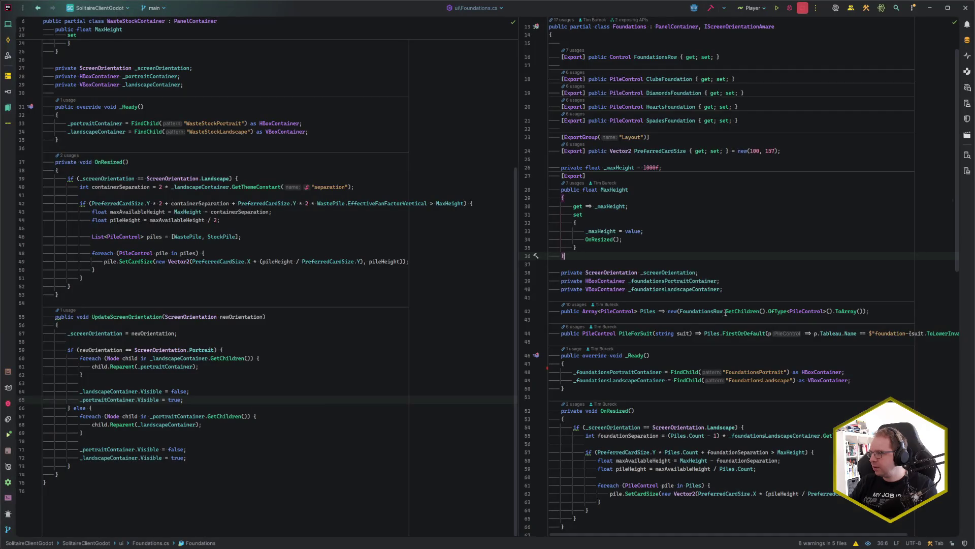
- Open SolitaireBoardLayout.cs from Recent Files beside the WasteStockContainer code
click(655, 238)
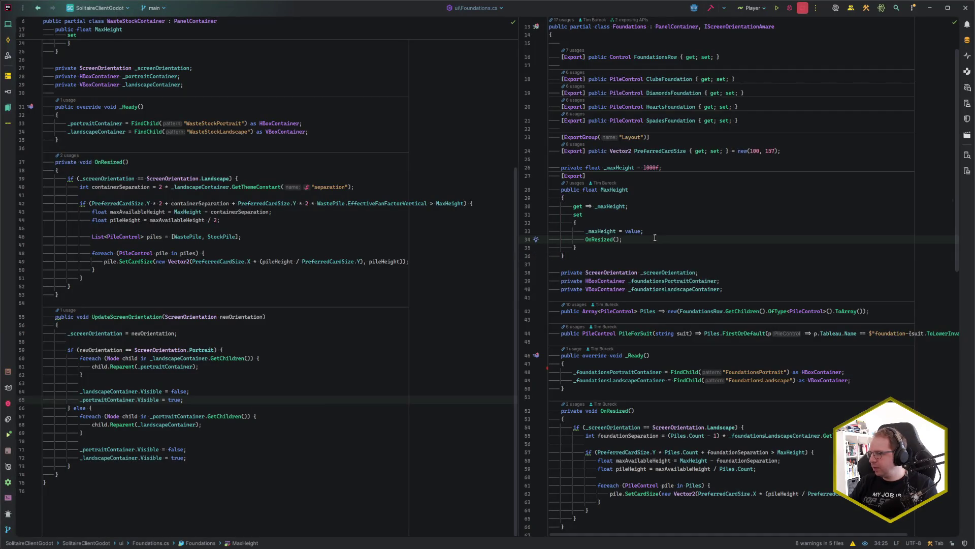
click(165, 303)
scroll(165, 305, up, 5)
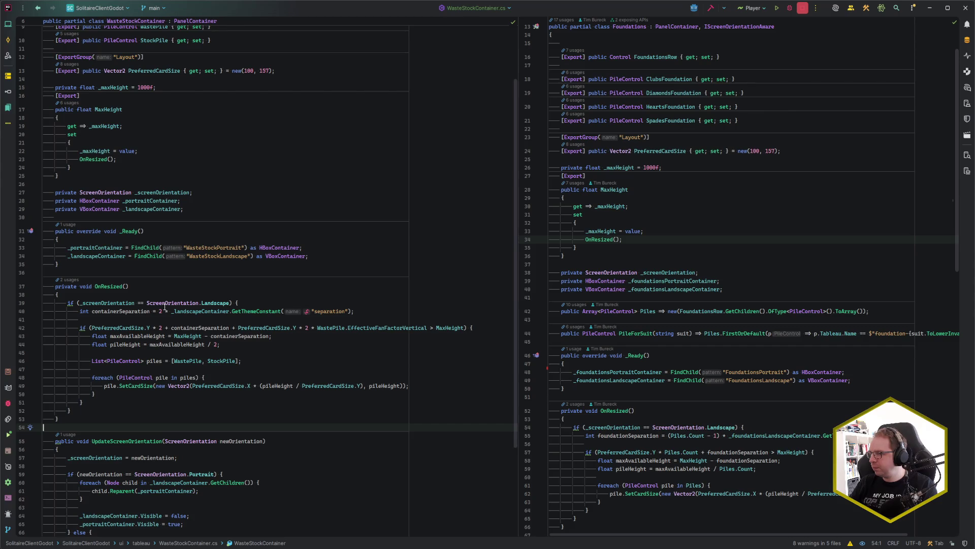
scroll(164, 306, up, 1)
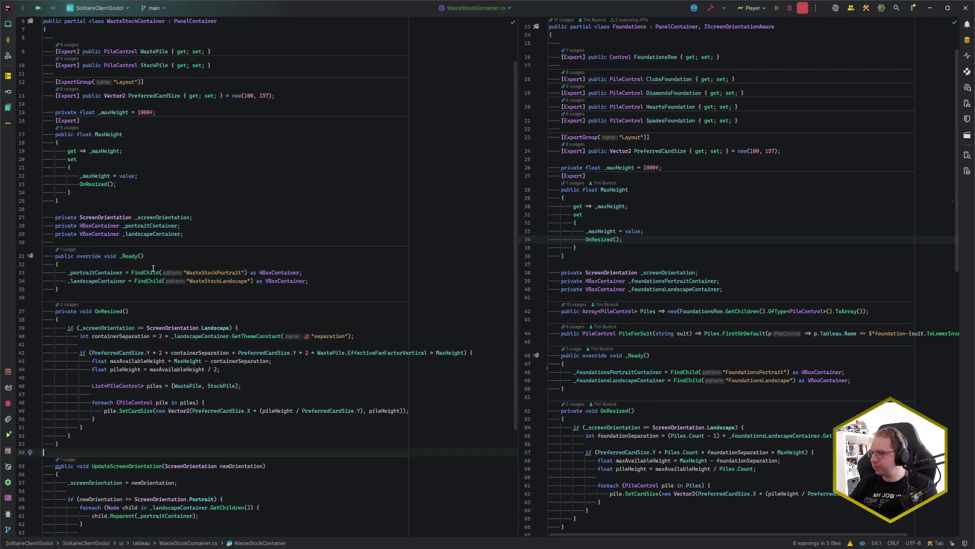
click(634, 258)
click(639, 261)
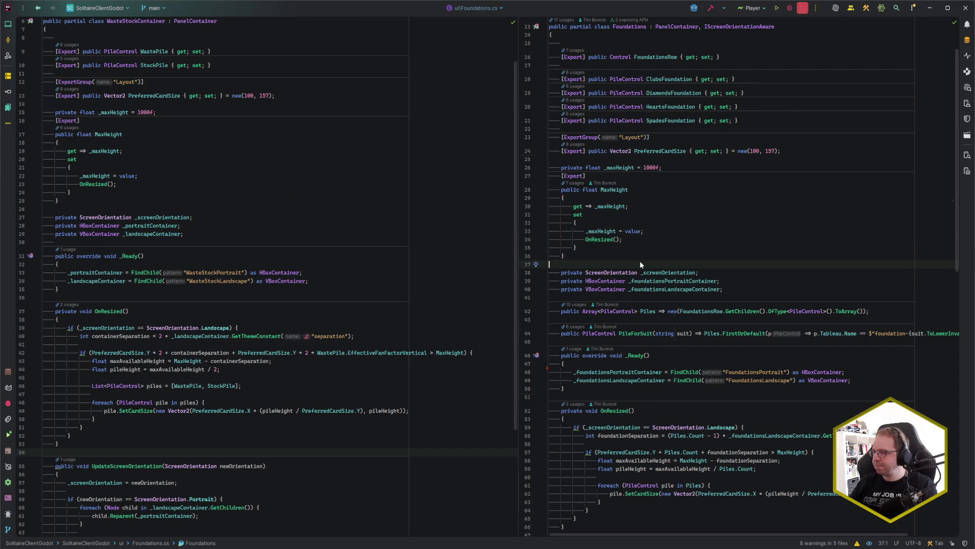
key(ctrl+e)
key(Down)
key(Down)
key(Return)
scroll(698, 333, up, 10)
scroll(697, 333, up, 15)
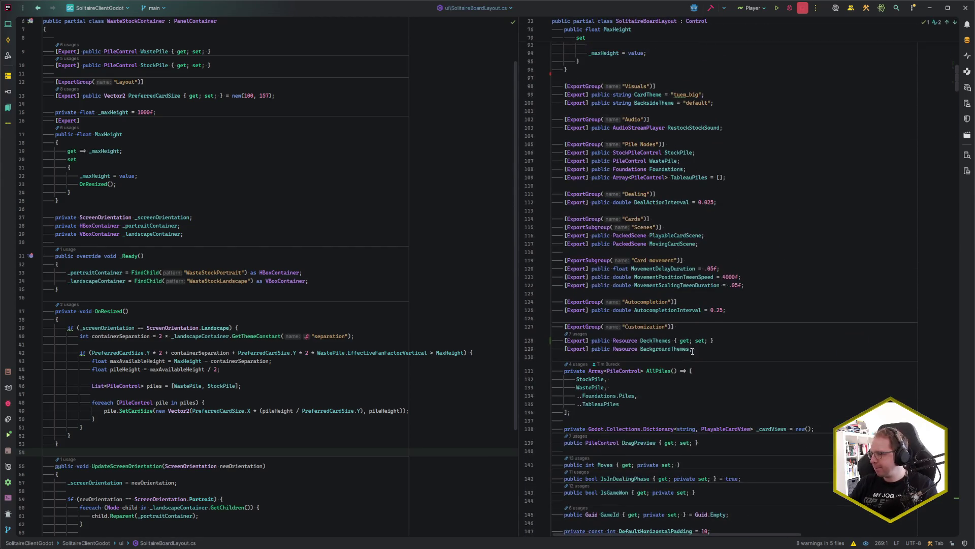
scroll(695, 374, down, 6)
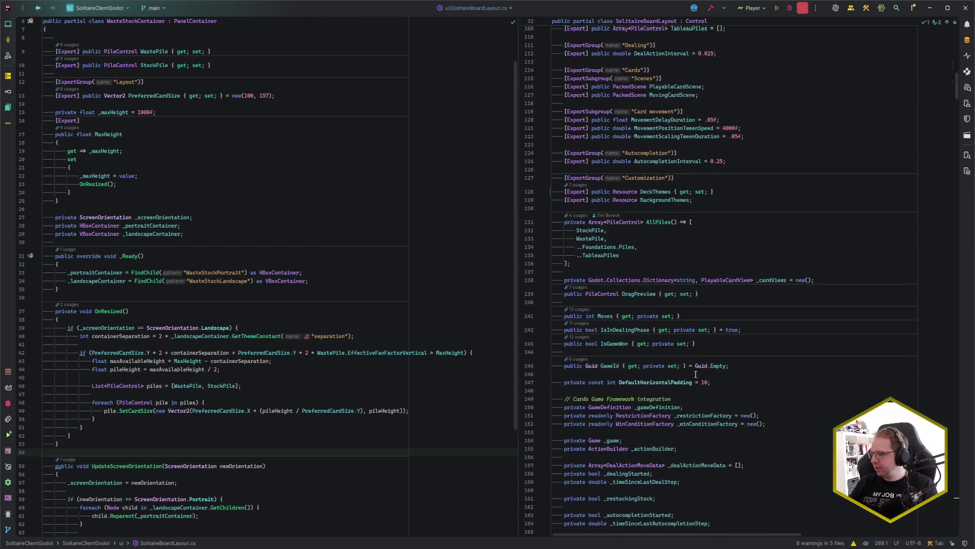
scroll(695, 374, up, 15)
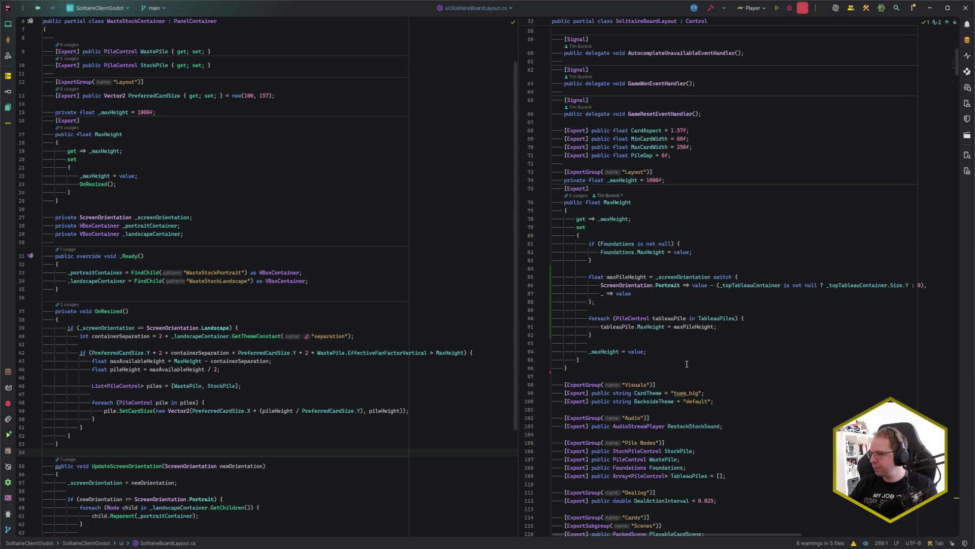
- Add an [Export] public WasteStockContainer field above StockPile in the Pile Nodes group
ctrl+click(621, 252)
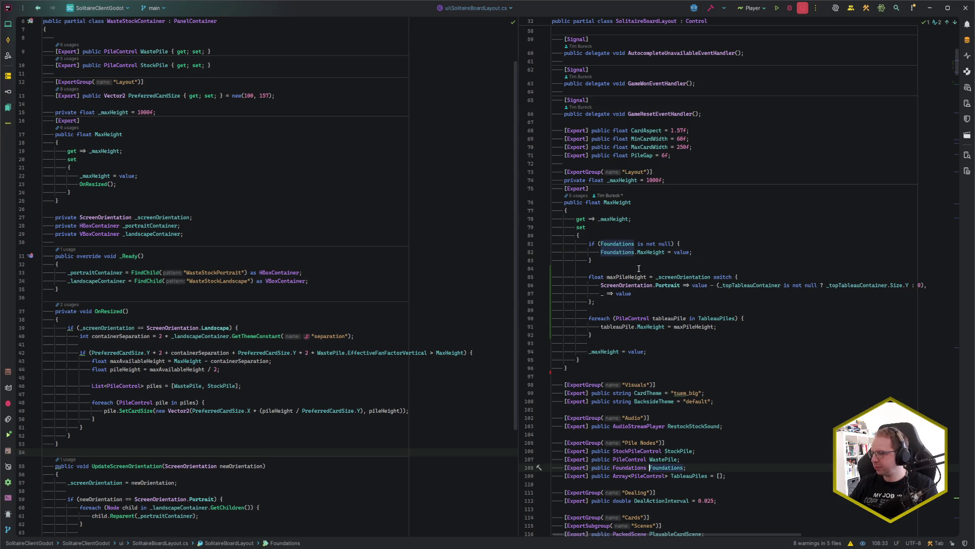
scroll(724, 352, down, 5)
click(704, 338)
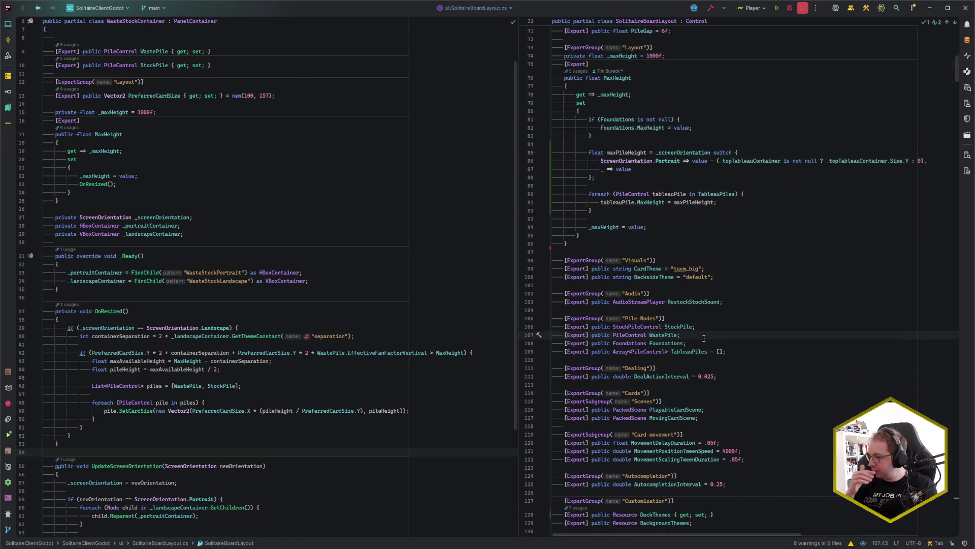
key(Up)
key(Up)
key(Return)
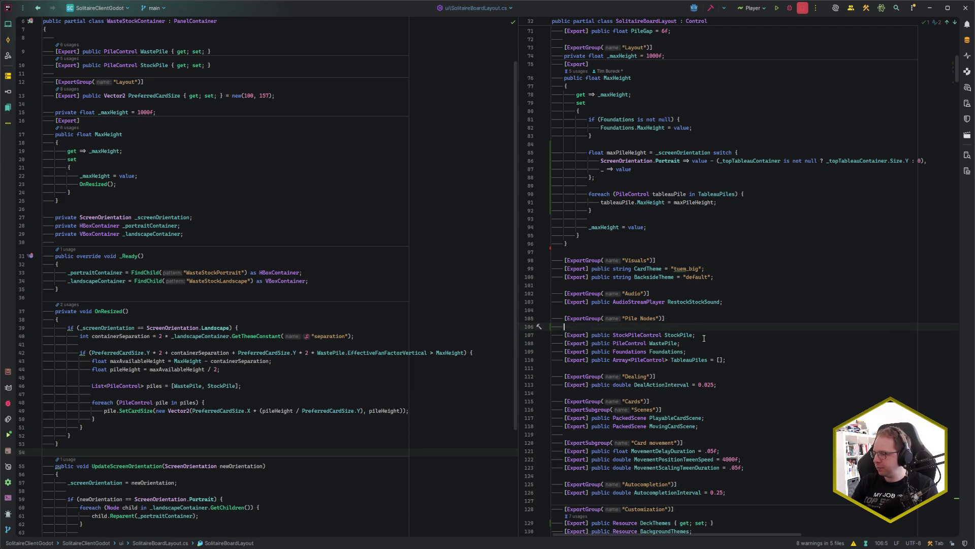
text([Export] public W)
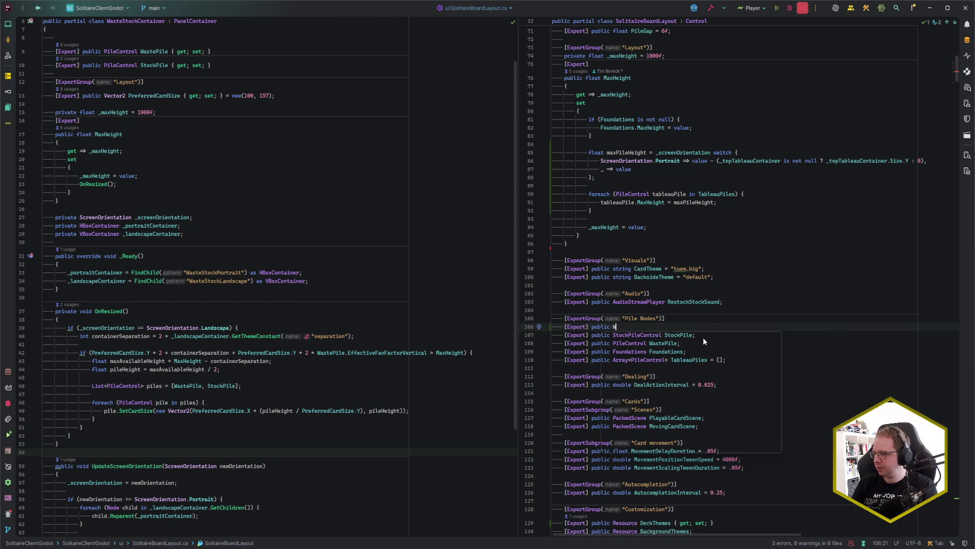
text(asPile)
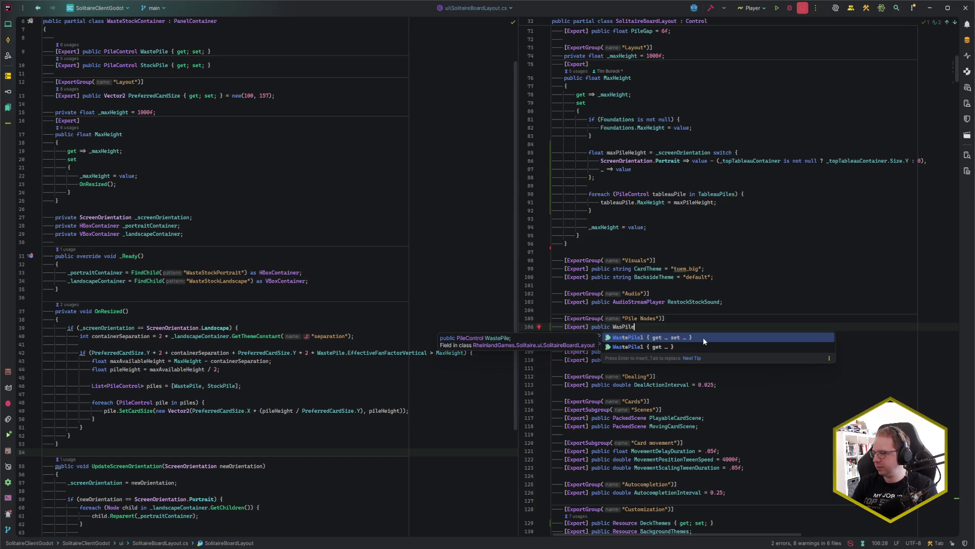
text(Conte)
key(BackSpace)
key(BackSpace)
key(BackSpace)
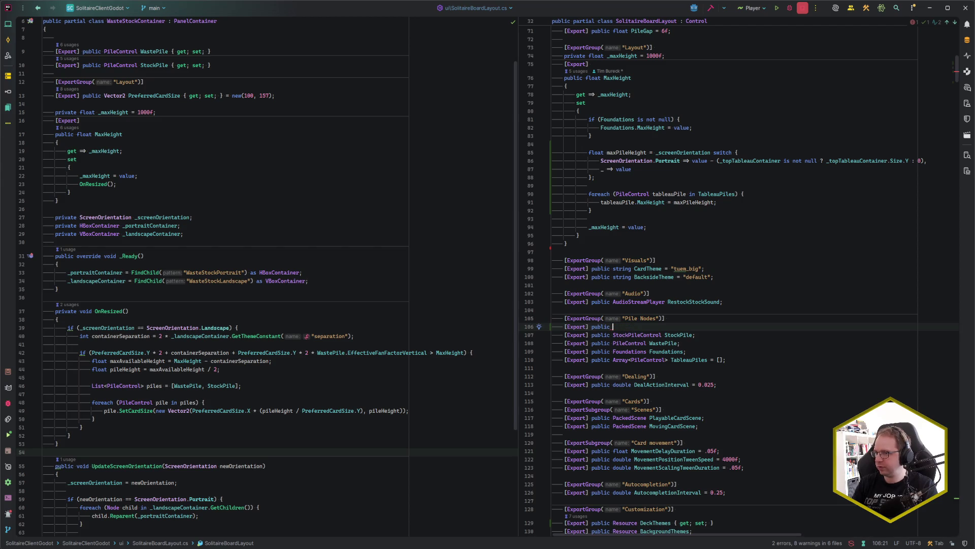
text(WasteSto)
key(Return)
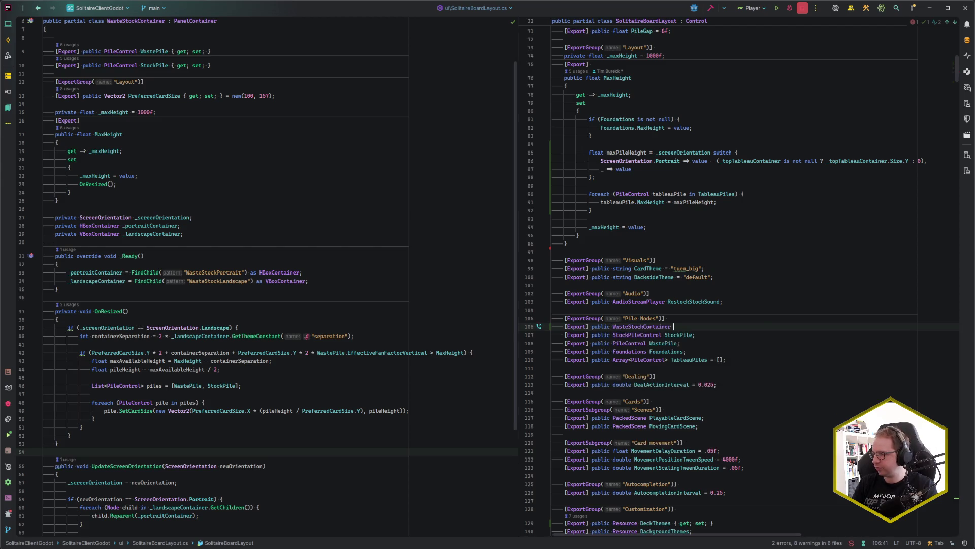
key(shift+Right)
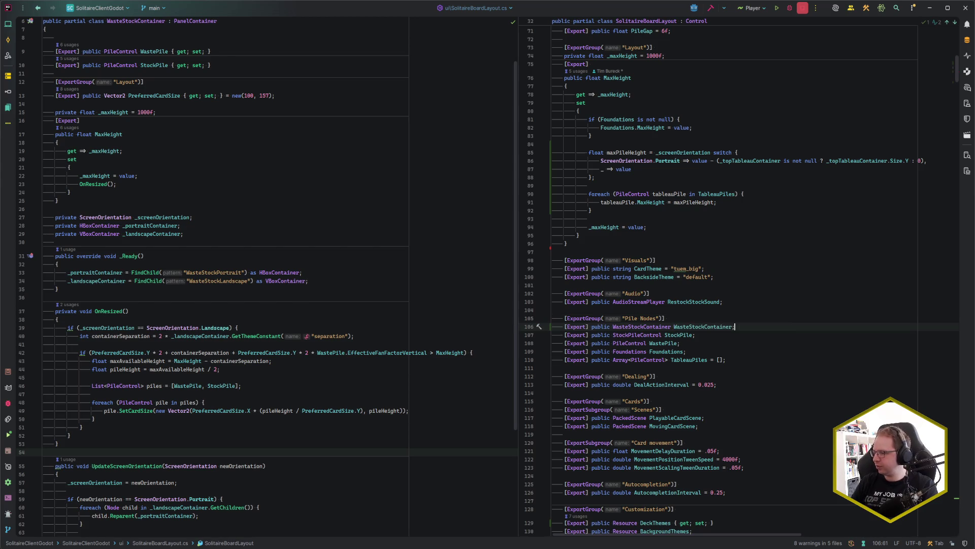
- In the MaxHeight setter, add 'if (WasteStockContainer is not null) { WasteStockContainer.MaxHeight = value; }'
scroll(662, 316, up, 8)
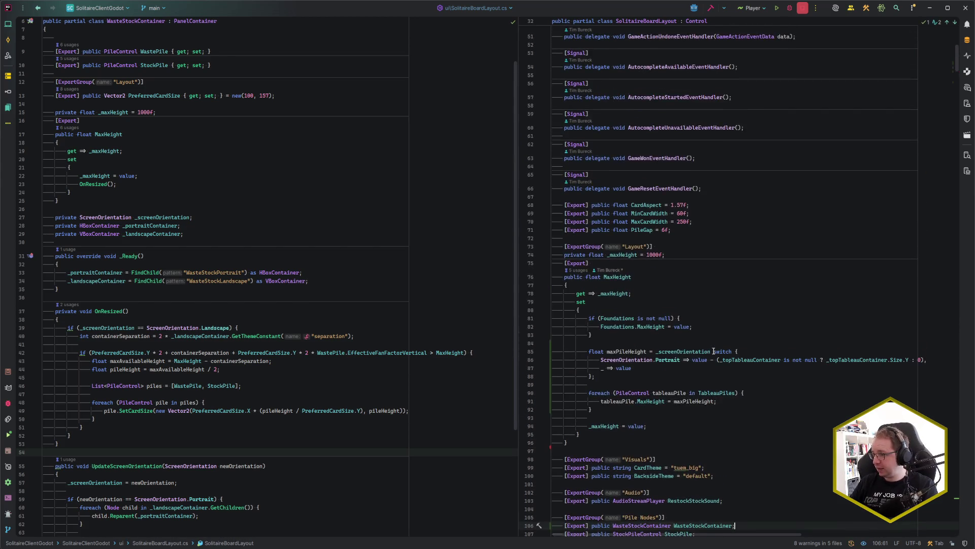
click(626, 328)
click(703, 344)
key(Return)
key(Return)
key(Up)
text(if (W)
text(asteStockContainer is not nul)
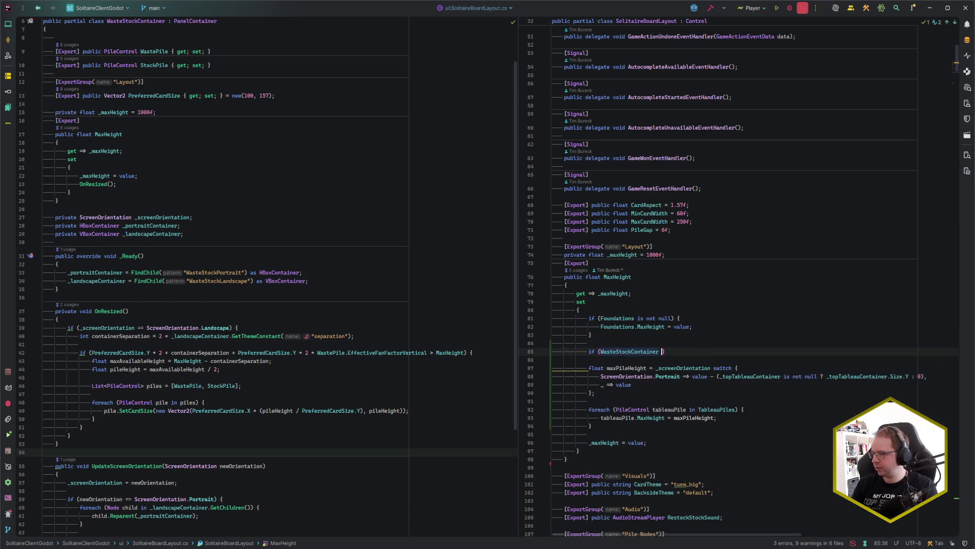
text(l) {)
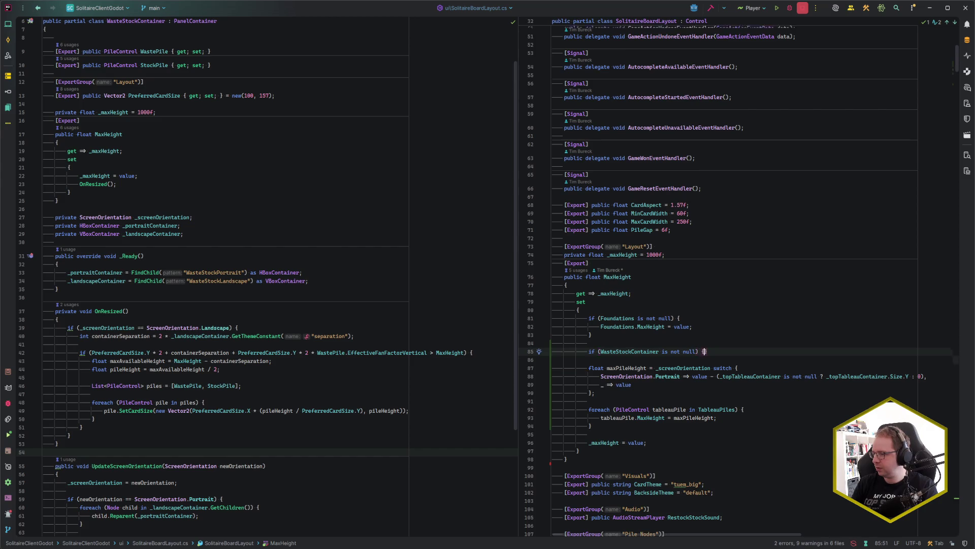
key(Return)
text(WS)
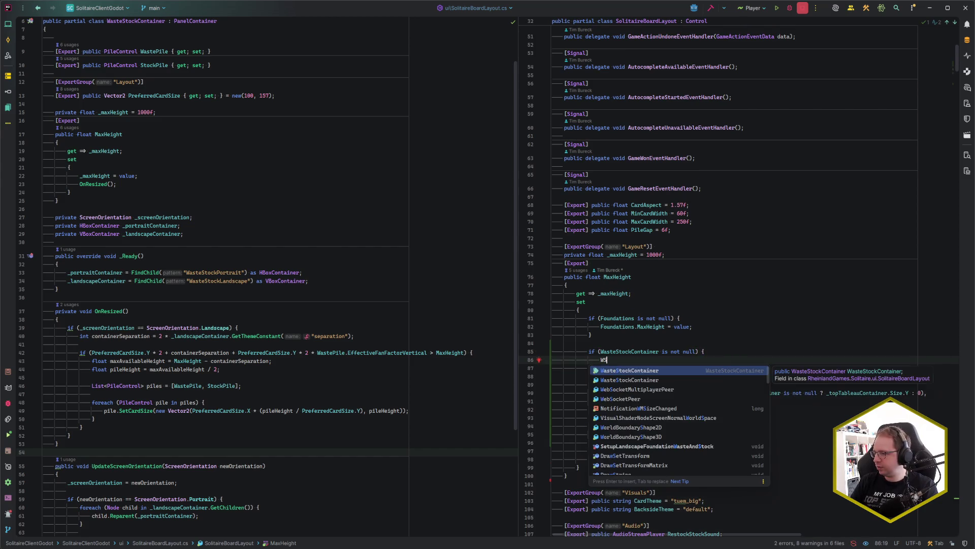
key(Return)
text(.MaxHeight = value;)
scroll(721, 331, down, 2)
scroll(720, 331, down, 3)
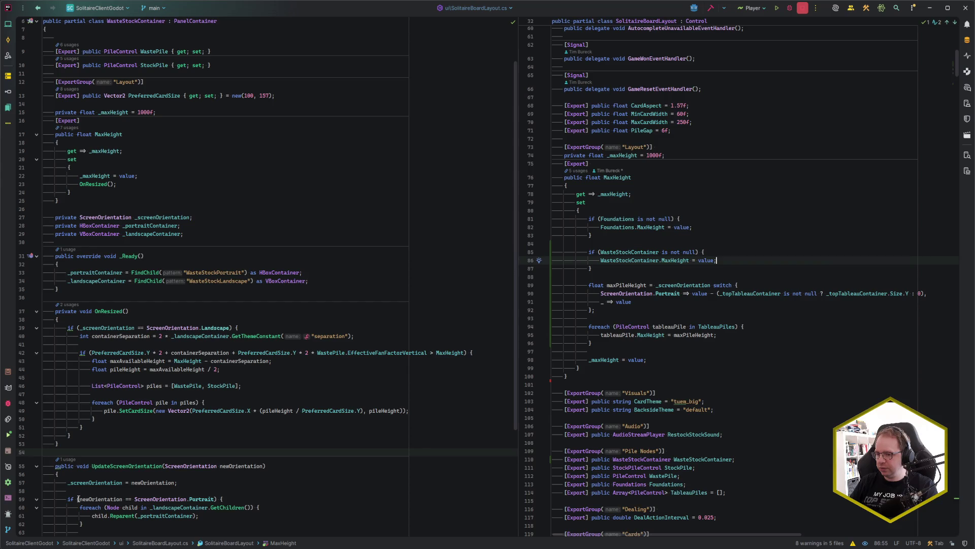
key(alt+Tab)
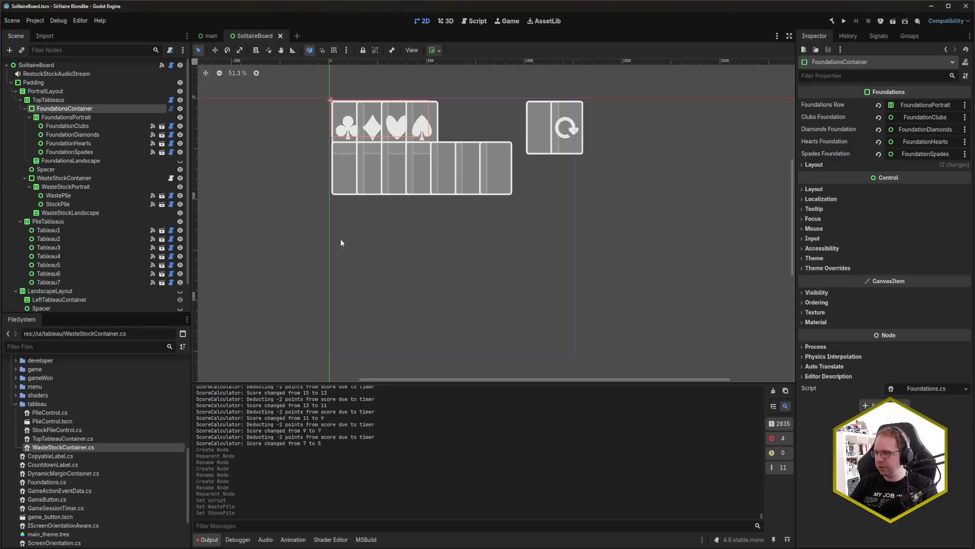
- Drag WasteStockContainer onto SolitaireBoard's Waste Stock Container slot and save the scene
click(66, 65)
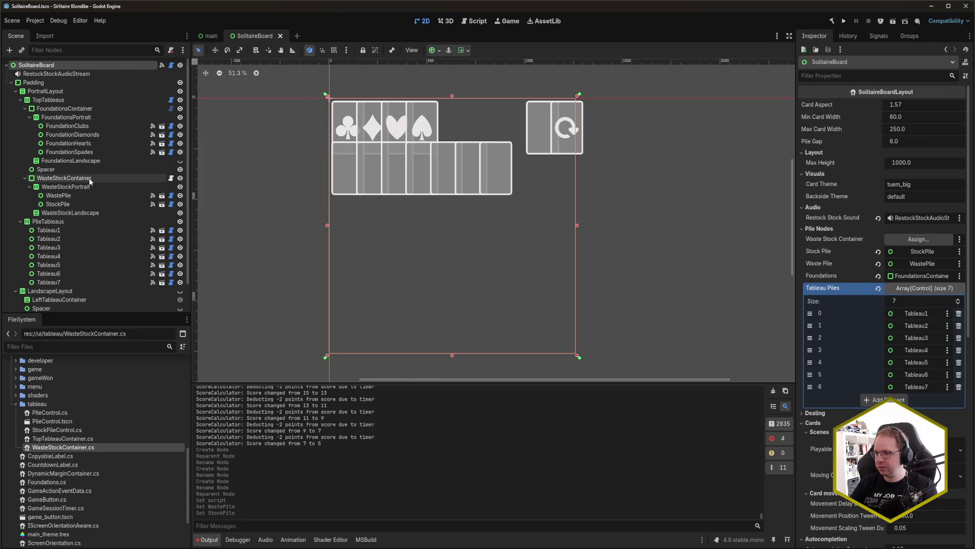
mouse_move(83, 179)
mouse_down()
mouse_move(609, 192)
mouse_move(921, 240)
mouse_up()
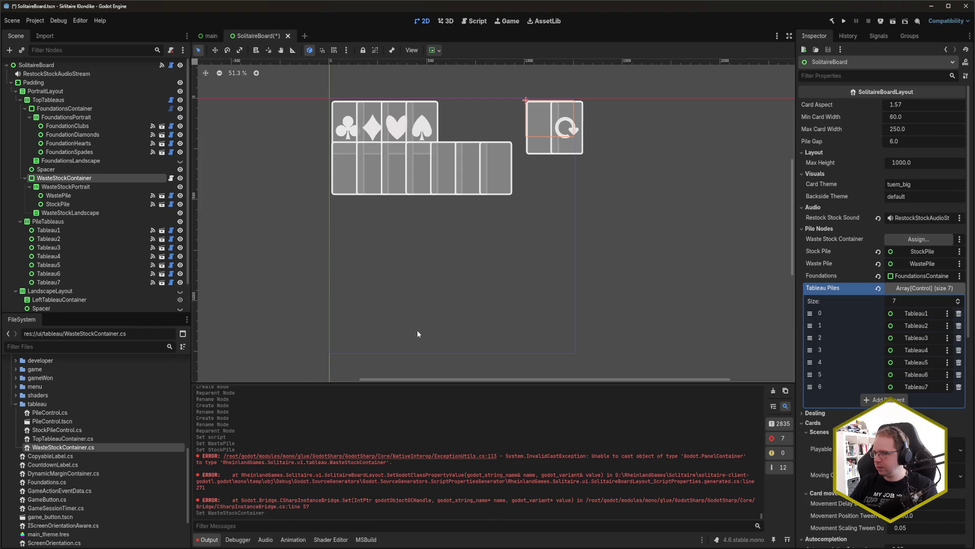
key(ctrl+s)
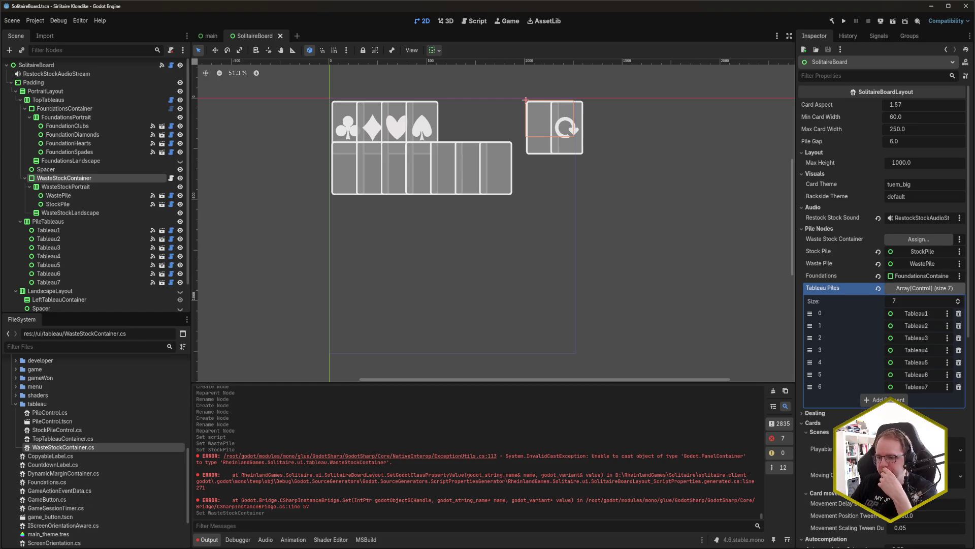
key(alt+Tab)
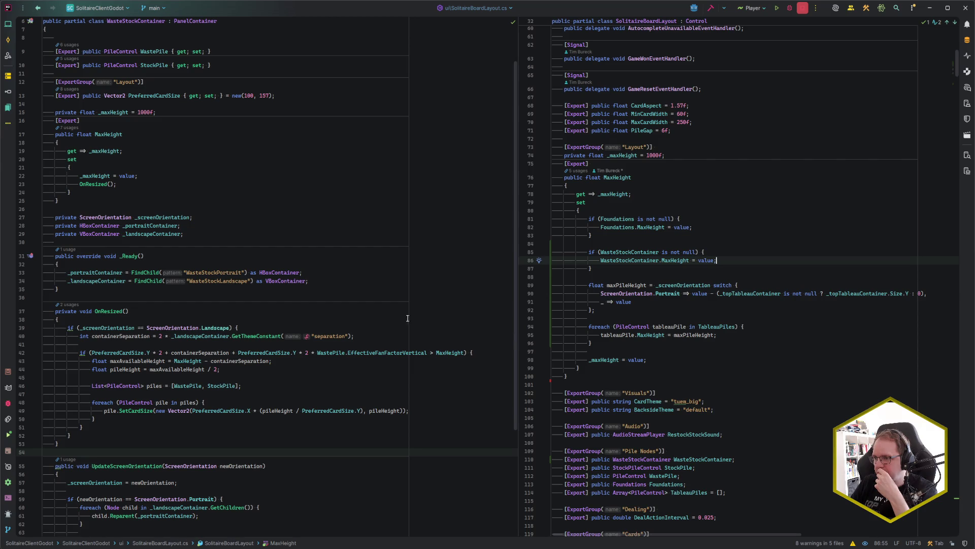
- Jump from the Foundations field to the Foundations class definition
scroll(222, 297, up, 2)
click(630, 485)
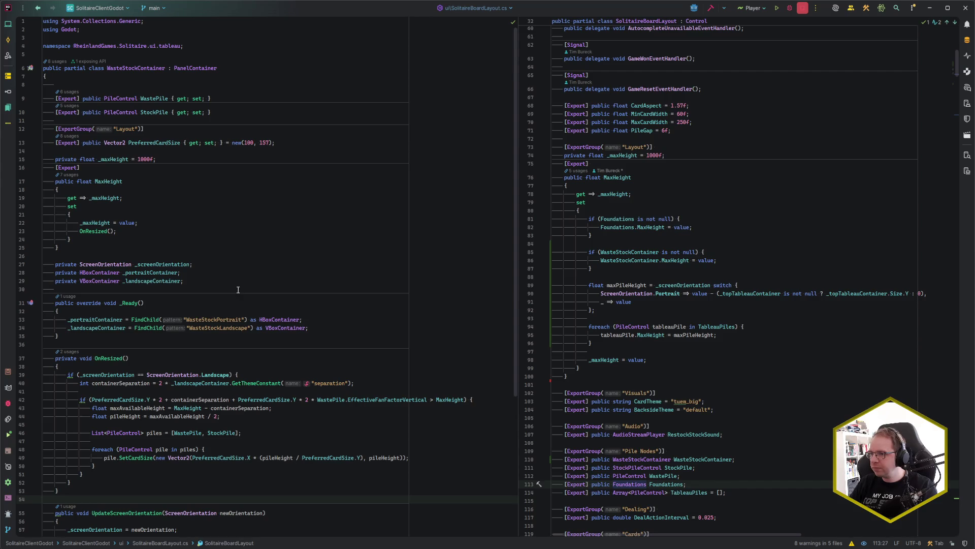
scroll(243, 296, down, 1)
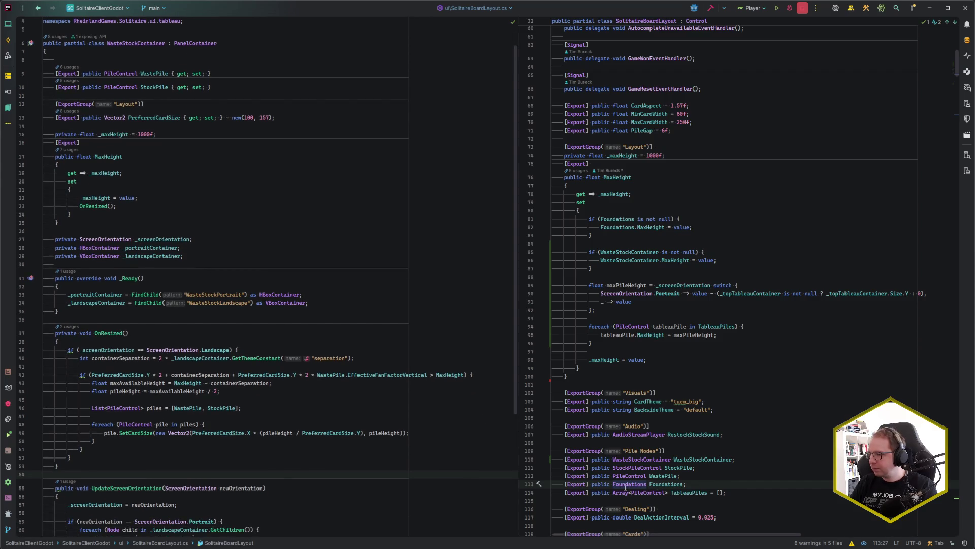
ctrl+click(625, 485)
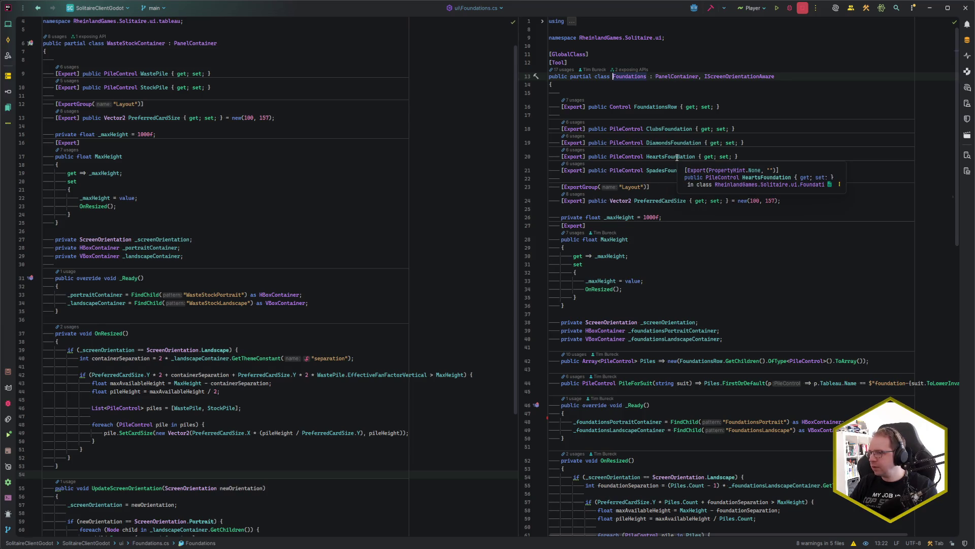
scroll(696, 310, down, 10)
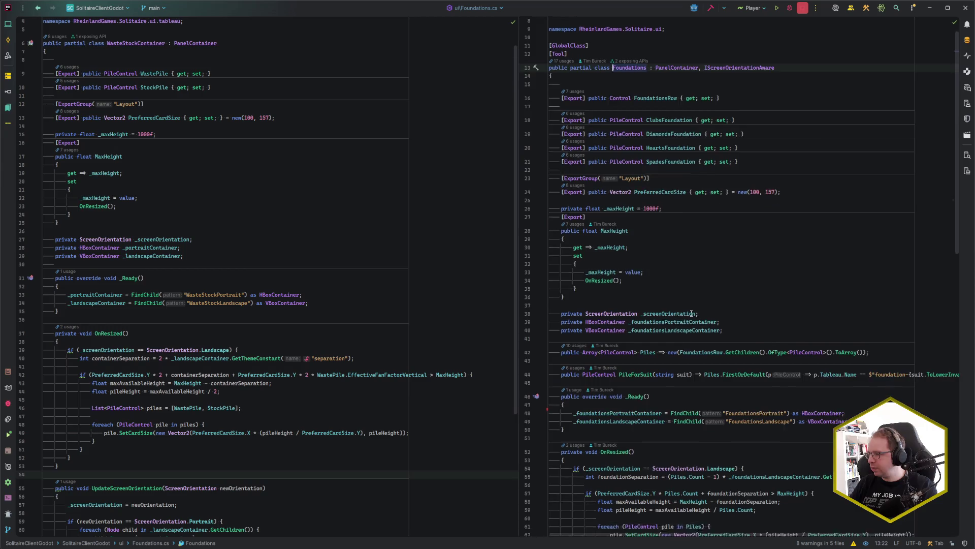
scroll(689, 315, down, 4)
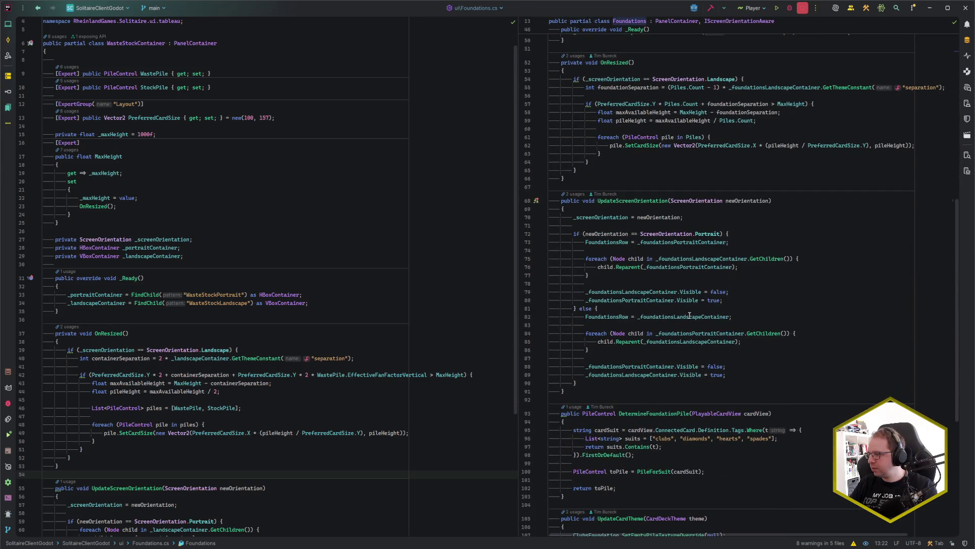
scroll(689, 315, up, 15)
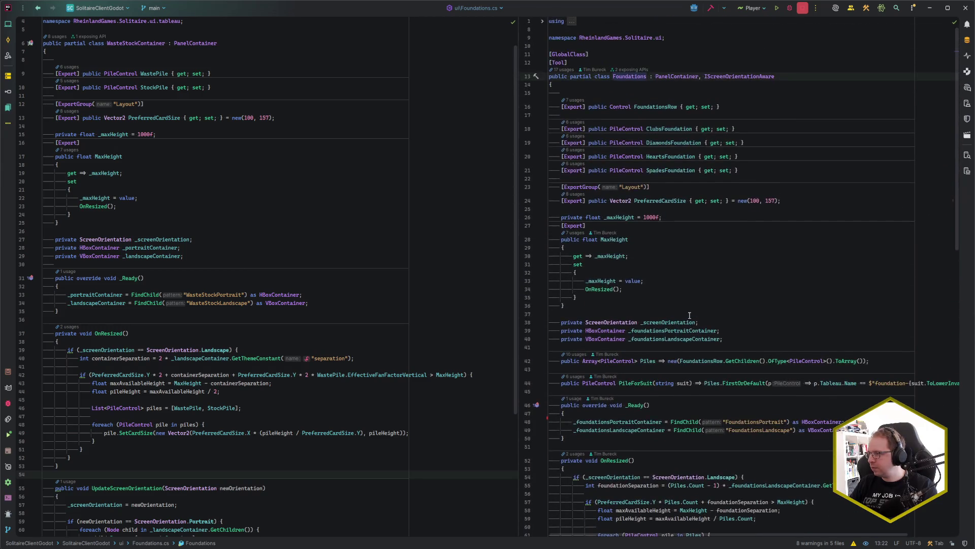
- Inspect the IScreenOrientationAware interface and its usages, then return to WasteStockContainer's declaration
click(746, 77)
ctrl+click(745, 78)
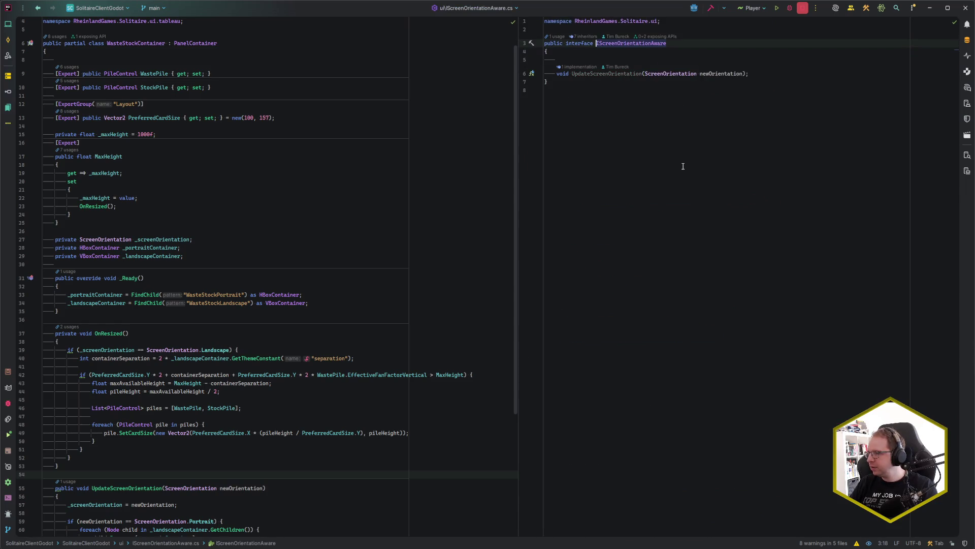
click(555, 37)
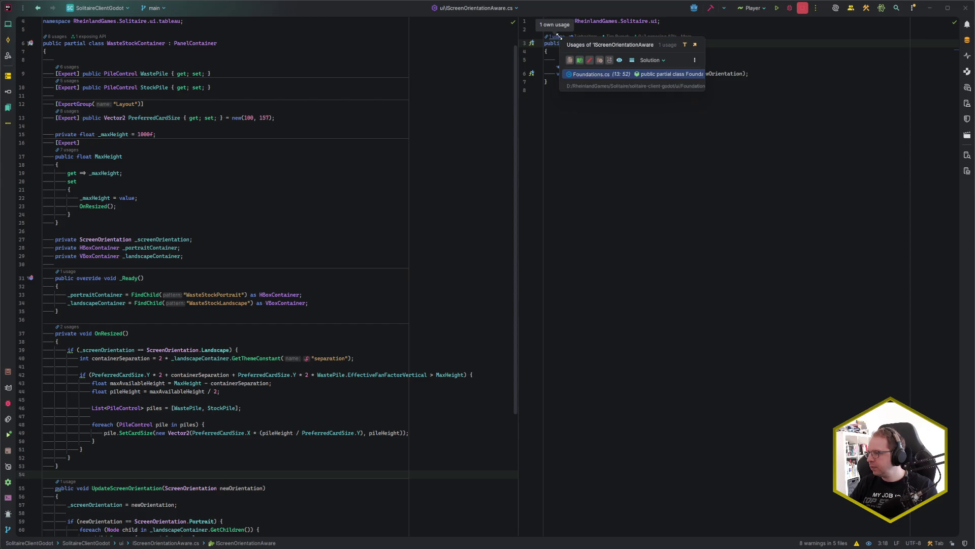
click(809, 78)
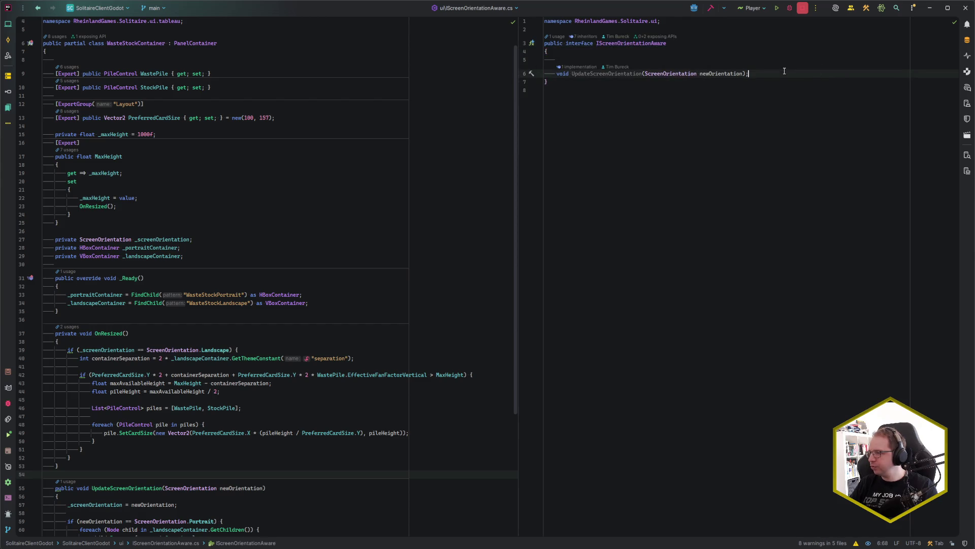
ctrl+click(636, 43)
click(783, 70)
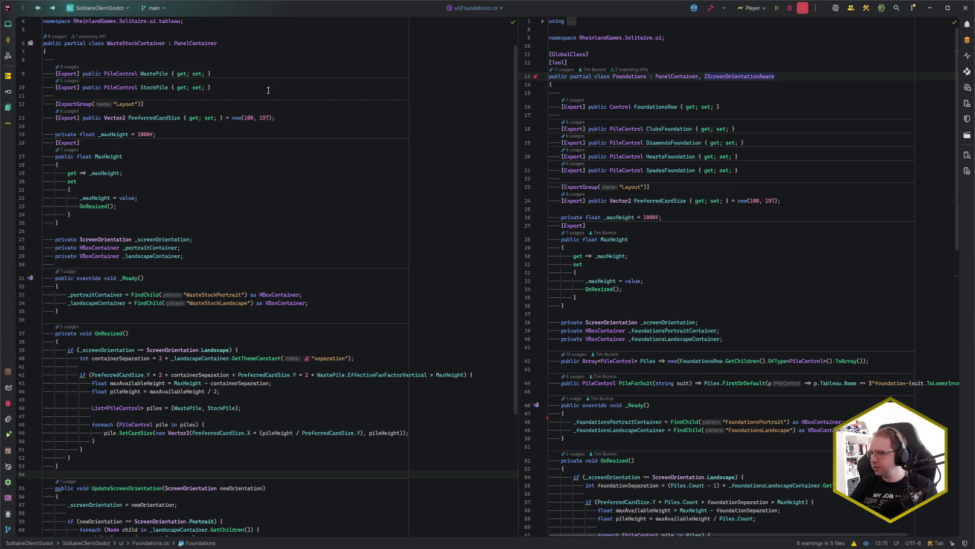
click(241, 43)
- Add IScreenOrientationAware after PanelContainer in WasteStockContainer's class declaration
text(, IS)
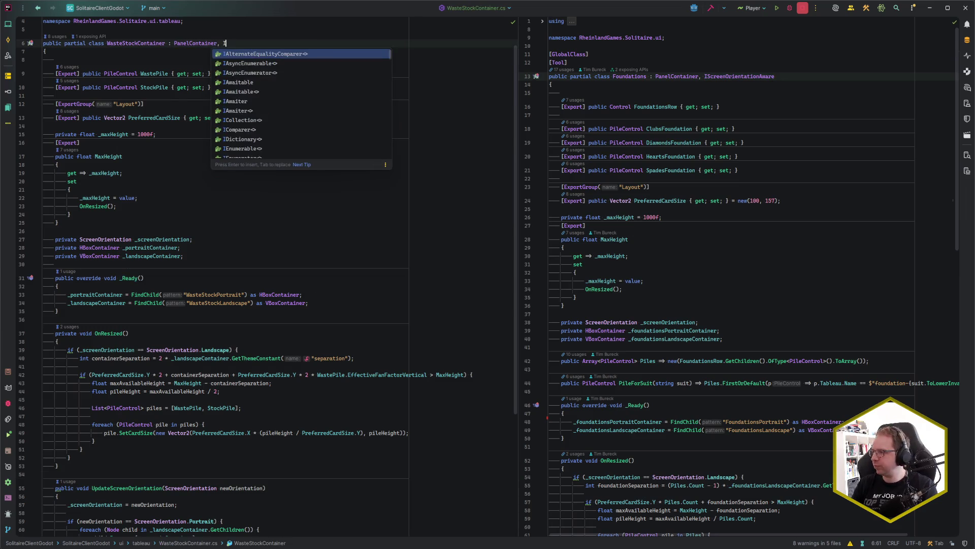
key(Return)
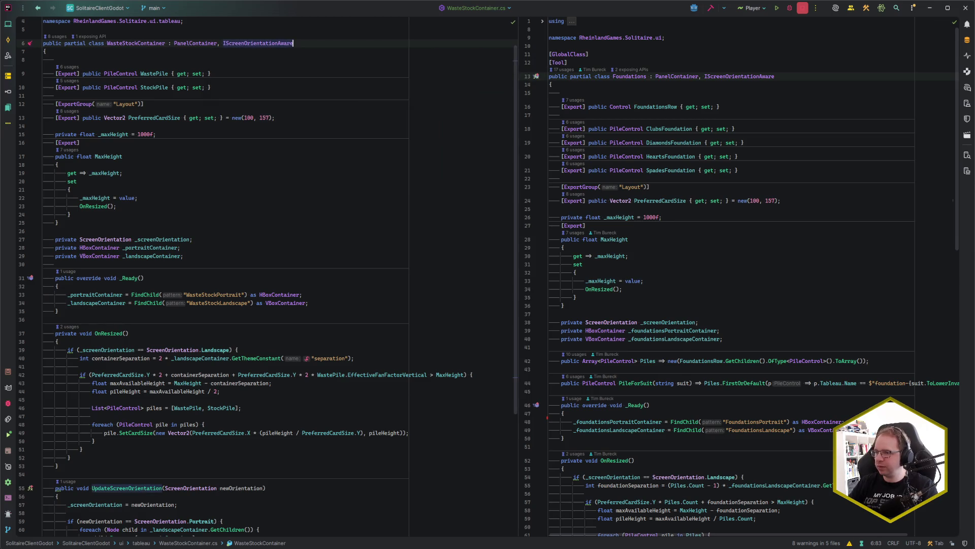
click(244, 97)
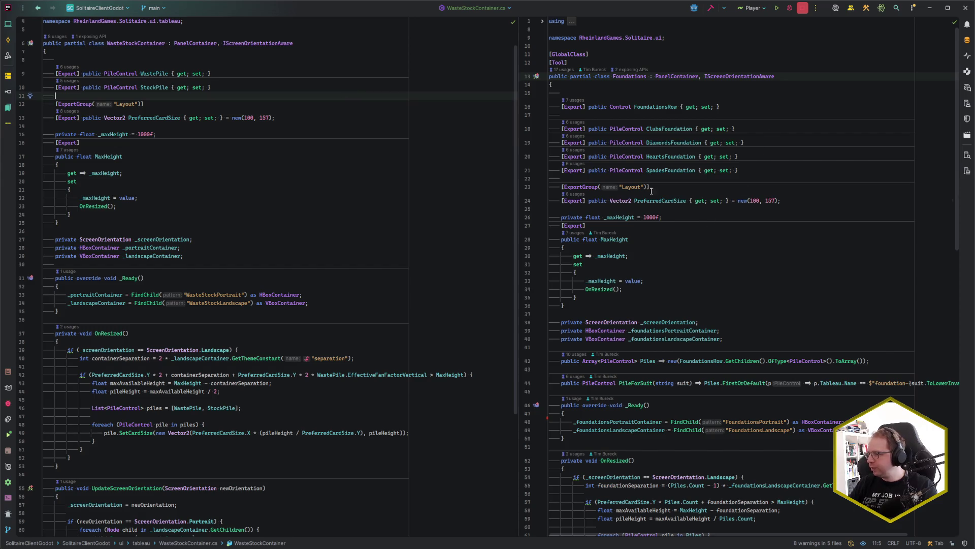
scroll(688, 232, down, 2)
click(734, 281)
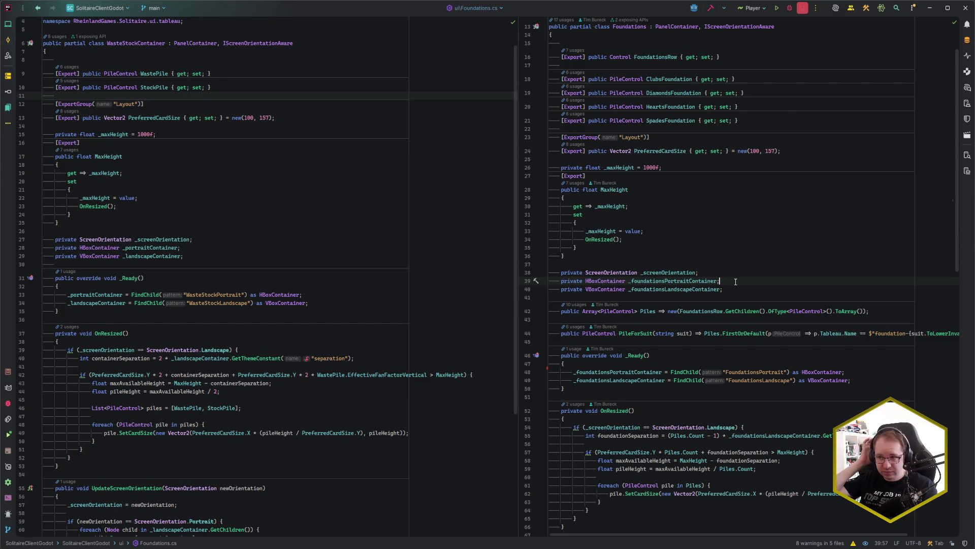
scroll(529, 269, up, 2)
scroll(152, 152, up, 1)
- Add [GlobalClass] and [Tool] attributes above the WasteStockContainer class
click(96, 54)
key(Return)
text([GlCla)
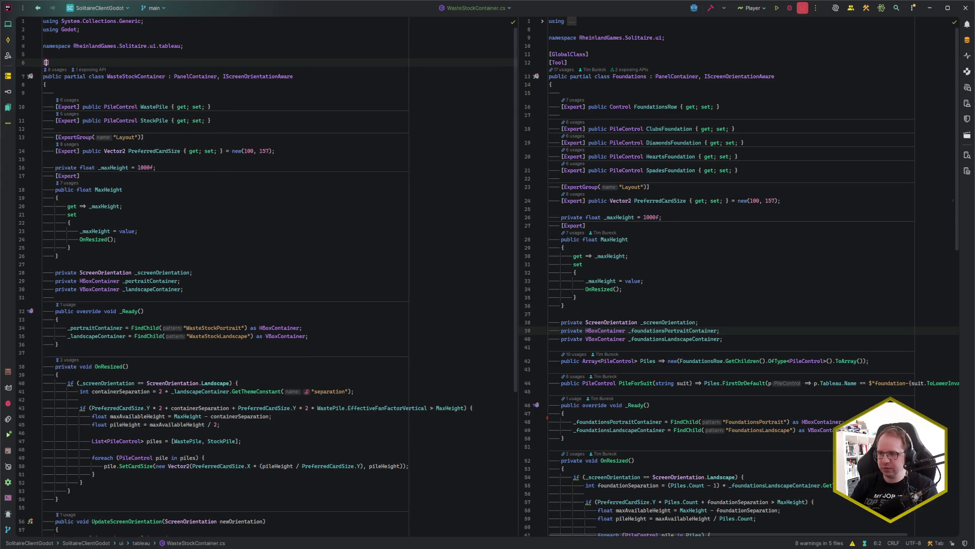
key(Return)
key(End)
key(Return)
text([Tool])
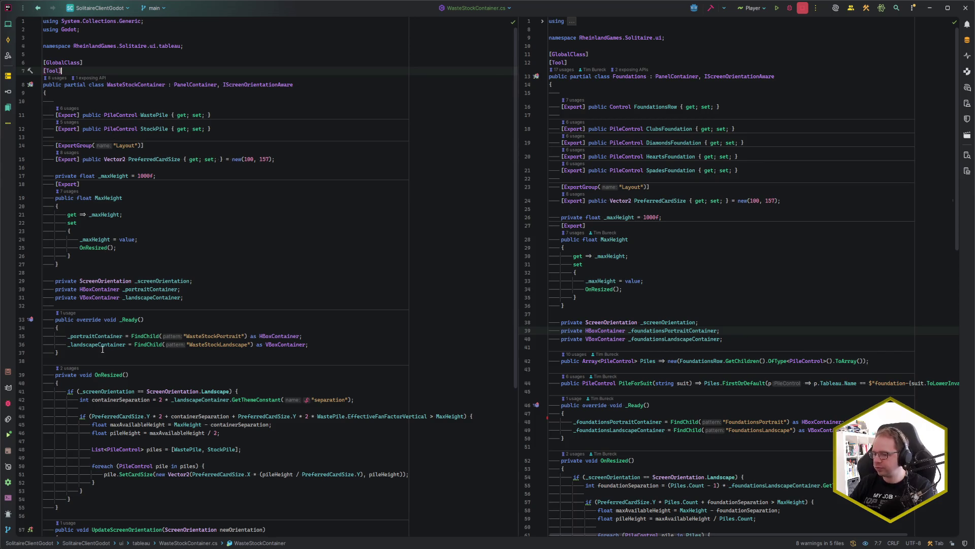
key(alt+Tab)
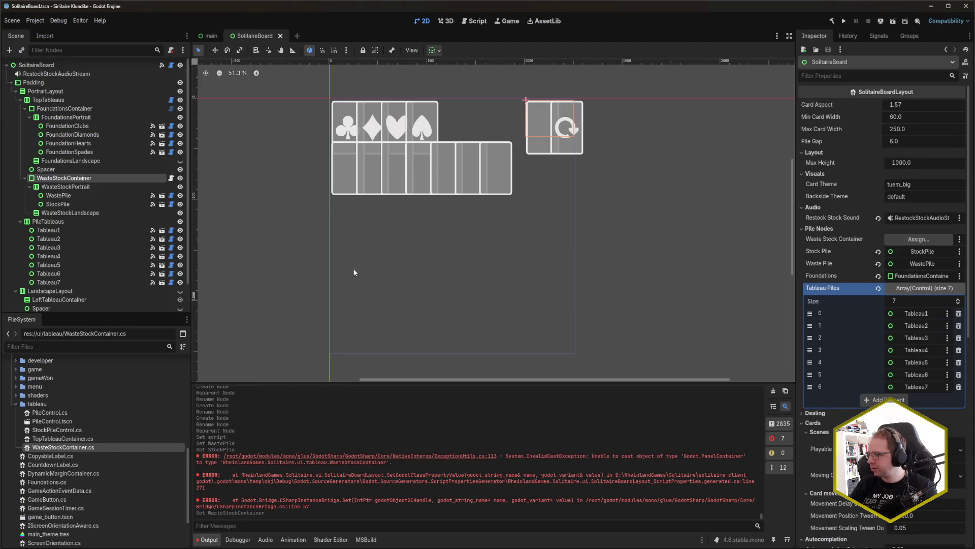
- Drag the WasteStockContainer node onto SolitaireBoard's Waste Stock Container field
mouse_move(65, 178)
mouse_down()
mouse_move(738, 202)
mouse_move(920, 238)
mouse_up()
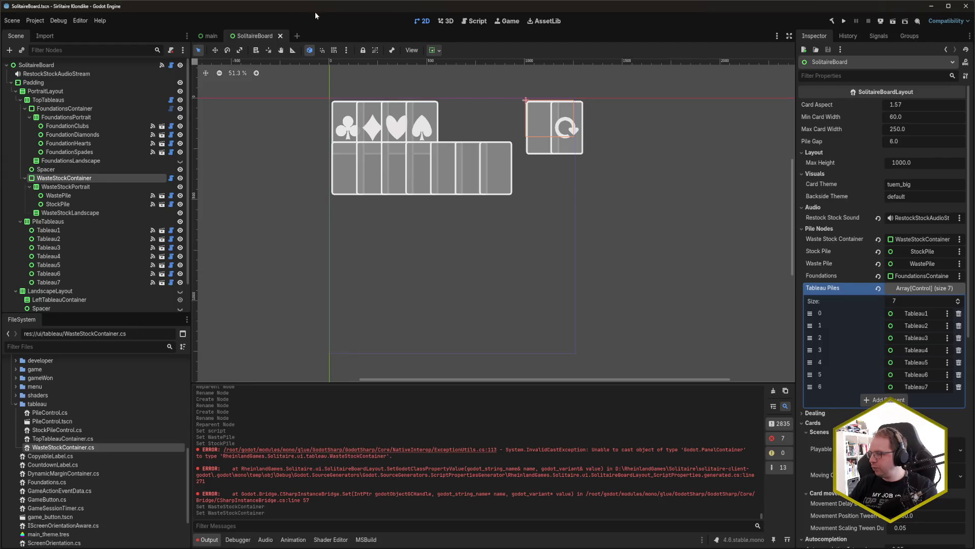
- Find where UpdateScreenOrientation is called and open the call in SolitaireBoardLayout.cs
click(727, 330)
scroll(727, 331, down, 10)
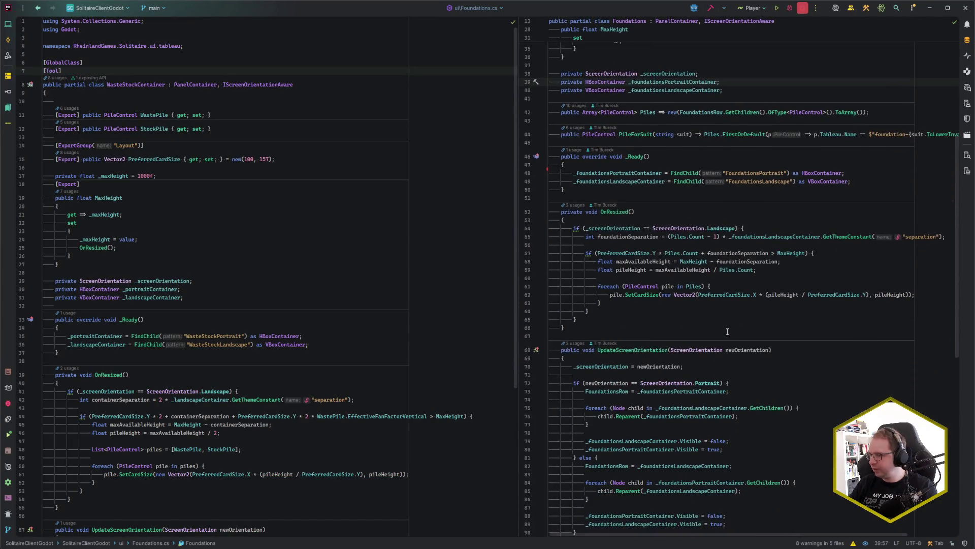
click(683, 319)
key(Down)
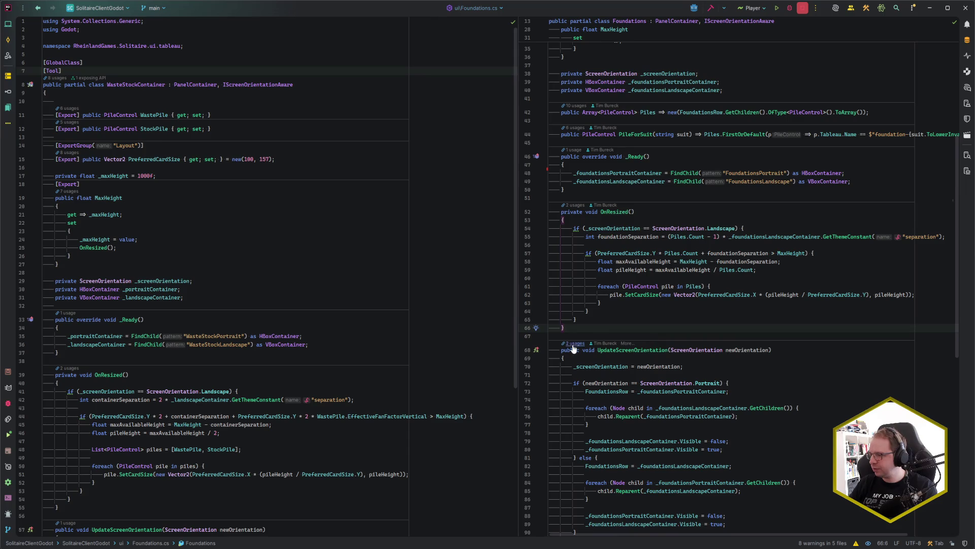
click(572, 344)
click(622, 386)
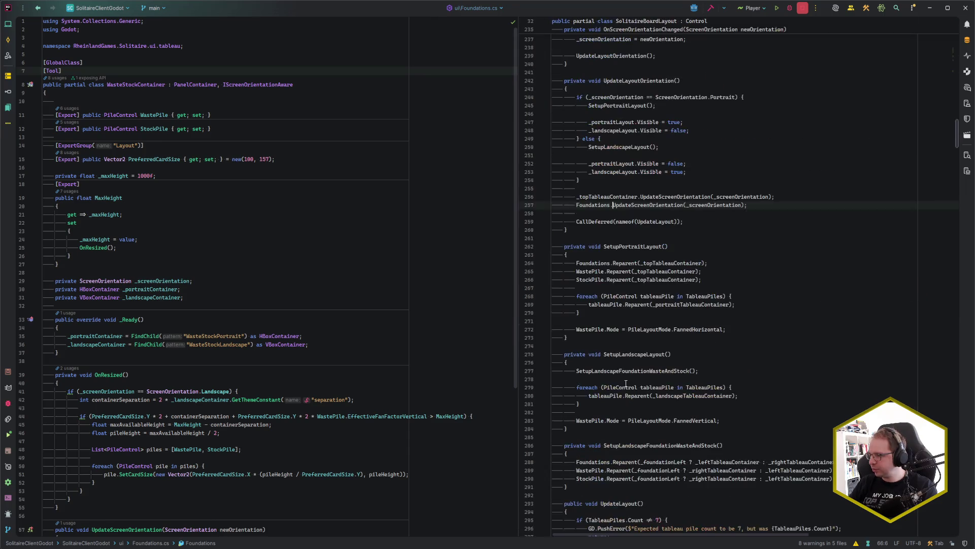
- Add 'WasteStockContainer.UpdateScreenOrientation(_screenOrientation);' below the Foundations orientation call
scroll(733, 218, up, 6)
click(765, 356)
key(Return)
text(WS)
key(Return)
text(.U)
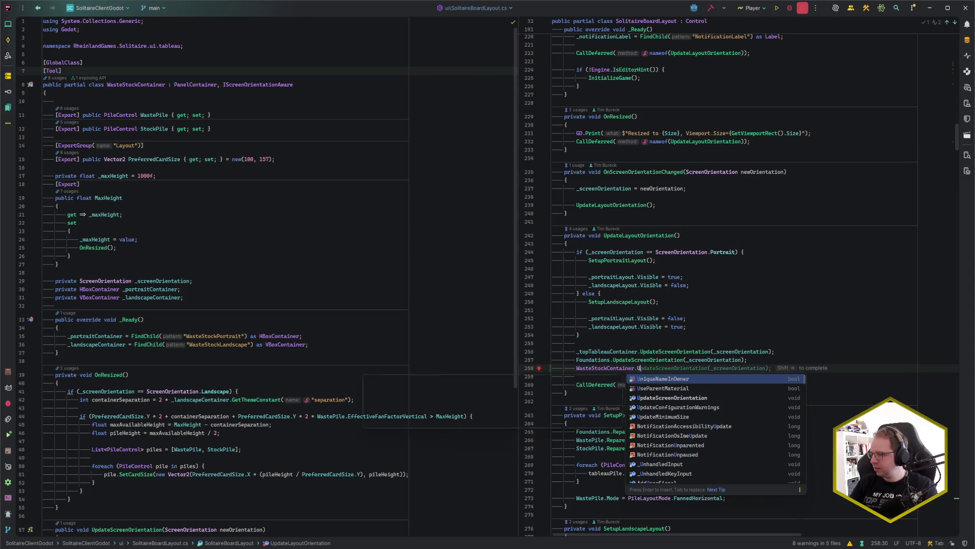
key(shift+Right)
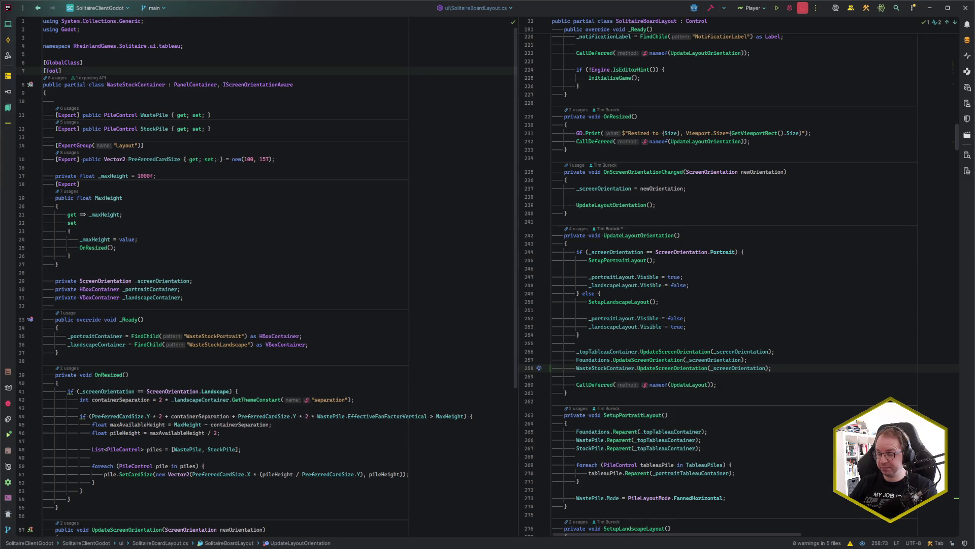
mouse_move(58, 546)
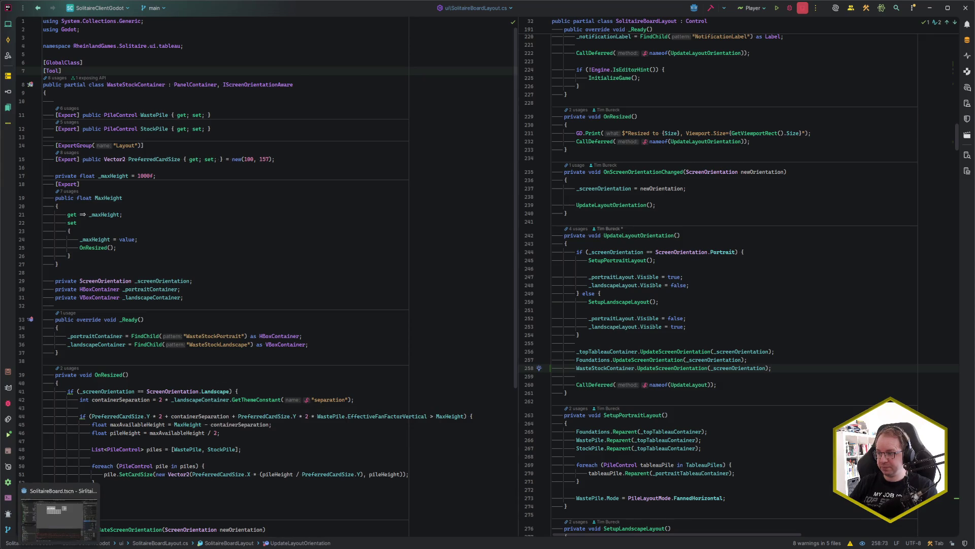
click(58, 519)
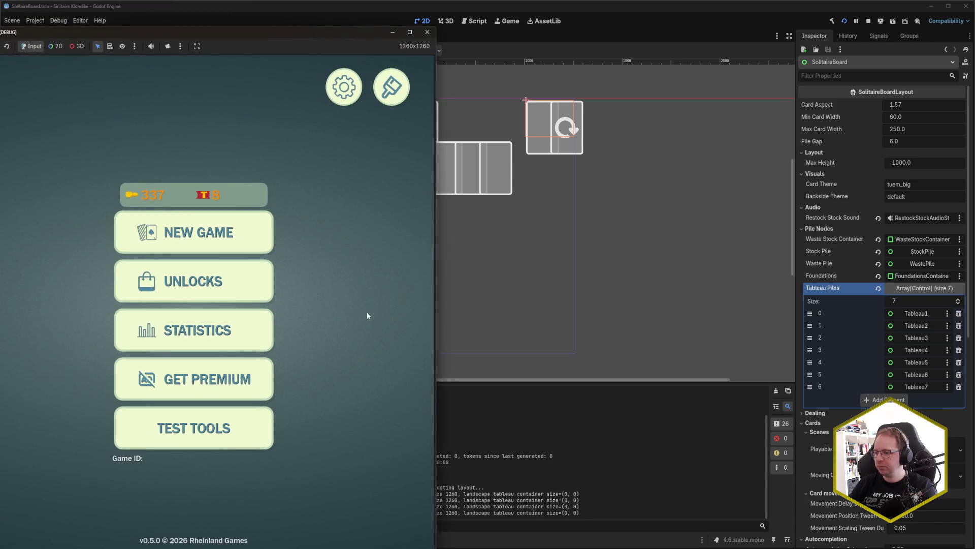
- Resize the game window to landscape, start a NEW GAME, then widen the window further
drag(356, 35, 359, 21)
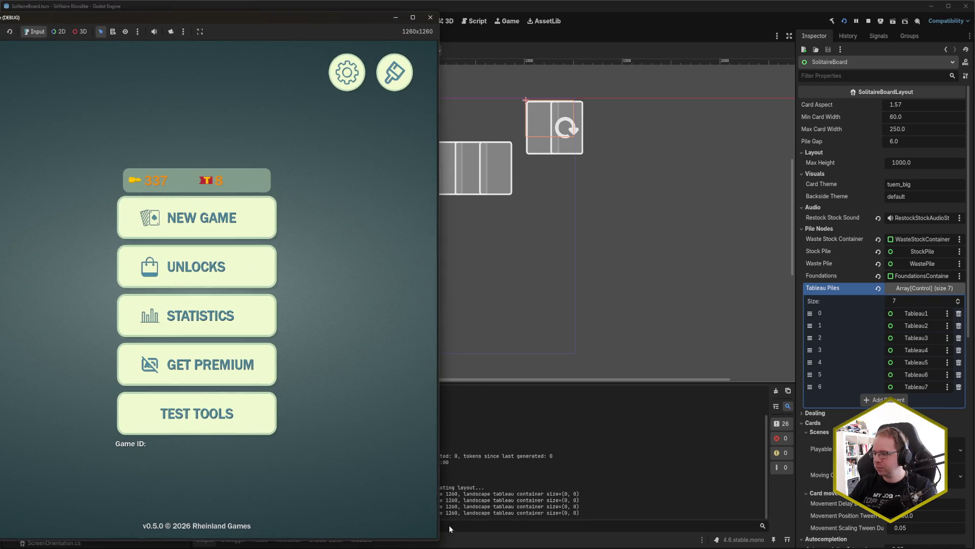
mouse_move(438, 541)
mouse_down()
mouse_move(654, 452)
mouse_move(751, 427)
mouse_move(740, 430)
mouse_up()
drag(400, 20, 463, 40)
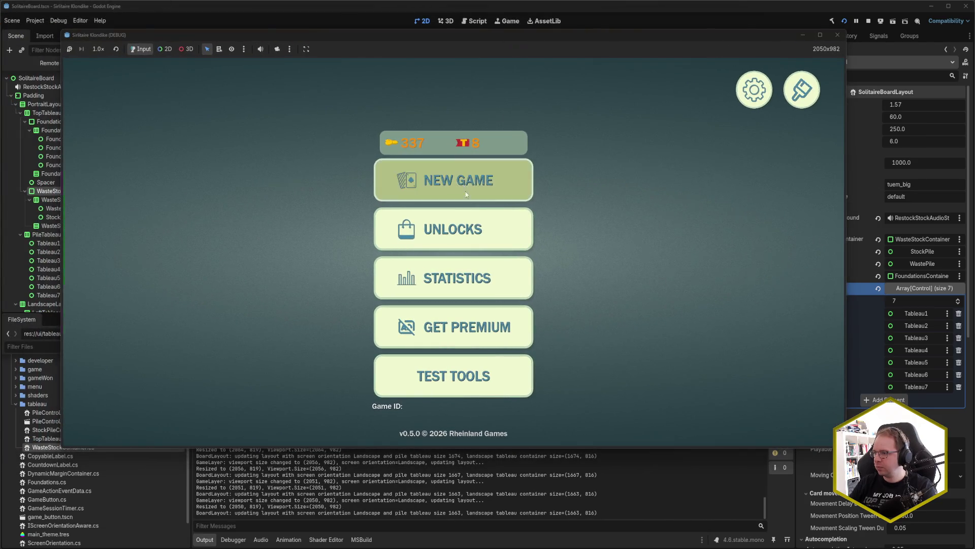
click(477, 183)
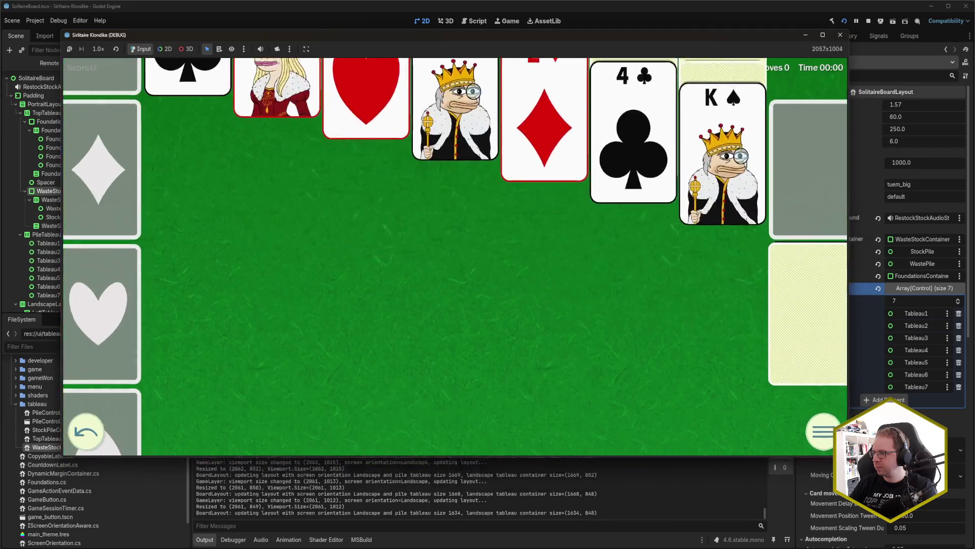
mouse_move(848, 456)
mouse_down()
mouse_move(920, 520)
mouse_move(860, 464)
mouse_move(833, 420)
mouse_move(861, 456)
mouse_up()
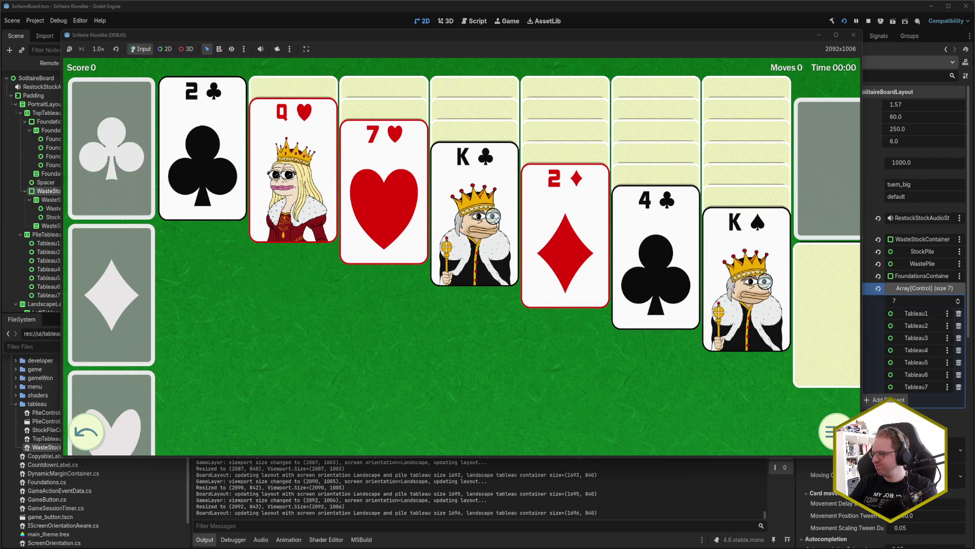
mouse_move(863, 413)
mouse_down()
mouse_move(962, 413)
mouse_move(452, 399)
mouse_move(972, 398)
mouse_move(899, 400)
mouse_move(958, 406)
mouse_move(906, 409)
mouse_up()
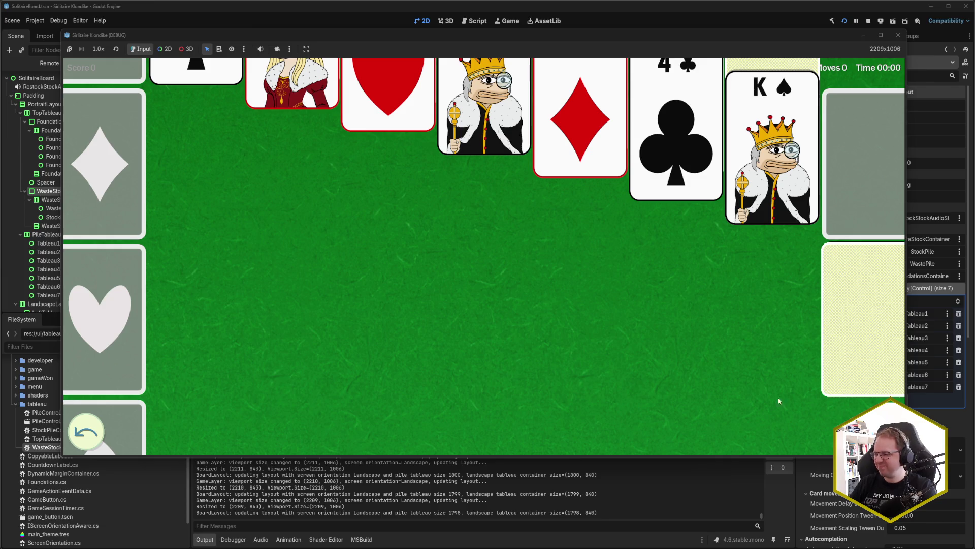
- Dismiss the node selection dialog and close the running solitaire game window
click(908, 390)
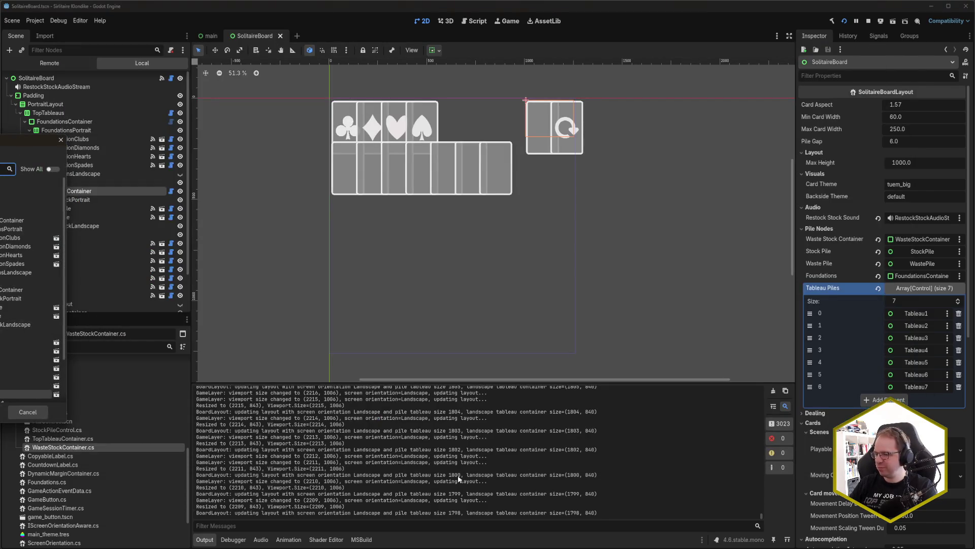
click(28, 412)
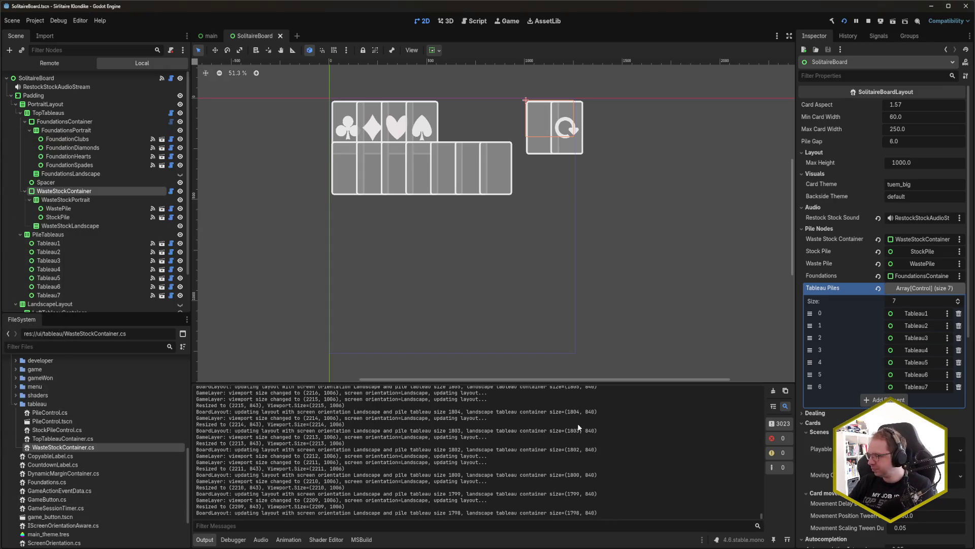
mouse_move(71, 543)
click(72, 513)
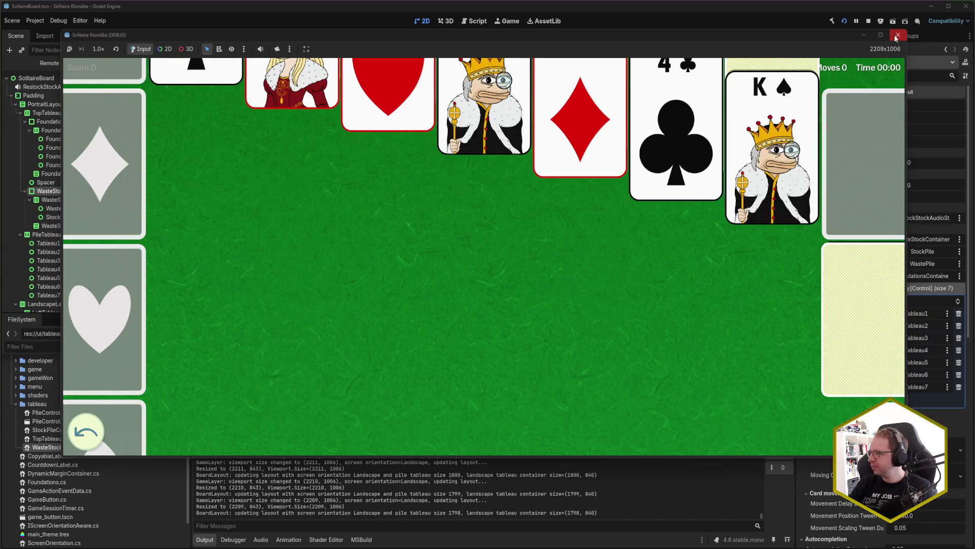
click(898, 36)
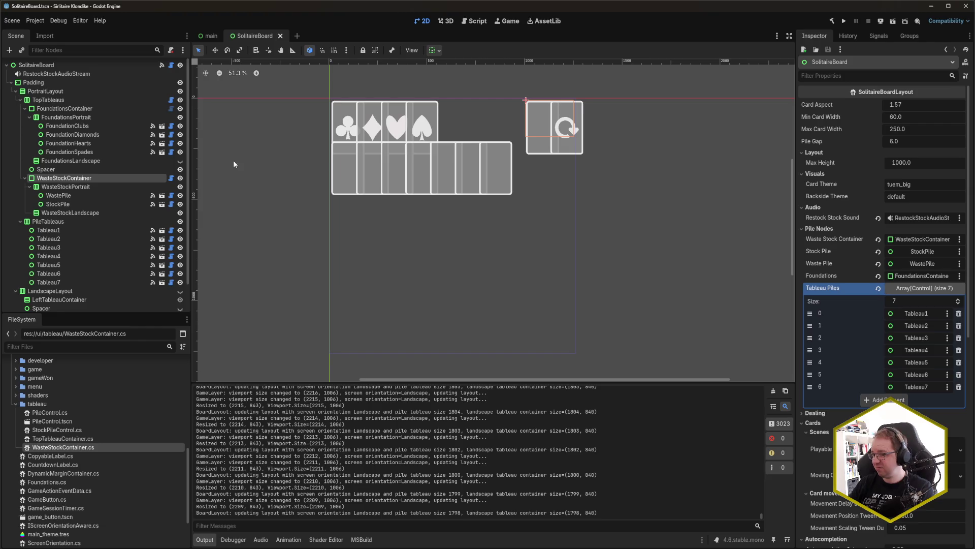
- Inspect Spacer, WasteStockContainer, WasteStockPortrait, TopTableaus' separation override, and WasteStockLandscape in the Scene tree
click(92, 169)
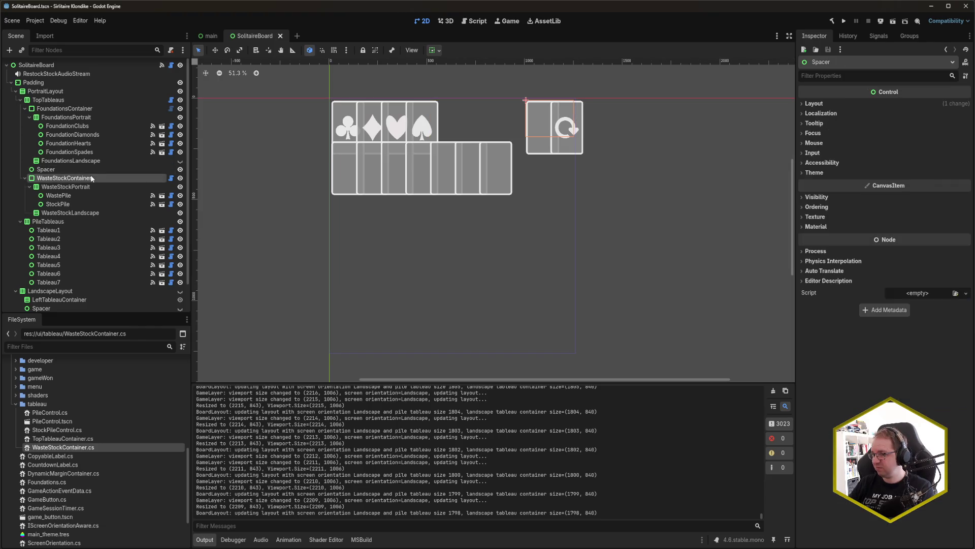
click(90, 178)
click(93, 186)
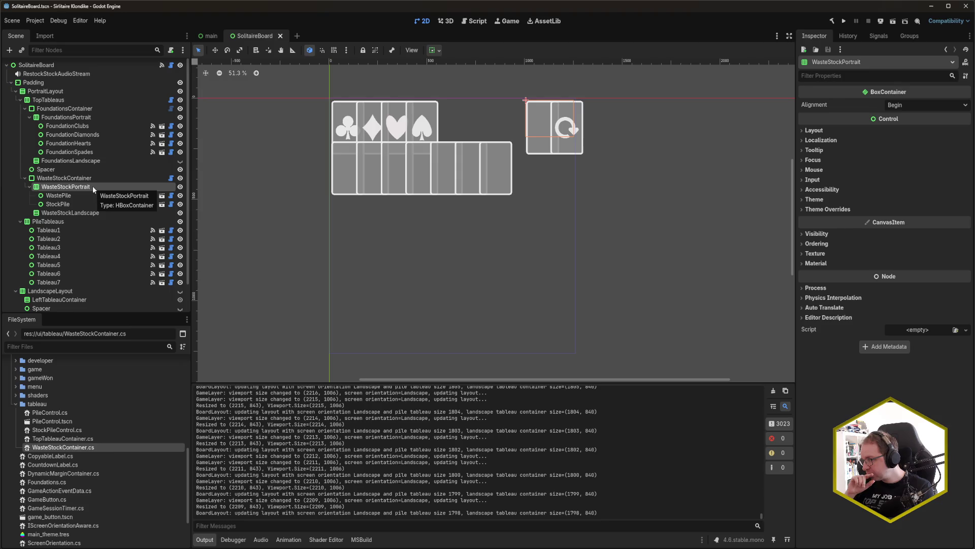
click(70, 100)
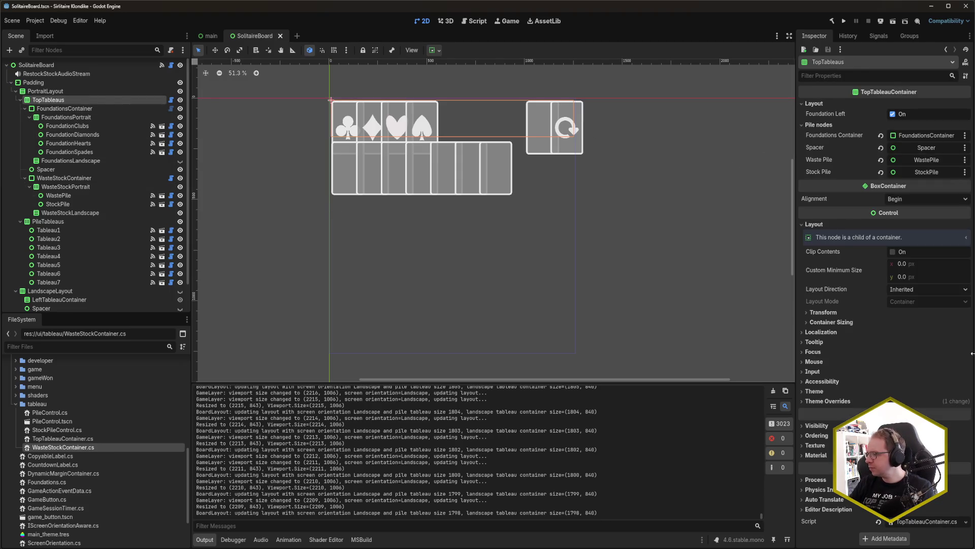
click(828, 401)
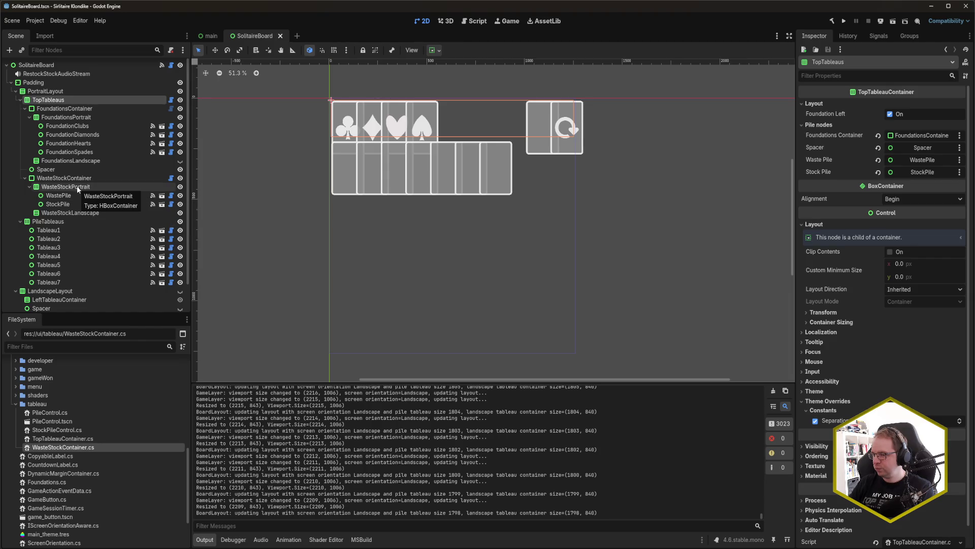
click(79, 213)
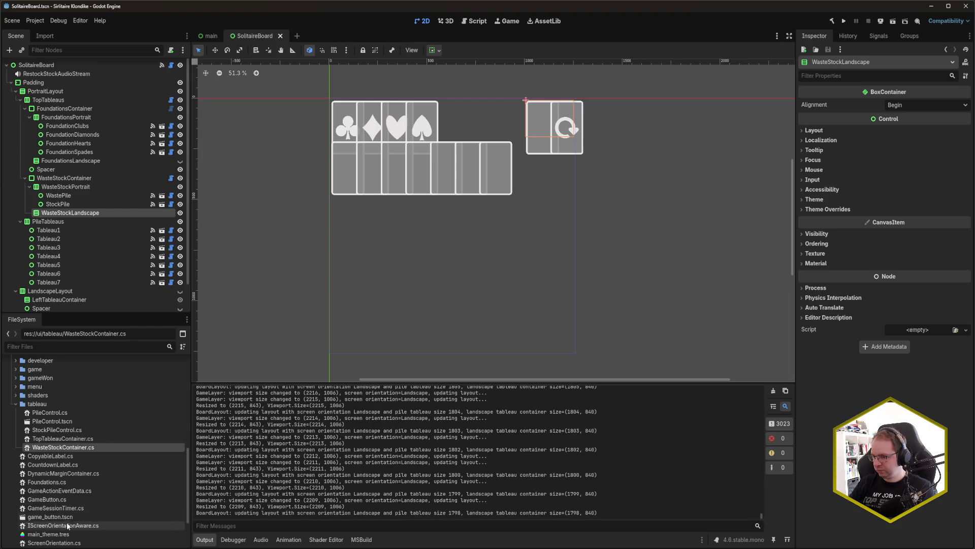
mouse_move(33, 548)
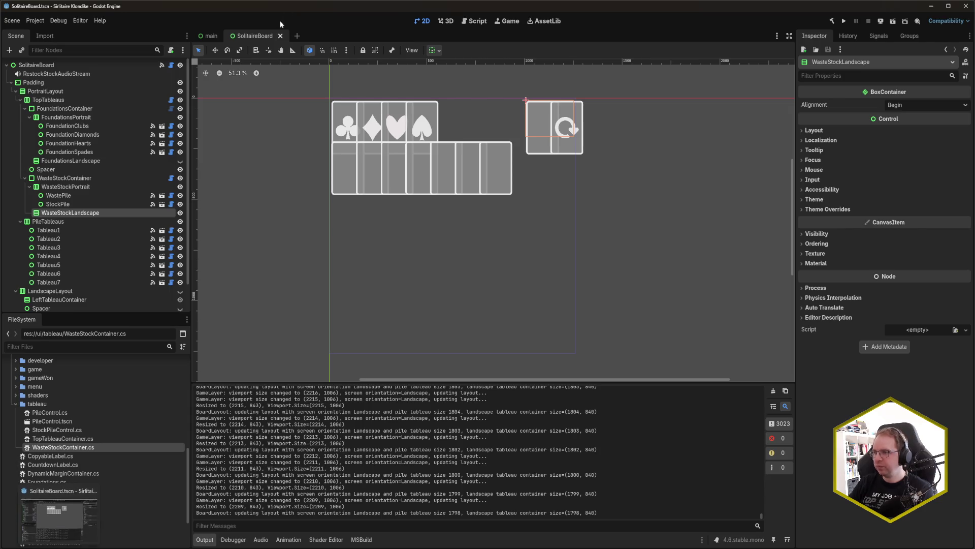
key(F5)
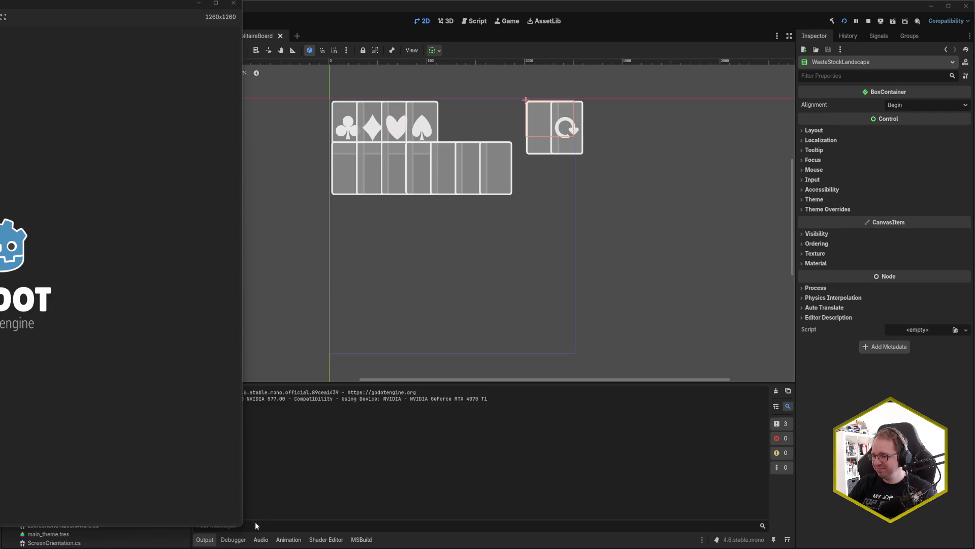
drag(242, 529, 429, 371)
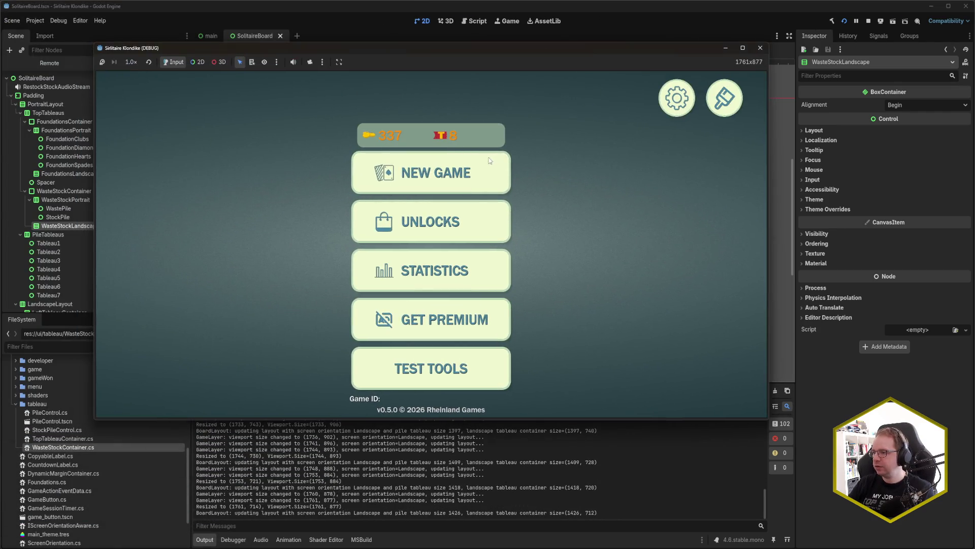
click(489, 162)
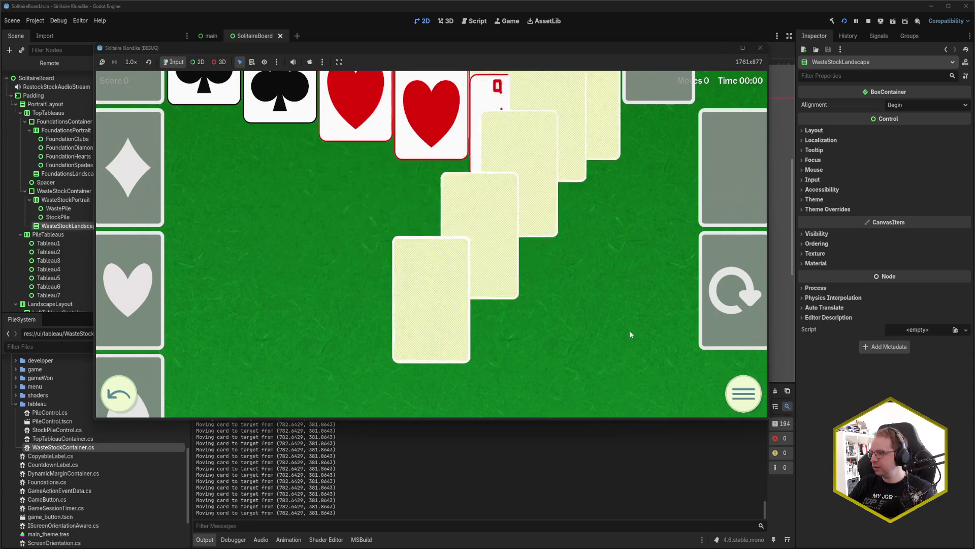
mouse_move(768, 417)
mouse_down()
mouse_move(771, 303)
mouse_move(767, 429)
mouse_up()
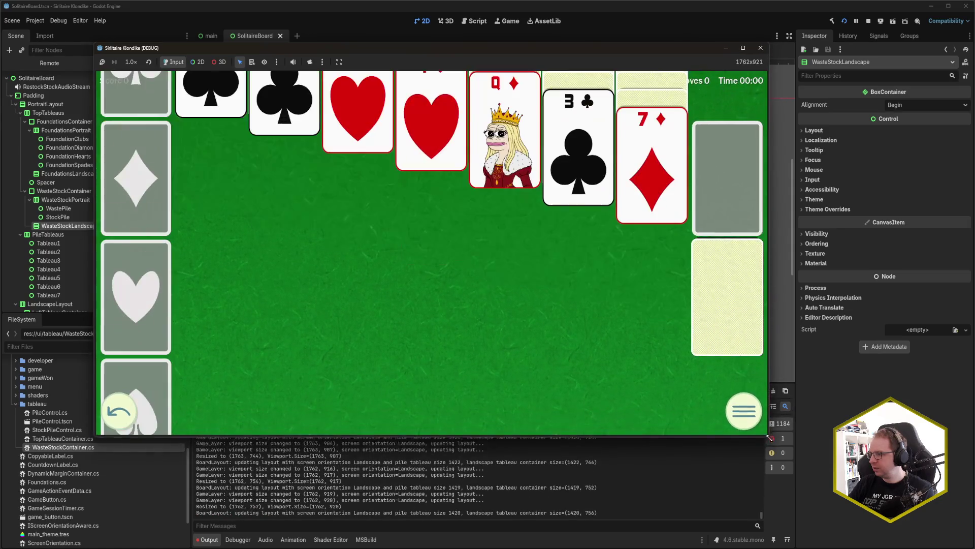
mouse_move(675, 435)
mouse_down()
mouse_move(681, 259)
mouse_move(681, 299)
mouse_up()
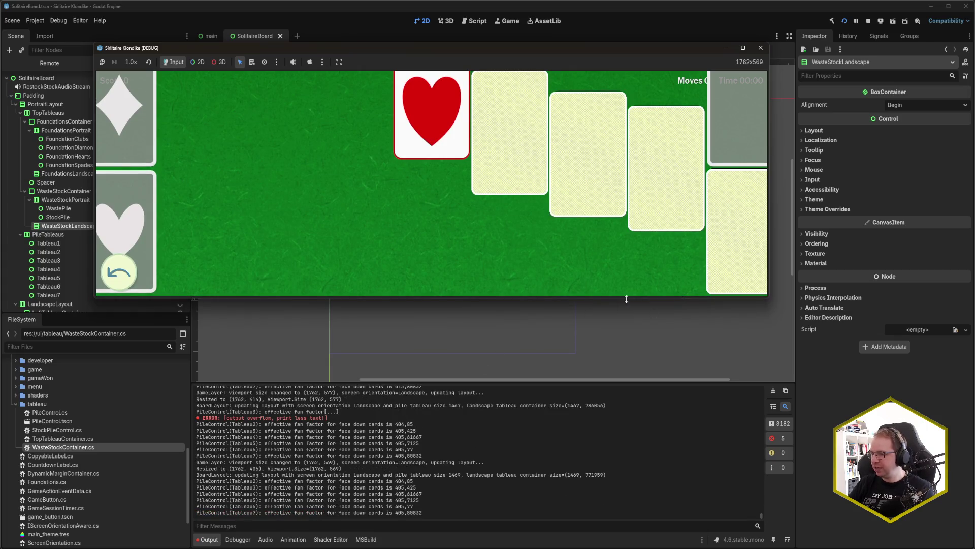
drag(645, 299, 655, 487)
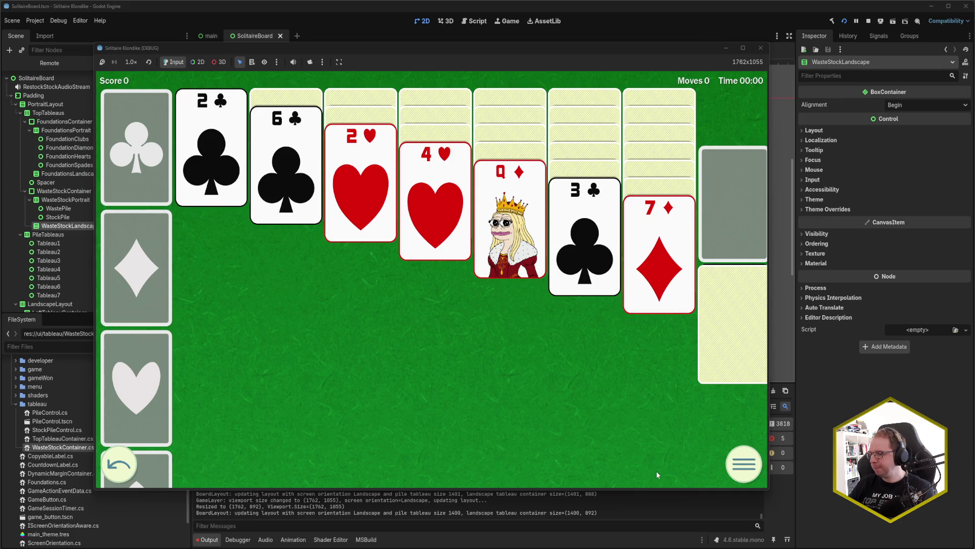
drag(651, 490, 649, 380)
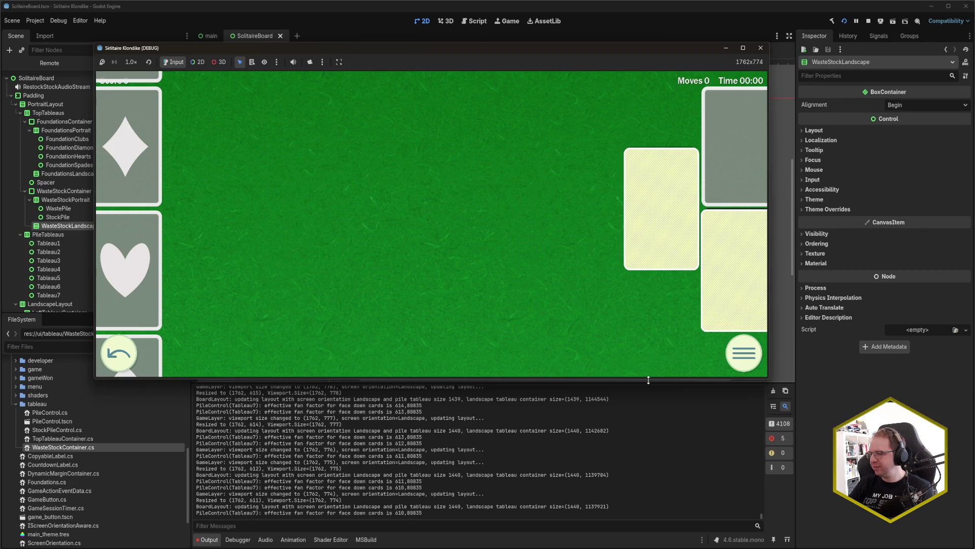
mouse_move(649, 380)
mouse_down()
mouse_move(648, 391)
mouse_move(647, 315)
mouse_up()
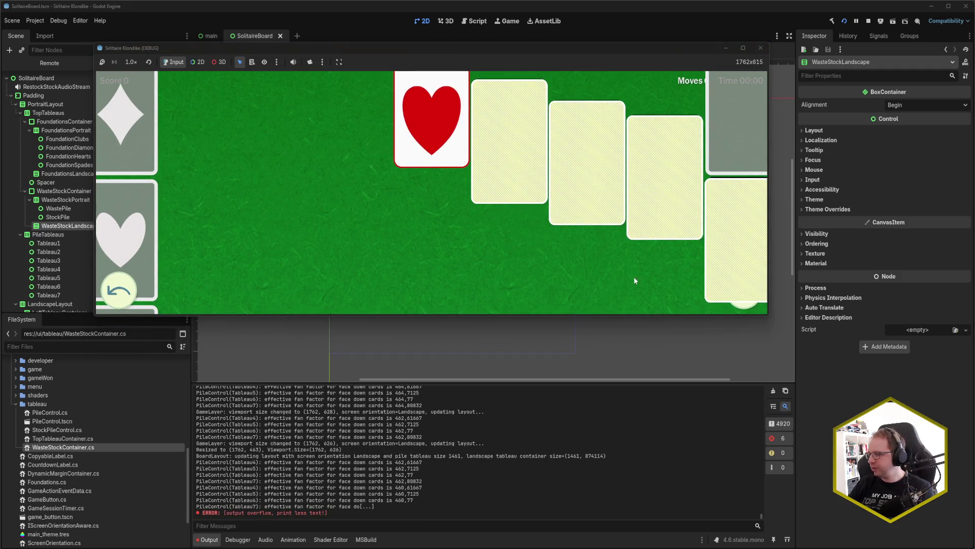
drag(620, 318, 656, 429)
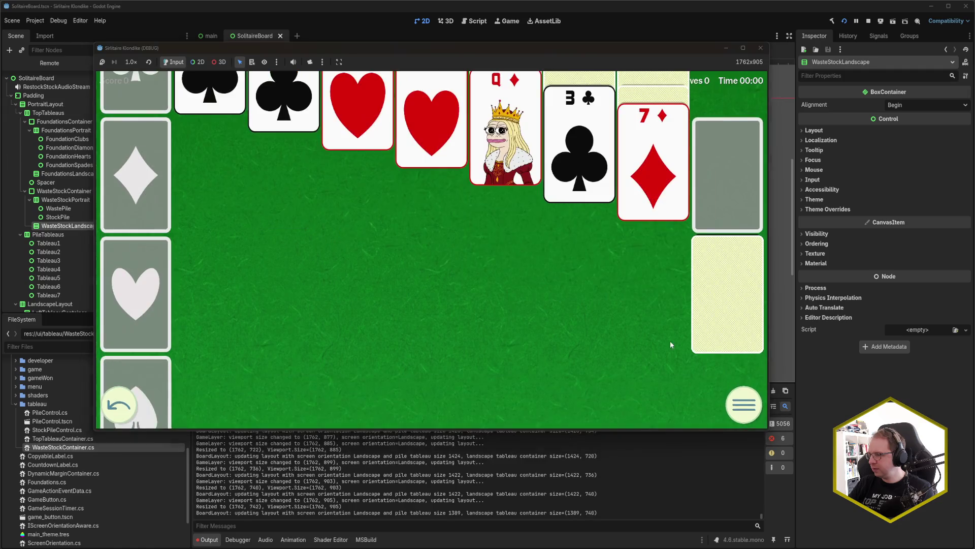
click(761, 49)
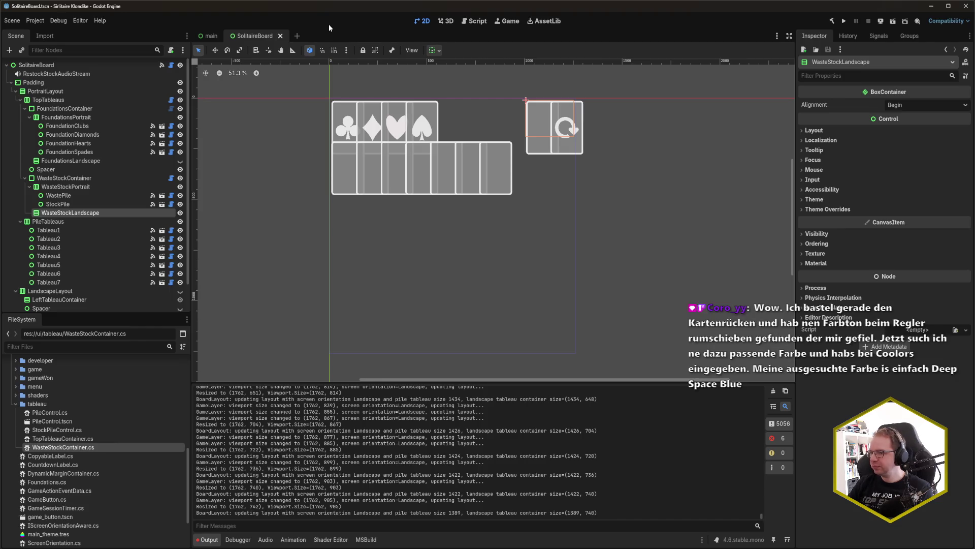
- Turn off WasteStockLandscape's visibility eye icon and save SolitaireBoard with Ctrl+S
click(180, 212)
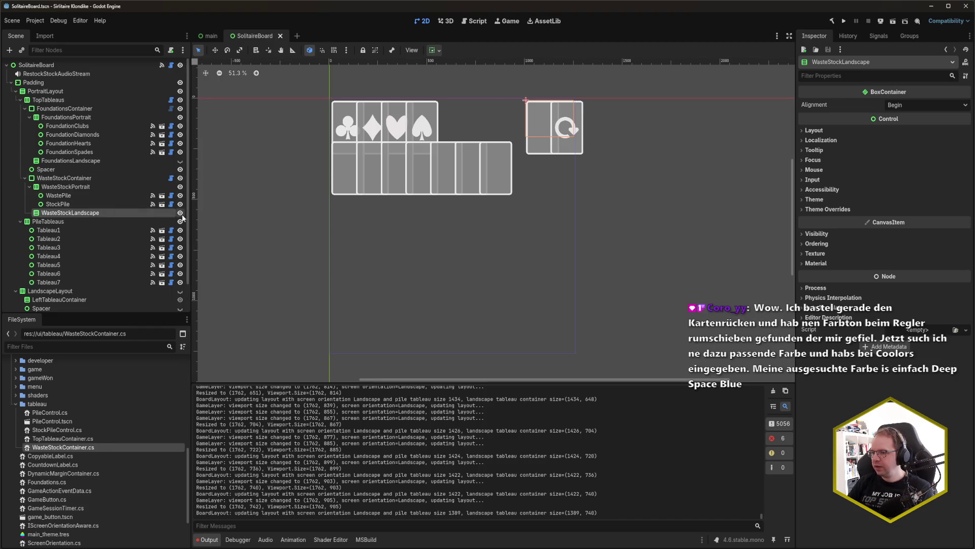
key(ctrl+s)
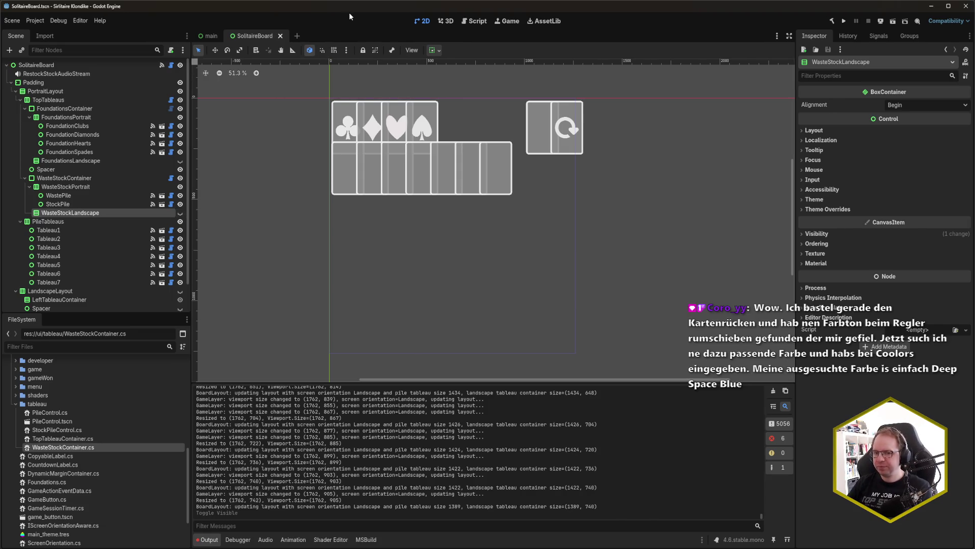
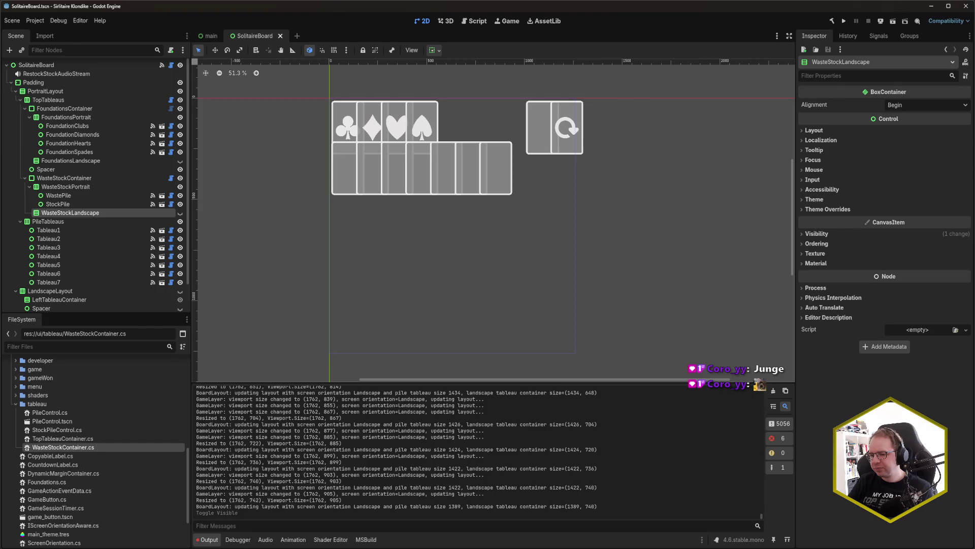
- Find the WastePile and StockPile reparent calls in the orientation and layout setup methods
key(alt+Tab)
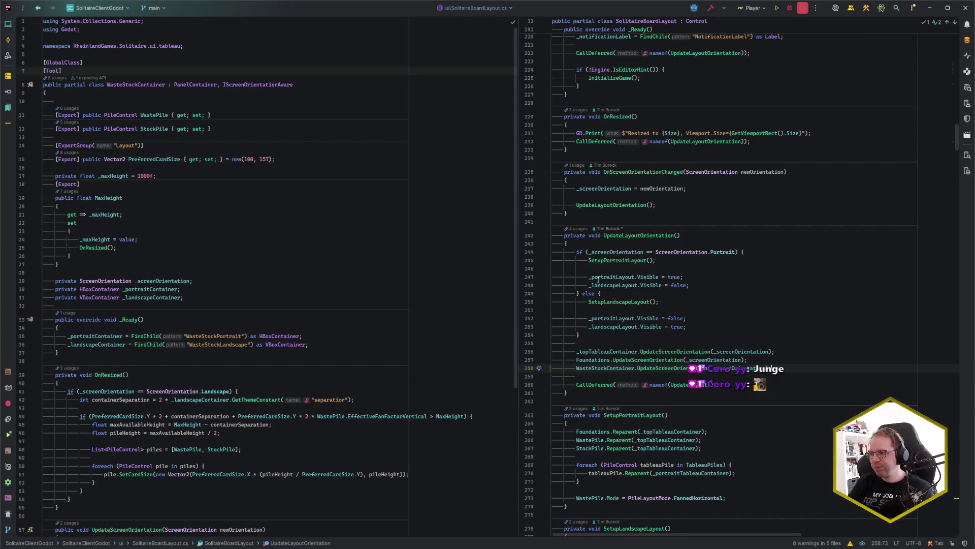
click(668, 206)
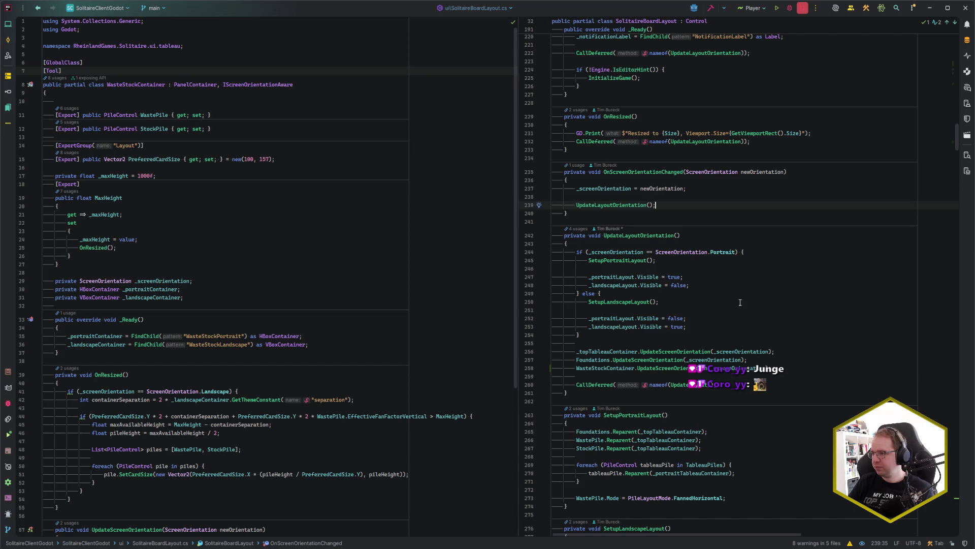
click(716, 283)
scroll(717, 283, down, 5)
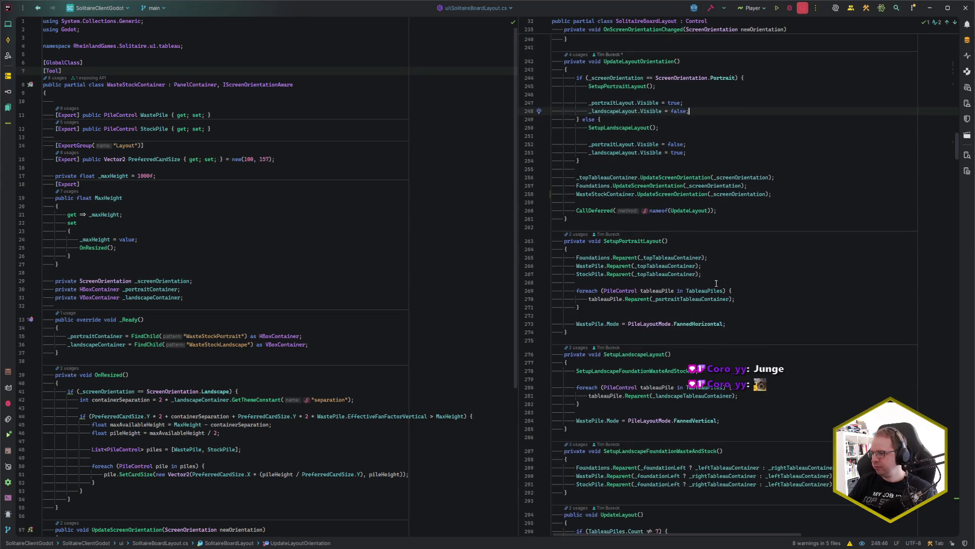
click(736, 324)
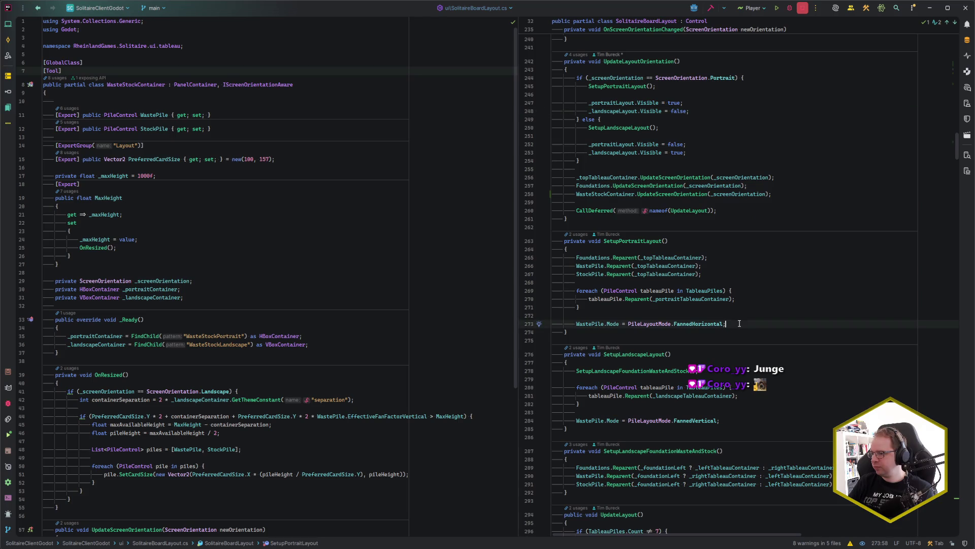
scroll(739, 323, down, 4)
click(593, 377)
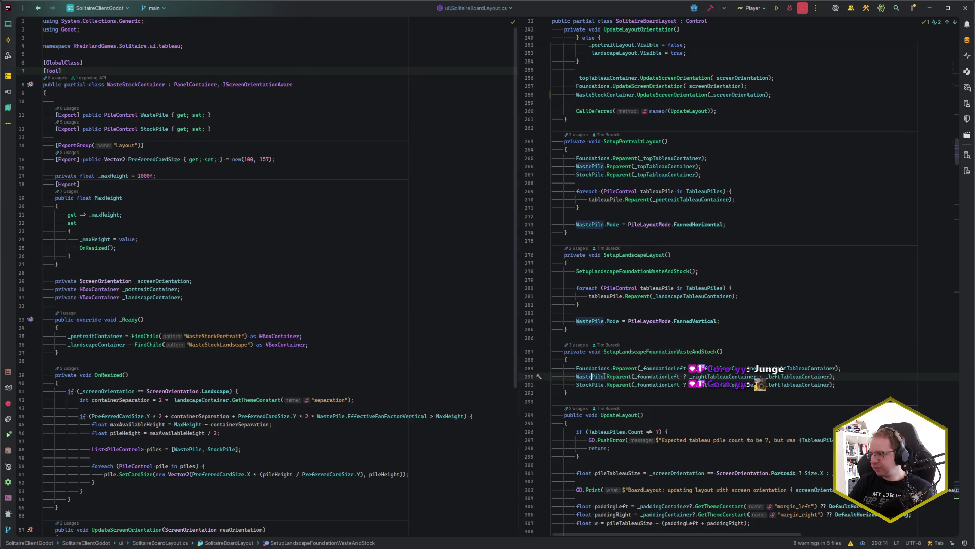
drag(608, 377, 576, 376)
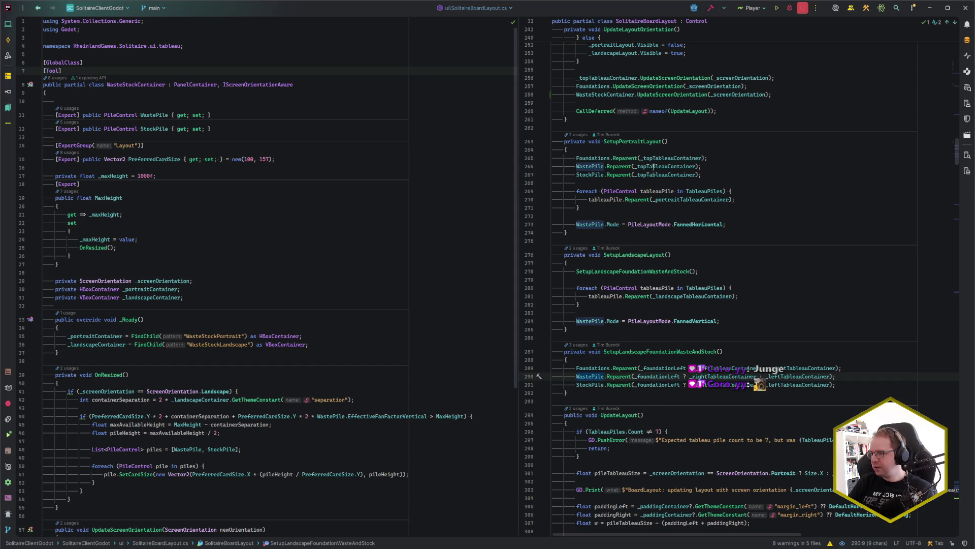
- In SetupPortraitLayout, reparent WasteStockContainer instead of WastePile and delete the StockPile reparent line
click(595, 167)
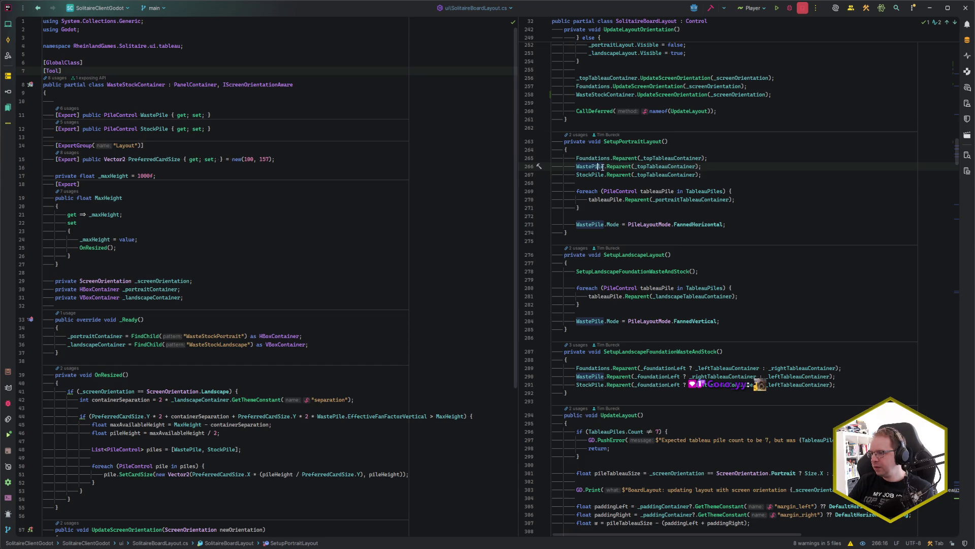
key(Home)
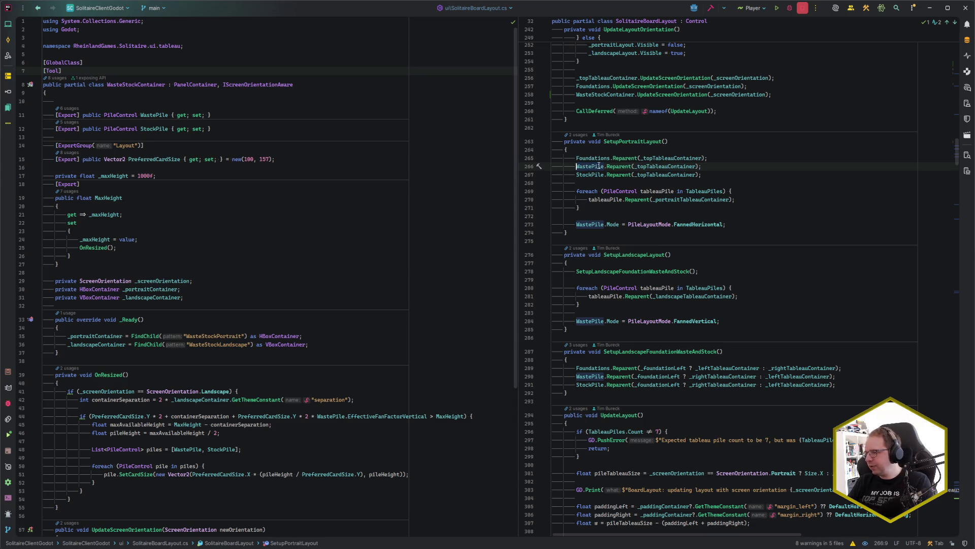
key(ctrl+Delete)
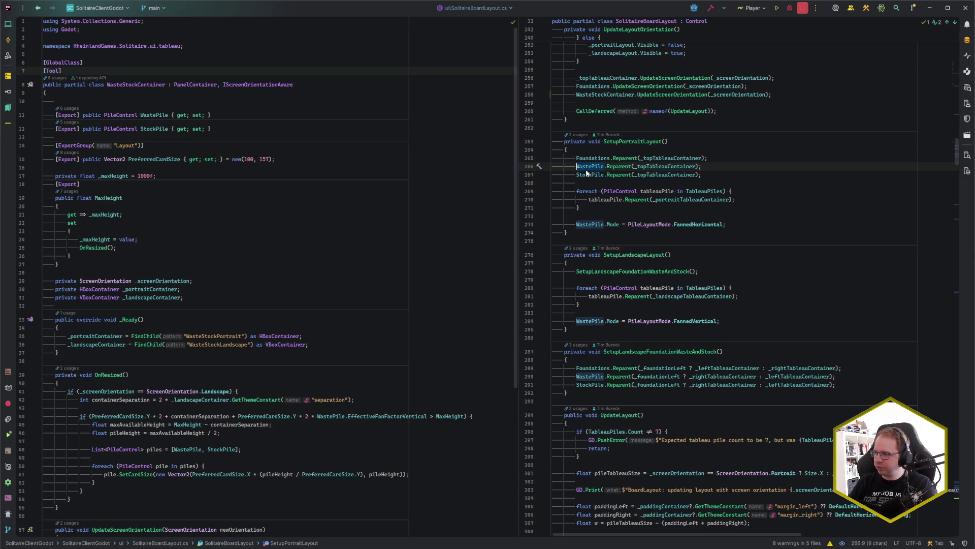
text(WSC)
key(Return)
key(End)
key(shift+Down)
key(Delete)
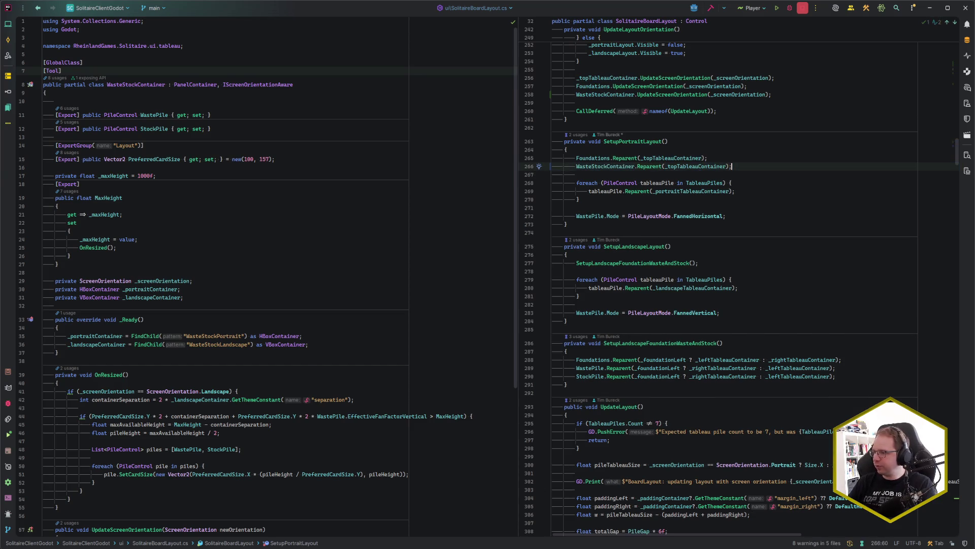
- In SetupLandscapeFoundationWasteAndStock, reparent WasteStockContainer and remove the separate StockPile reparent line
click(593, 368)
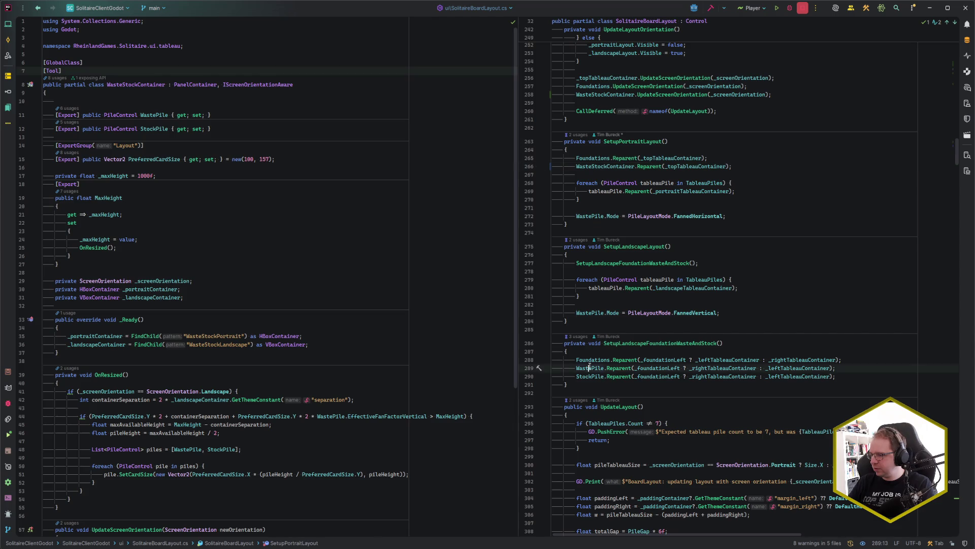
text(S)
key(Tab)
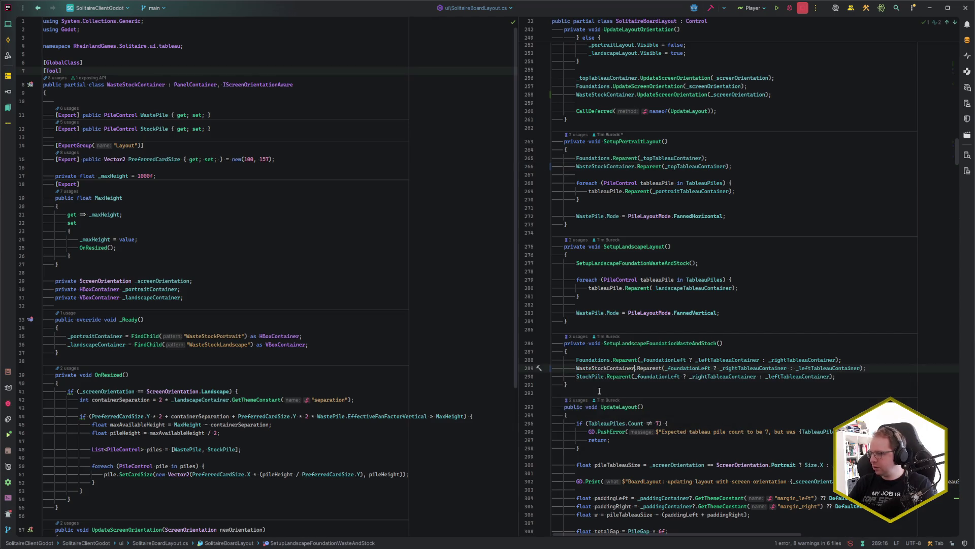
key(Down)
key(End)
key(shift+Up)
key(Delete)
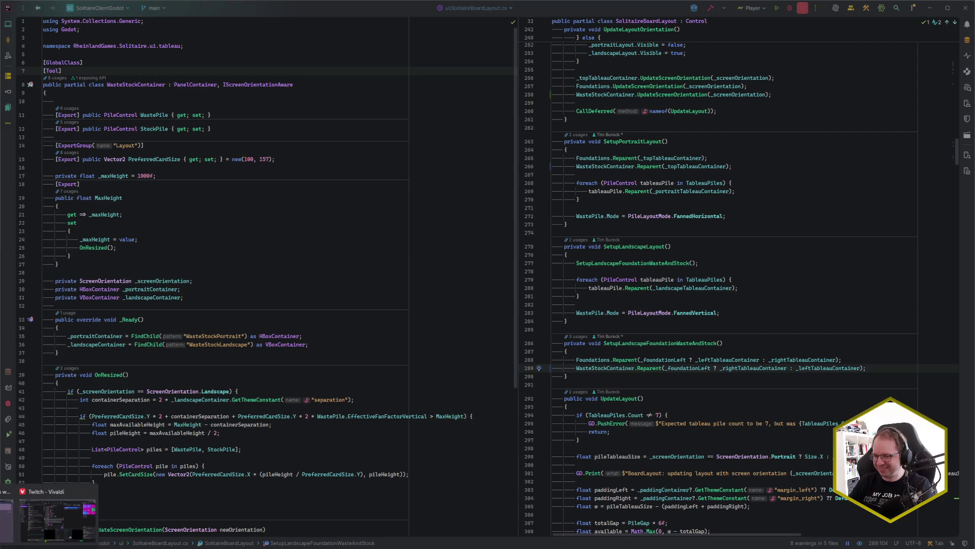
key(alt+Tab)
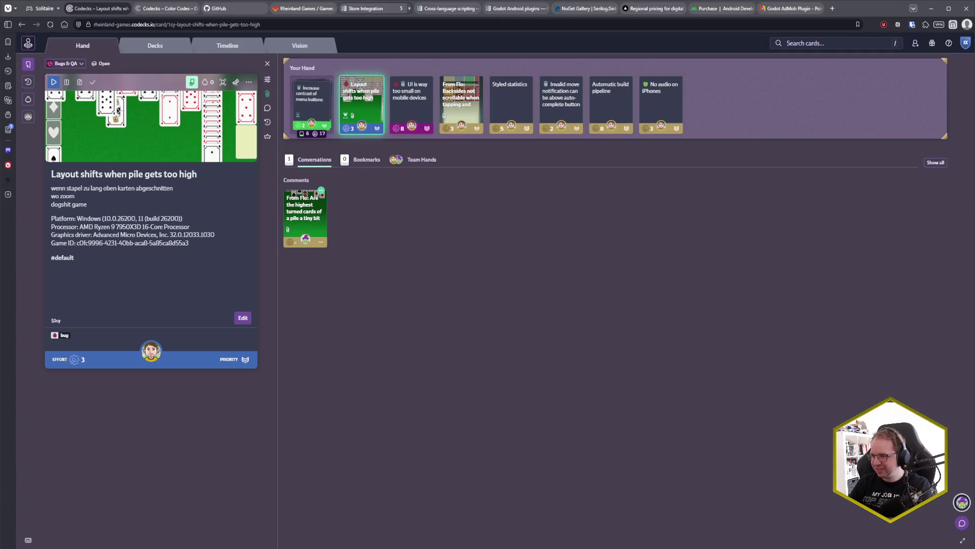
- Leave the Codecks bug card and go back to the Godot editor
key(alt+Tab)
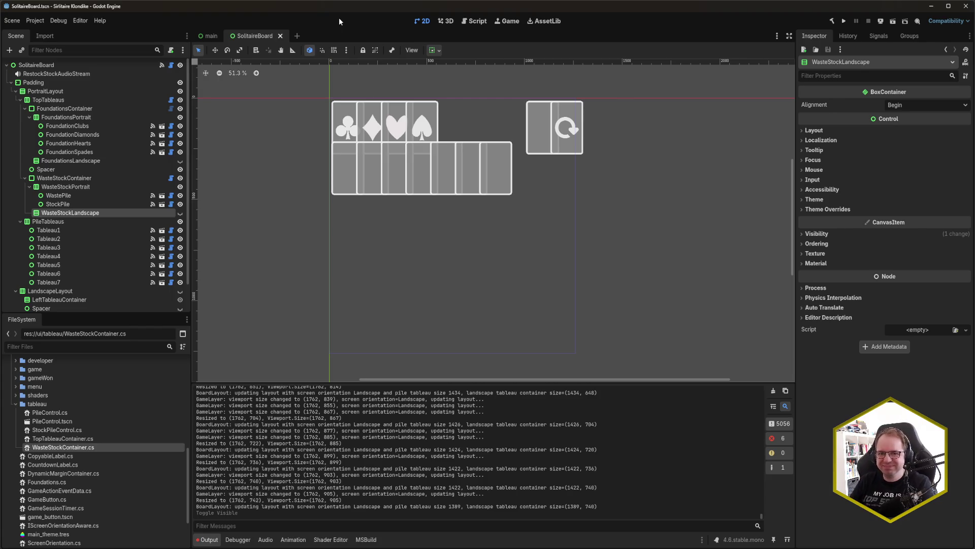
- Run the game, make the window wide landscape, start a new game, then shorten the window
key(F5)
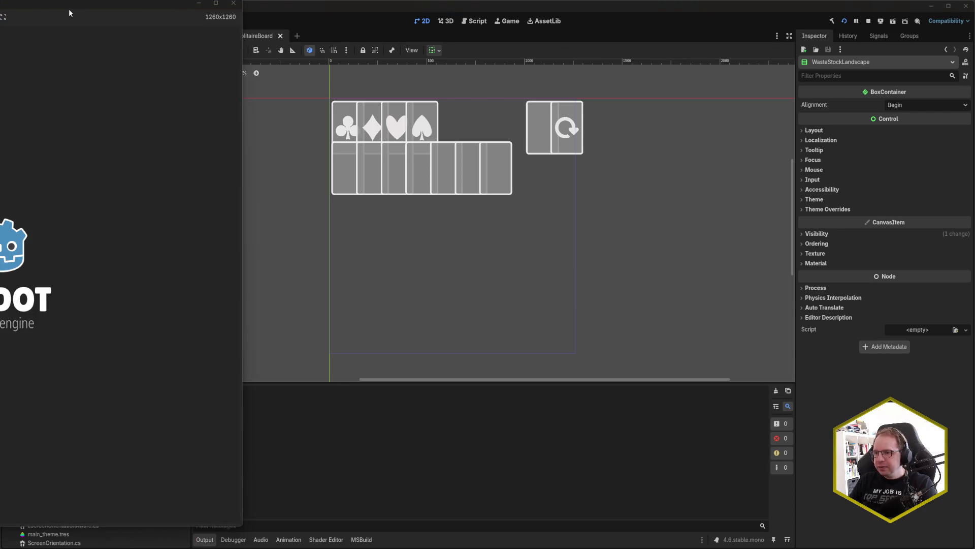
drag(71, 1, 347, 19)
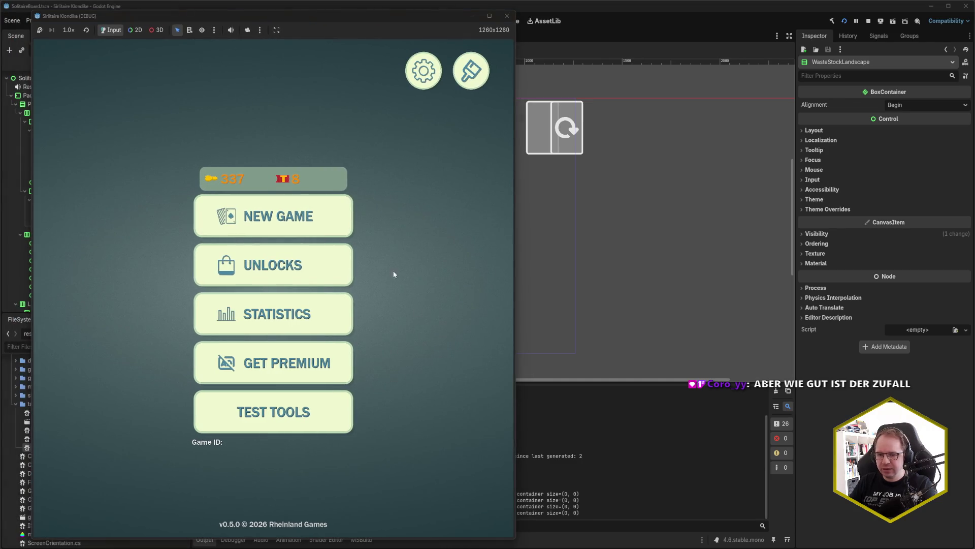
mouse_move(514, 537)
mouse_down()
mouse_move(654, 484)
mouse_move(775, 396)
mouse_up()
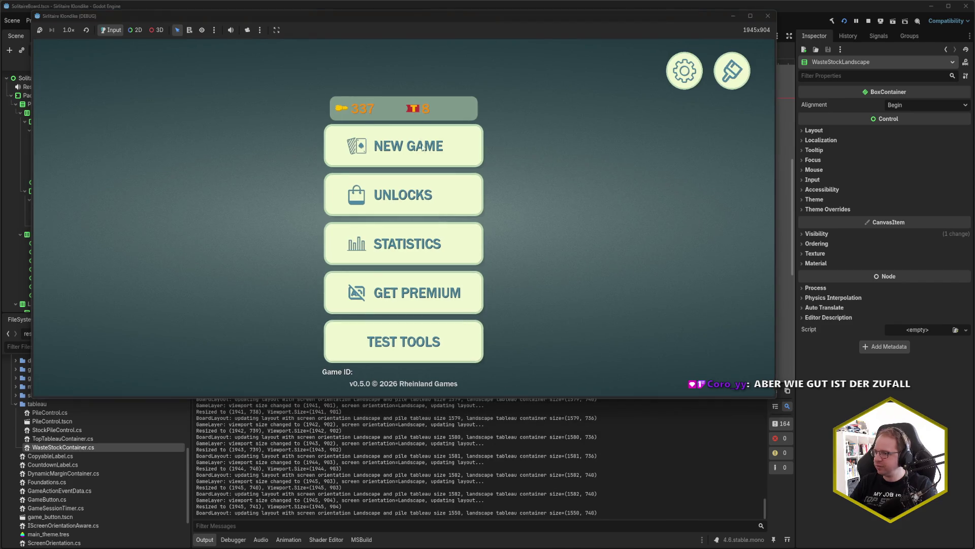
click(426, 155)
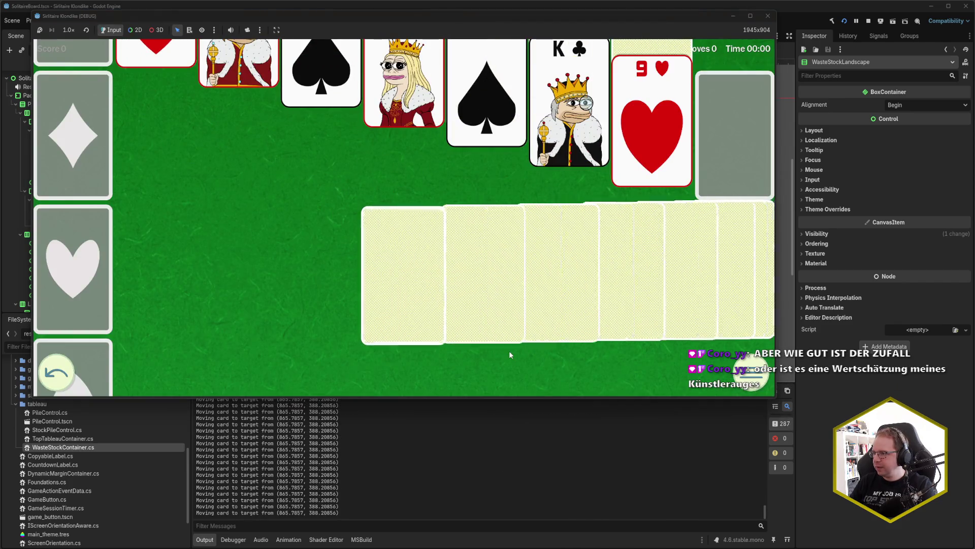
click(514, 400)
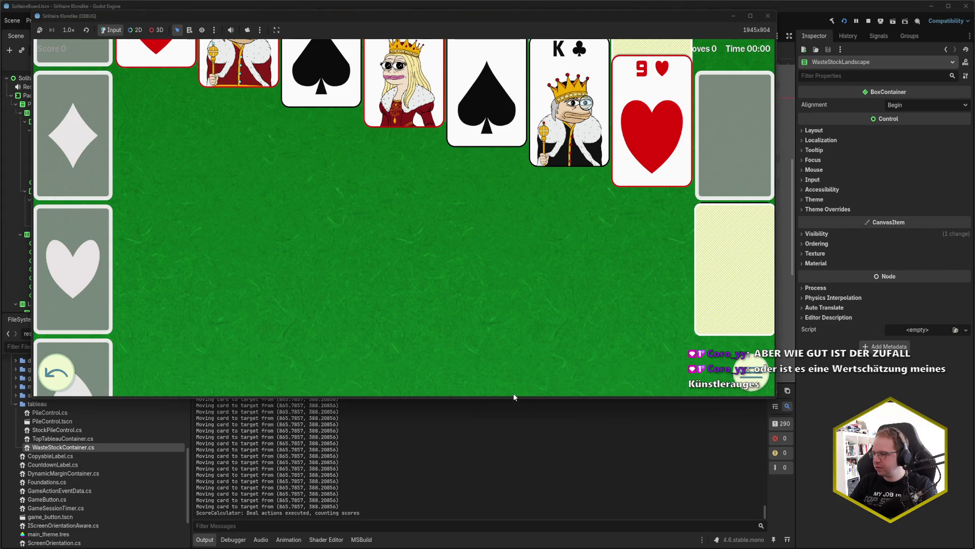
mouse_move(512, 400)
mouse_down()
mouse_move(507, 283)
mouse_move(516, 457)
mouse_up()
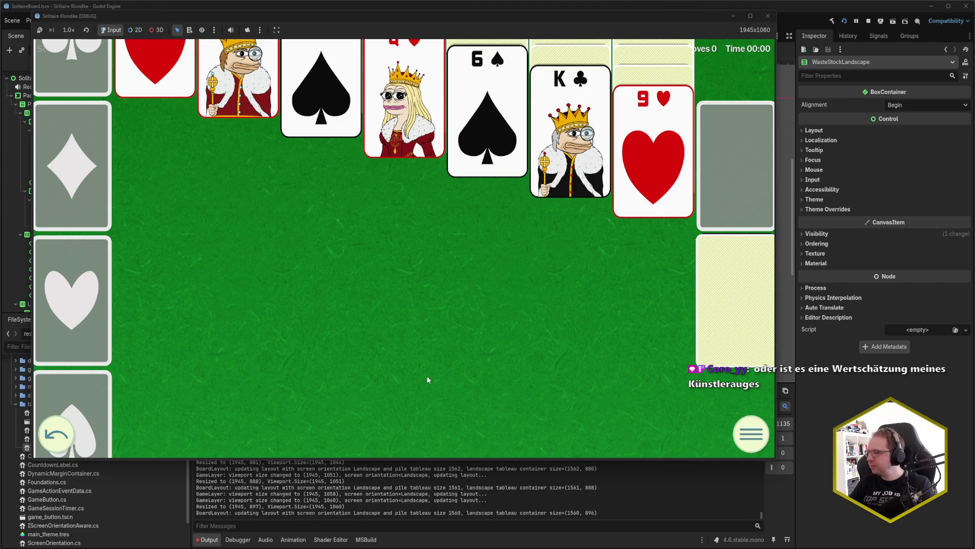
- Deal from the stock, undo, move A♥ to the hearts foundation, then return to the editor
click(754, 311)
click(745, 307)
click(745, 307)
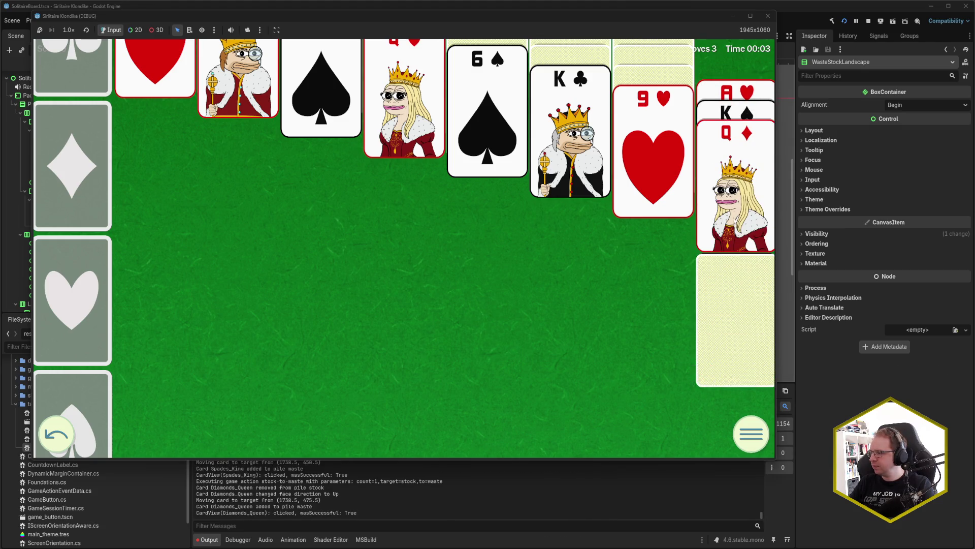
key(ctrl+z)
key(ctrl+z)
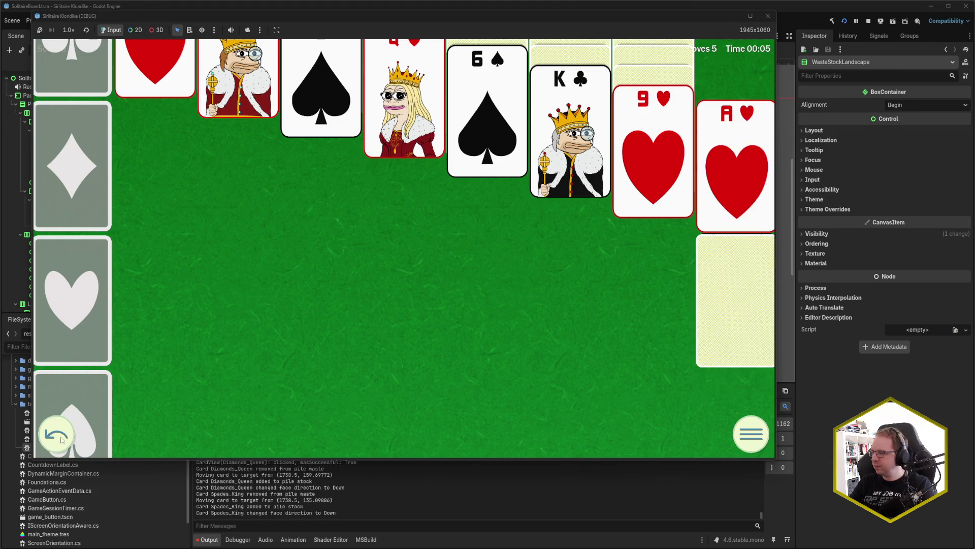
click(726, 171)
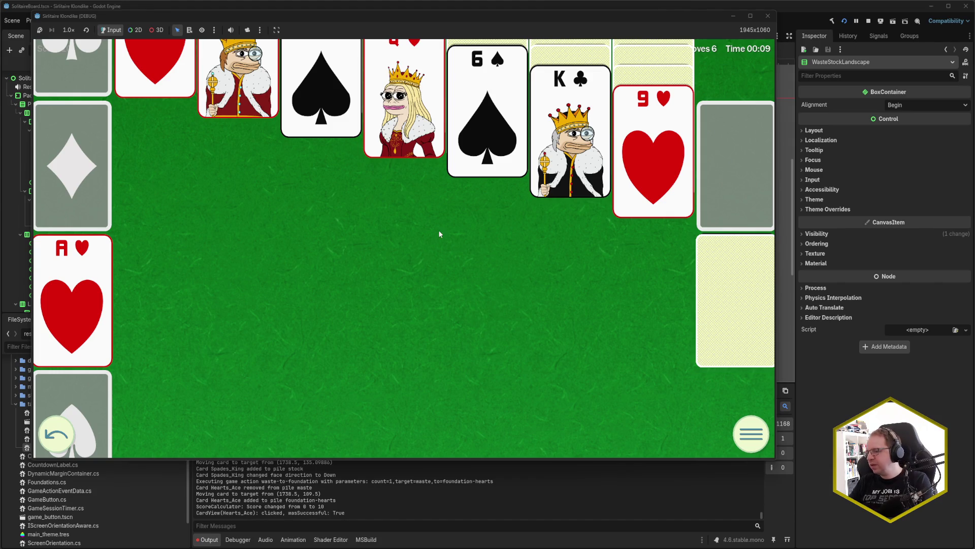
drag(416, 481, 422, 460)
click(512, 469)
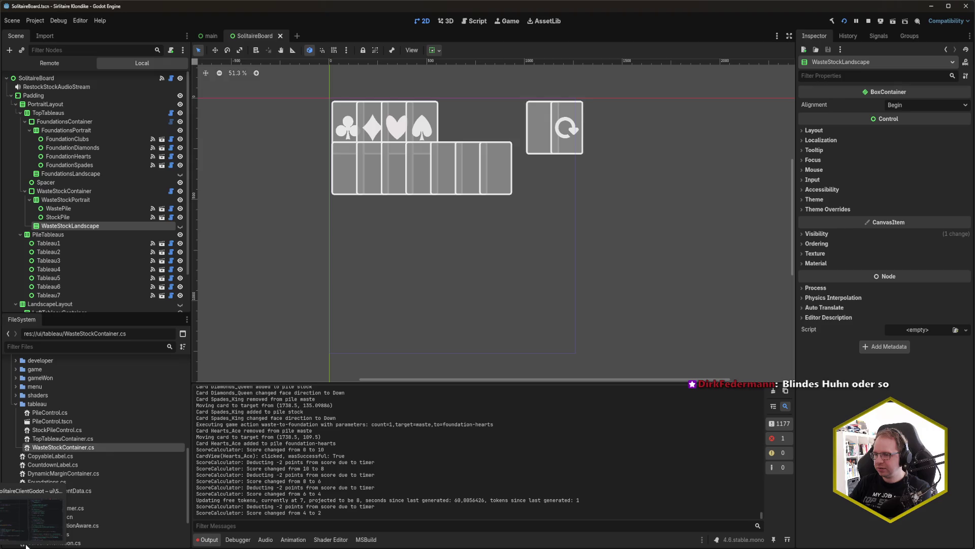
- Inspect WasteStockContainer's Preferred Card Size 100 × 157 and Max Height 1000 in the Inspector
click(73, 192)
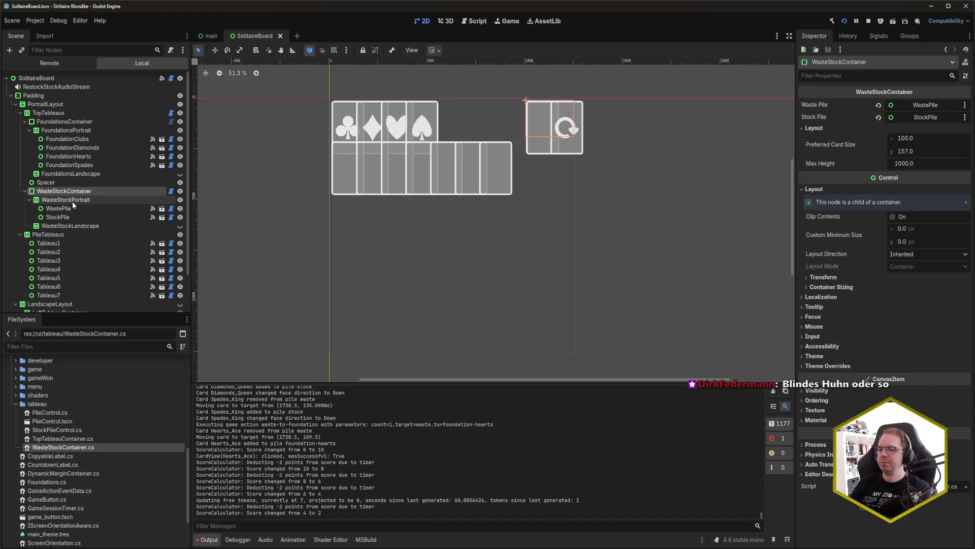
scroll(78, 198, down, 2)
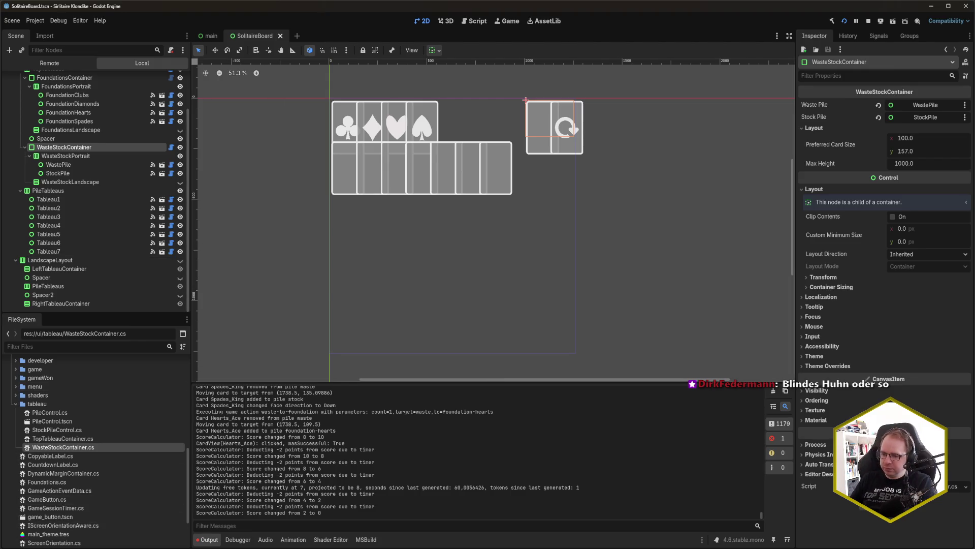
mouse_move(7, 514)
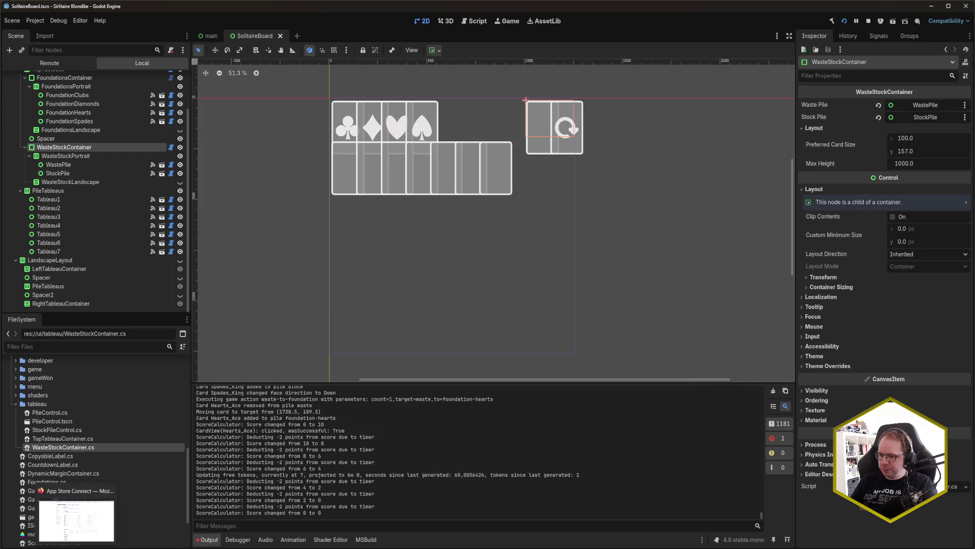
key(alt+Tab)
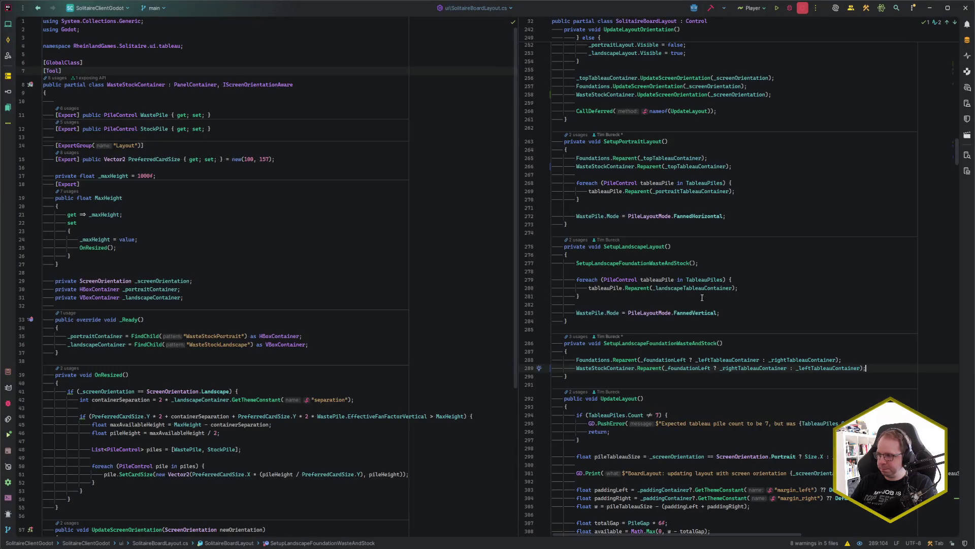
click(589, 313)
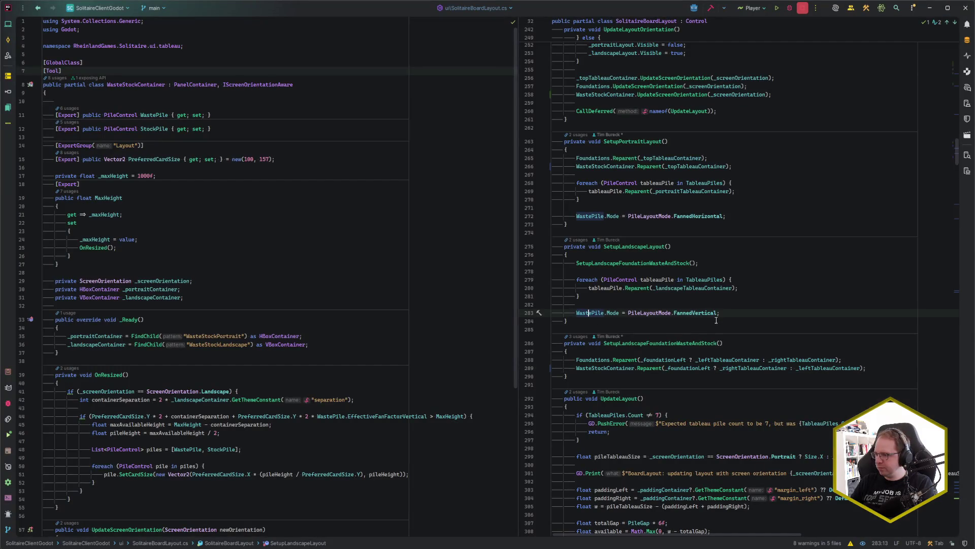
scroll(703, 337, up, 5)
scroll(703, 339, down, 10)
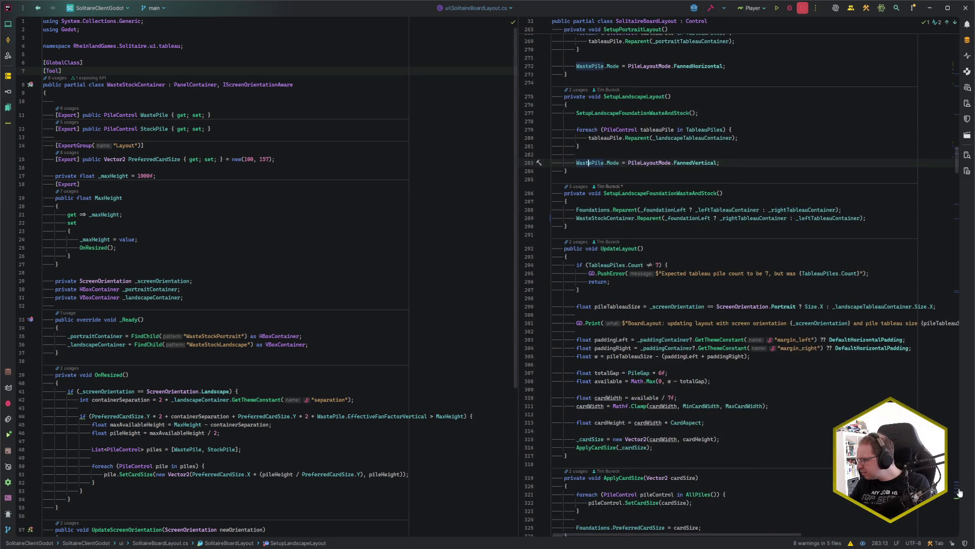
click(960, 490)
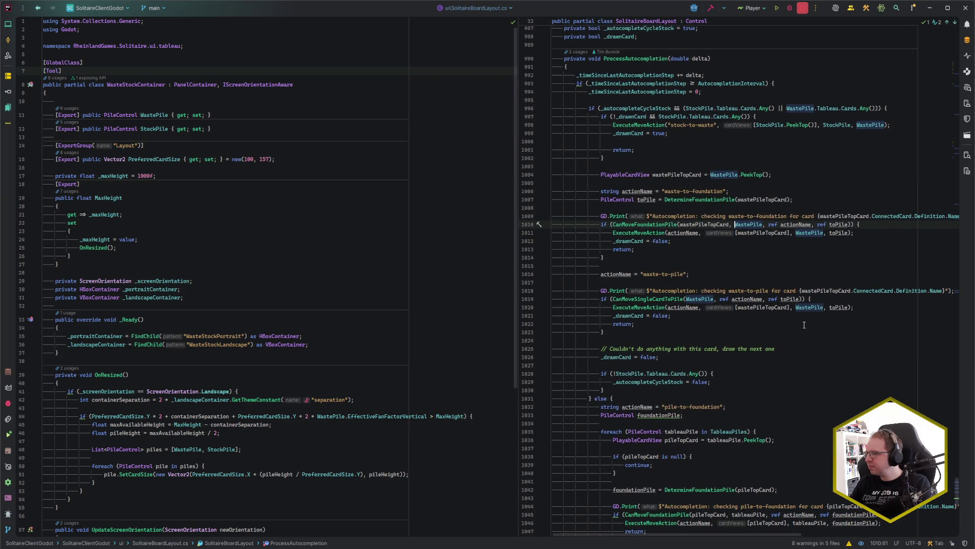
scroll(805, 324, up, 1)
scroll(804, 325, down, 10)
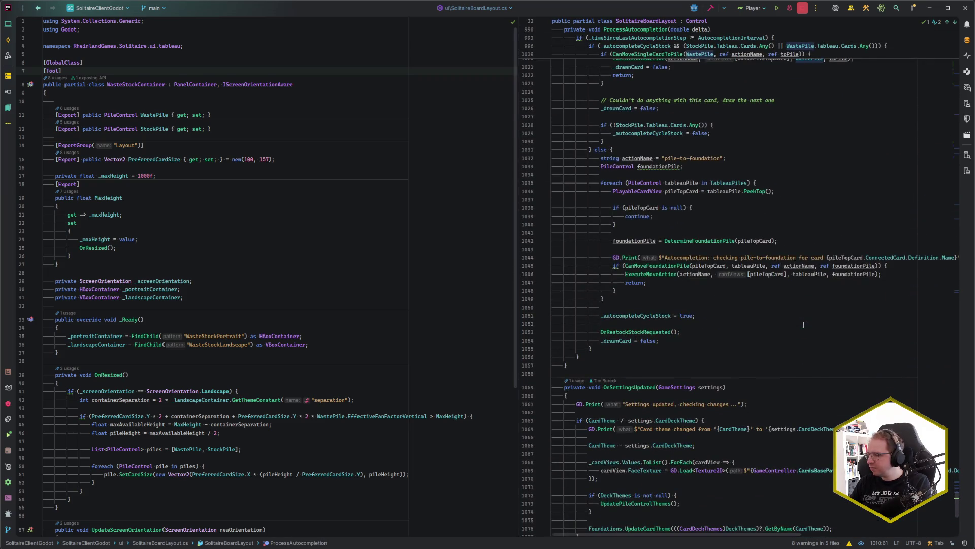
scroll(805, 325, up, 12)
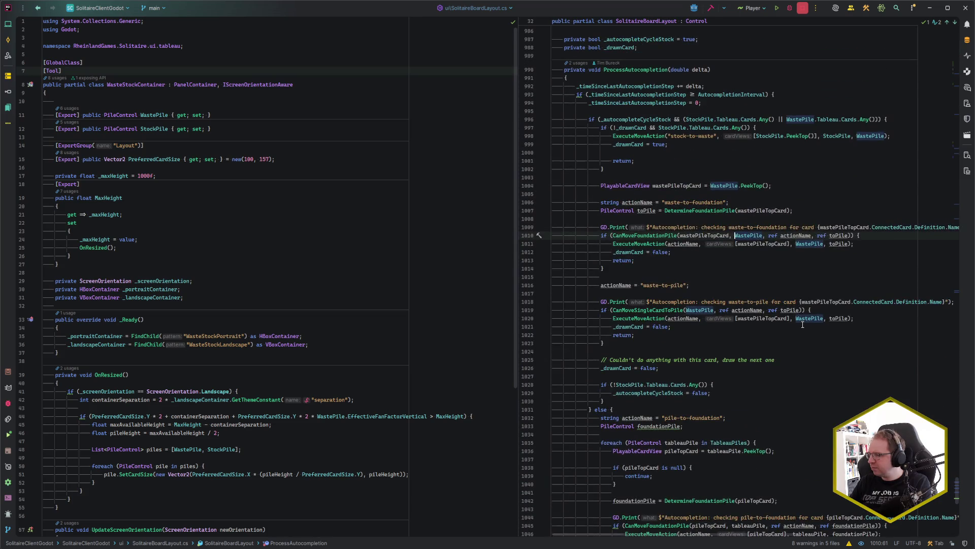
scroll(803, 324, up, 8)
scroll(802, 324, up, 6)
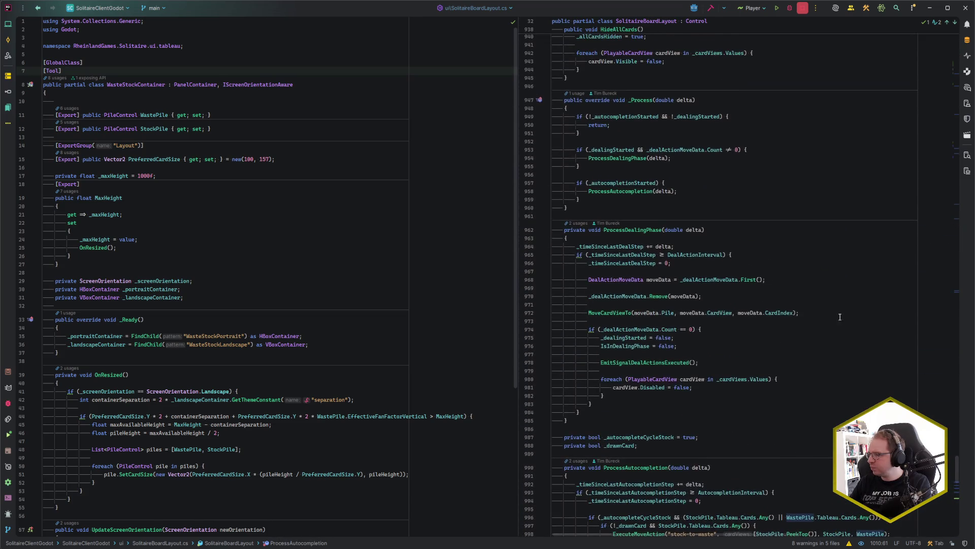
click(959, 298)
key(ctrl+shift+BackSpace)
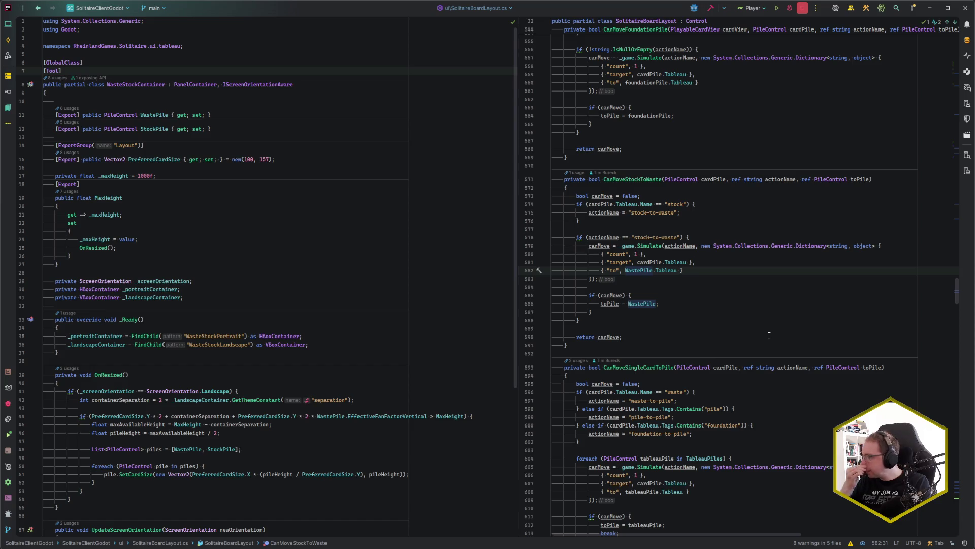
scroll(769, 336, up, 20)
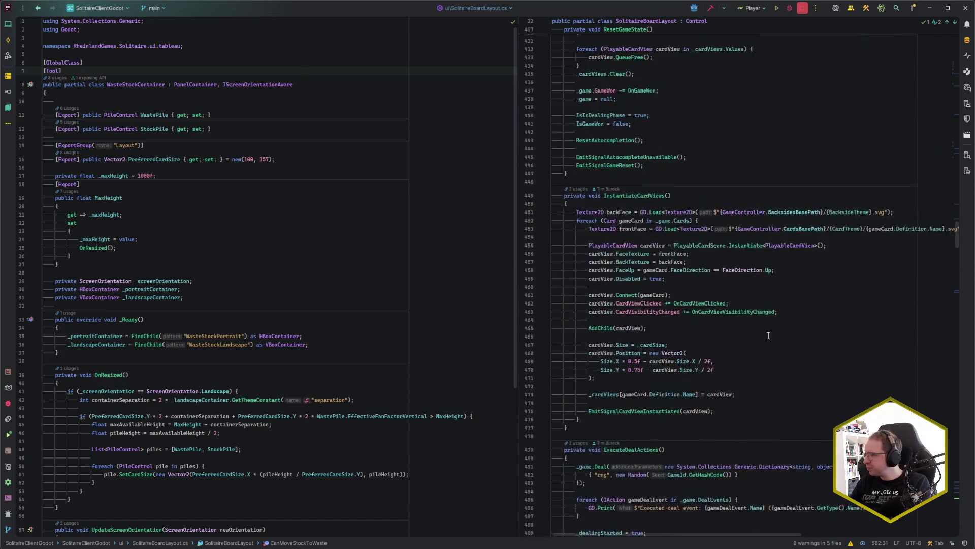
scroll(765, 331, down, 3)
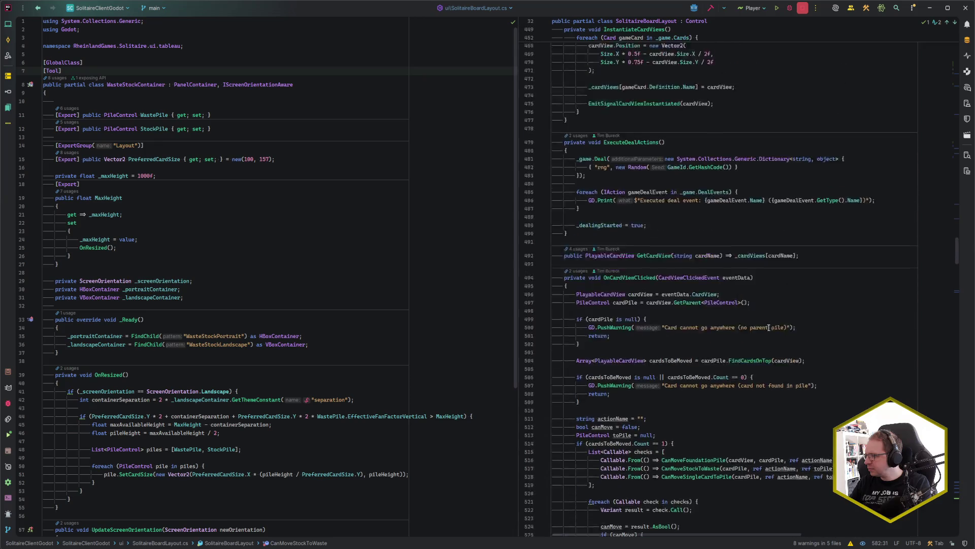
scroll(769, 328, up, 10)
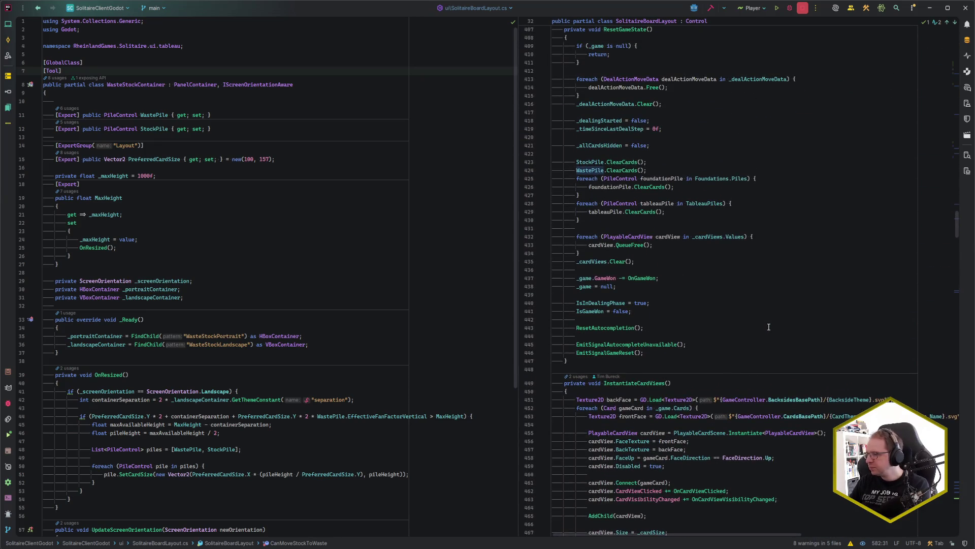
scroll(769, 326, up, 10)
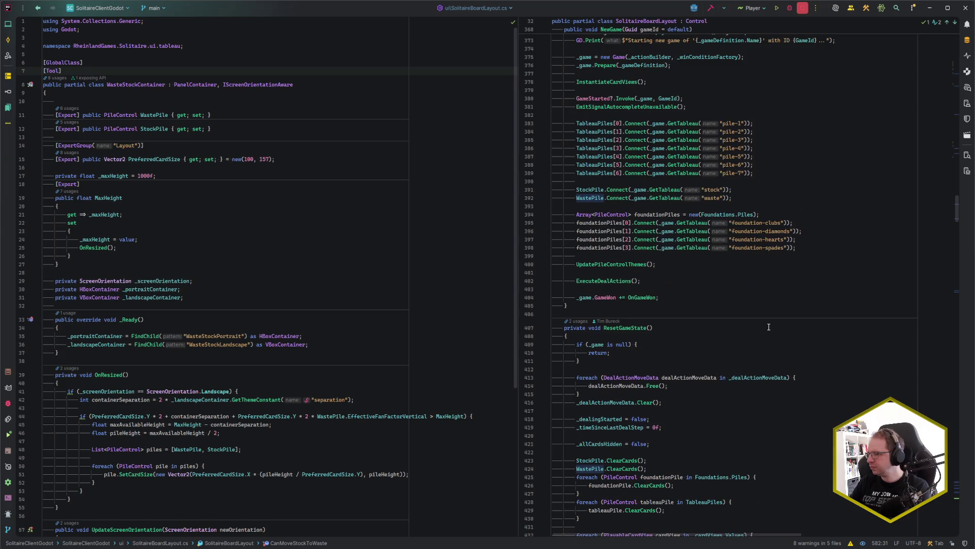
scroll(768, 327, up, 6)
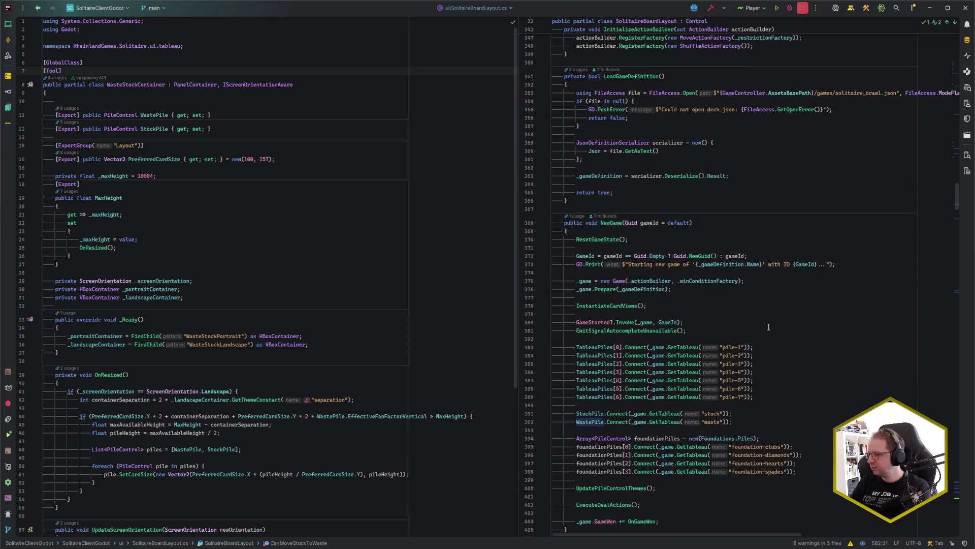
scroll(769, 327, up, 8)
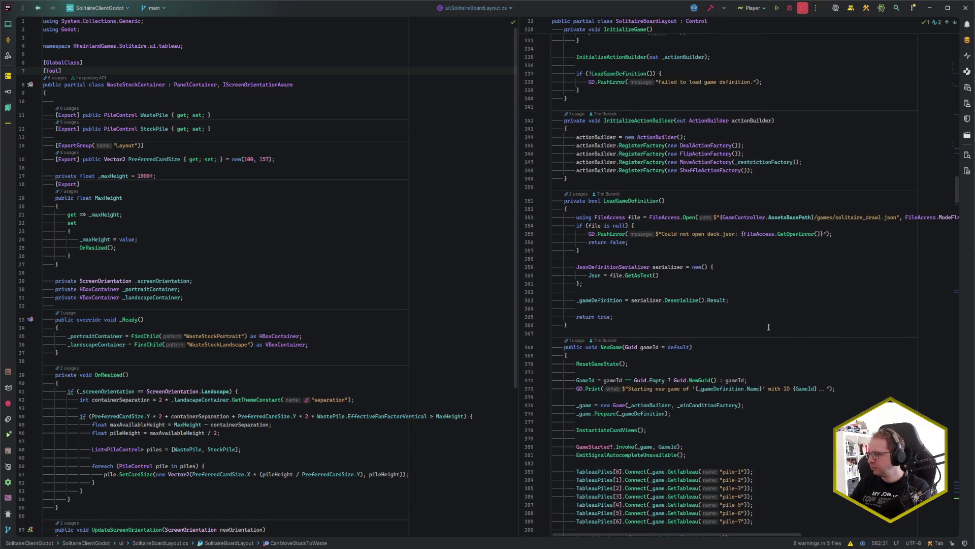
scroll(769, 326, up, 12)
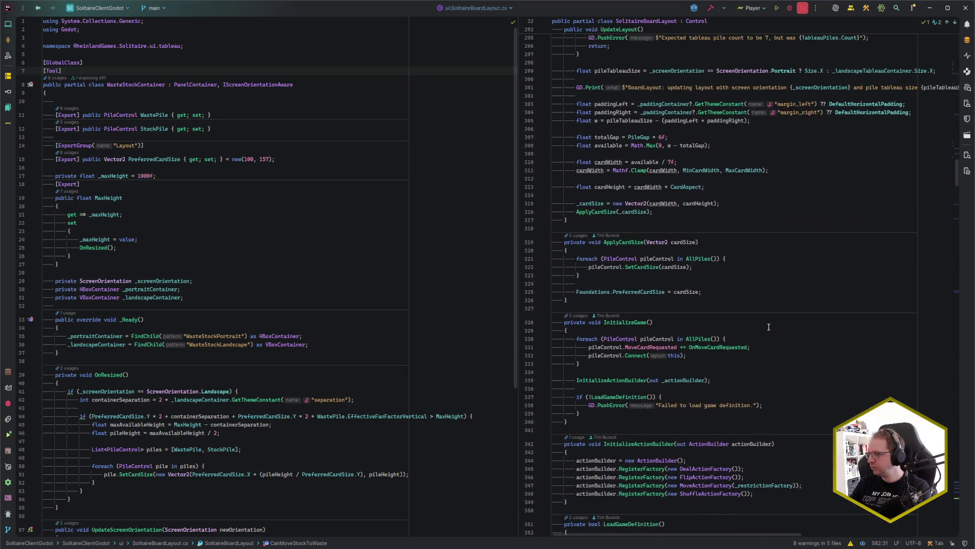
scroll(769, 327, up, 3)
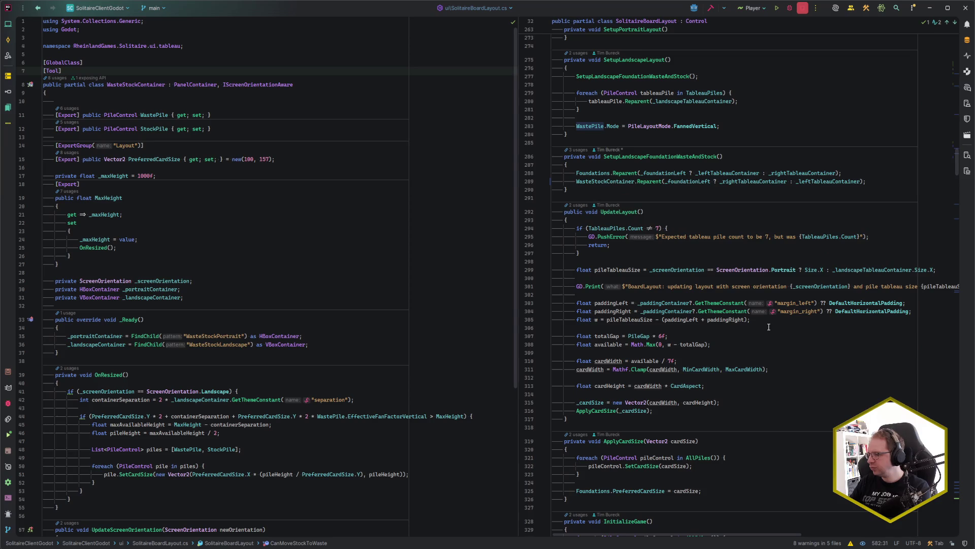
scroll(769, 327, up, 5)
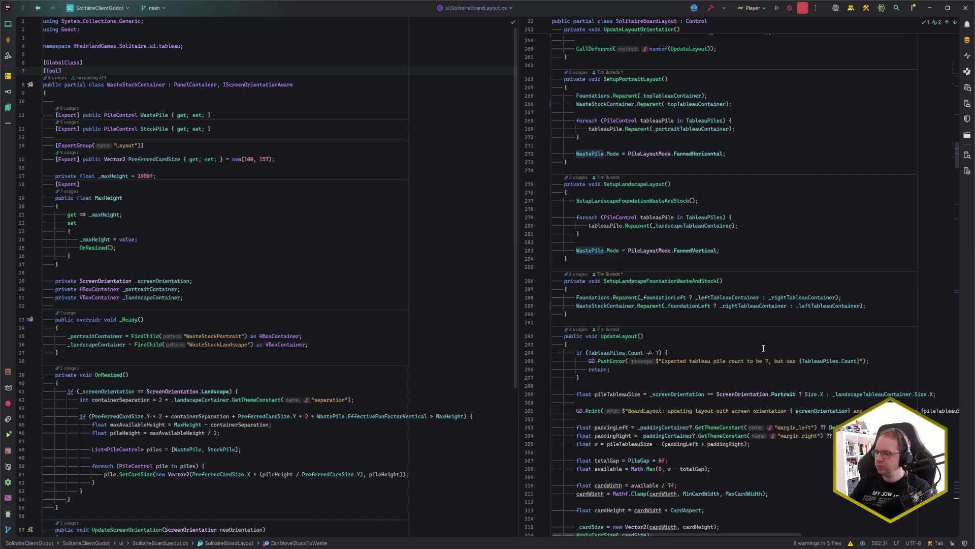
mouse_move(694, 408)
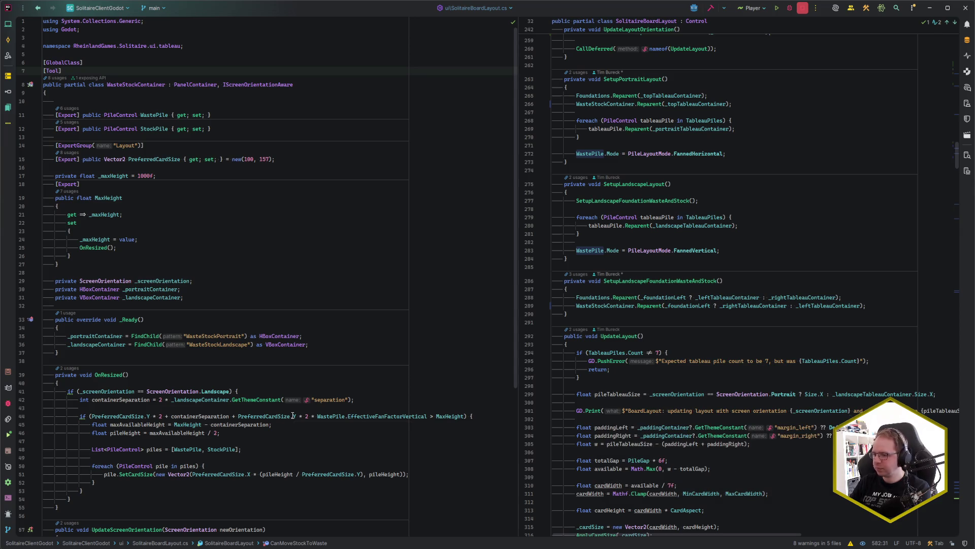
mouse_move(292, 415)
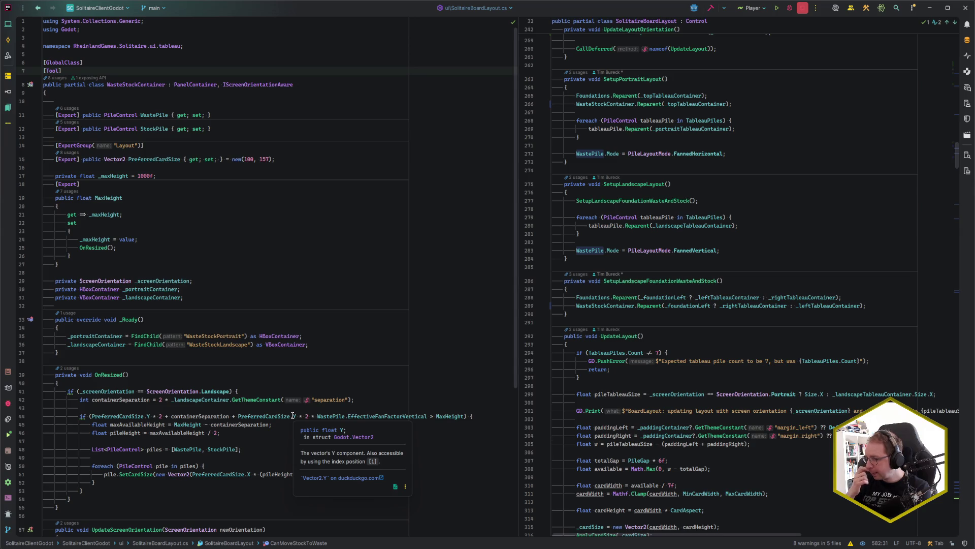
scroll(214, 363, down, 2)
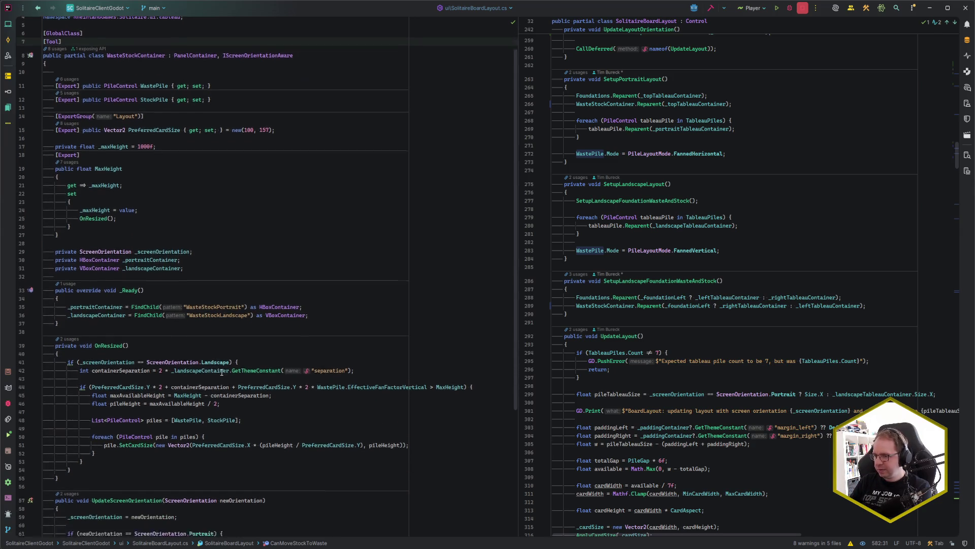
mouse_move(239, 365)
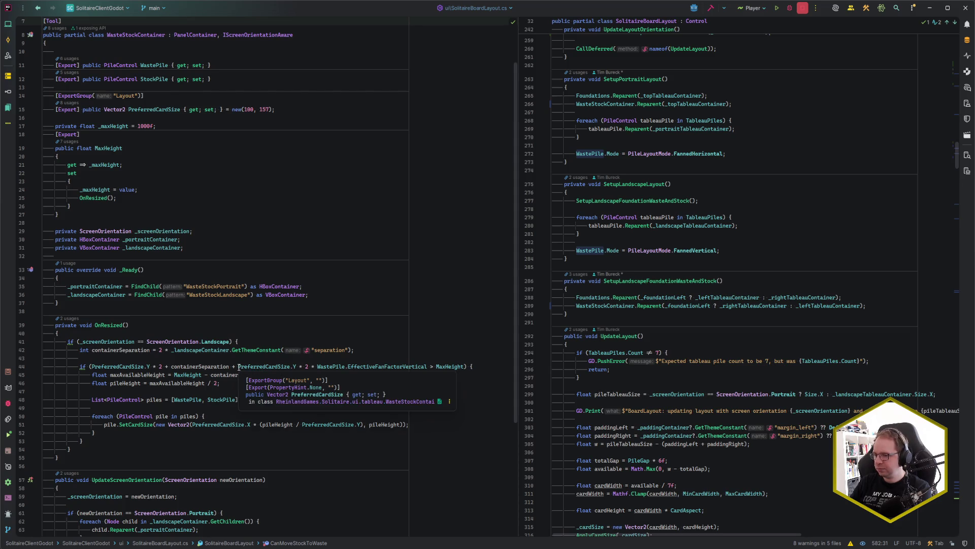
click(303, 374)
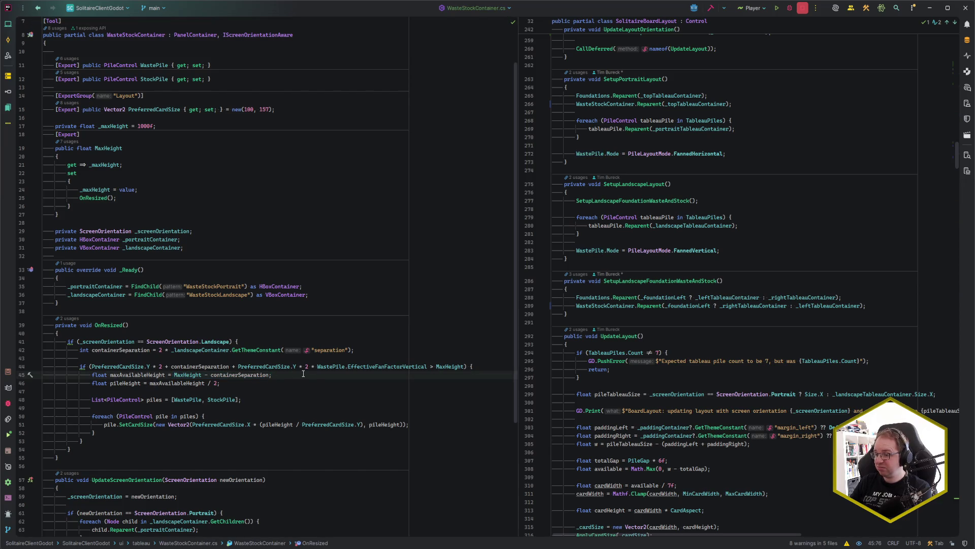
click(222, 374)
click(212, 375)
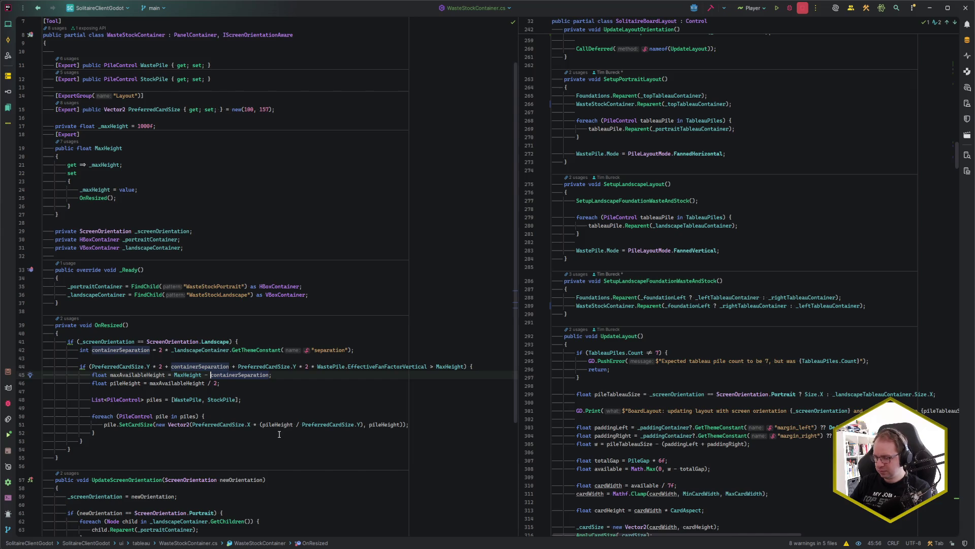
click(216, 383)
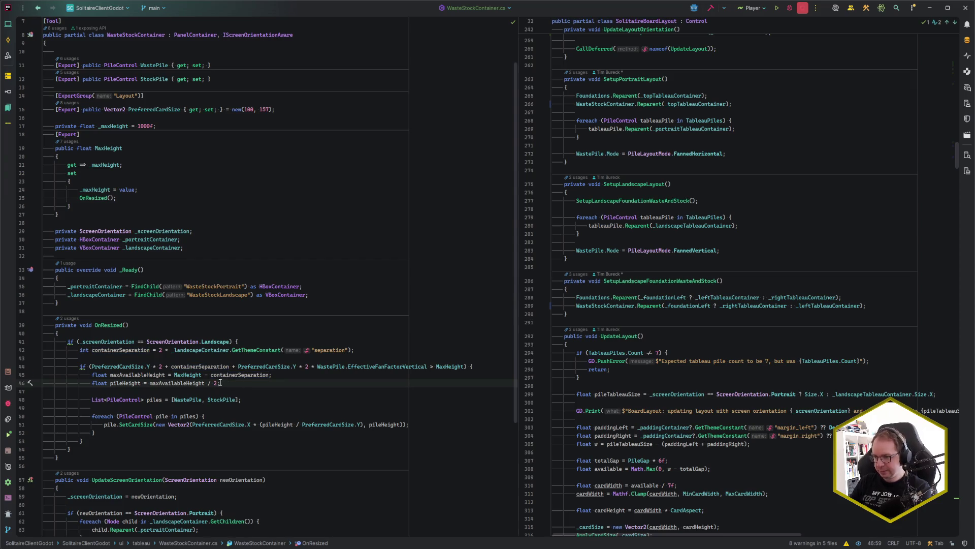
click(301, 373)
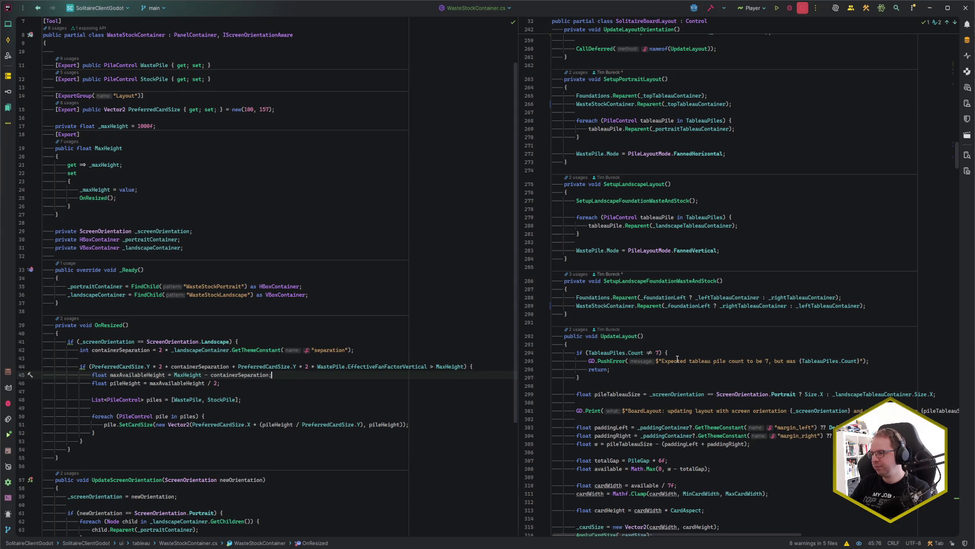
mouse_move(677, 359)
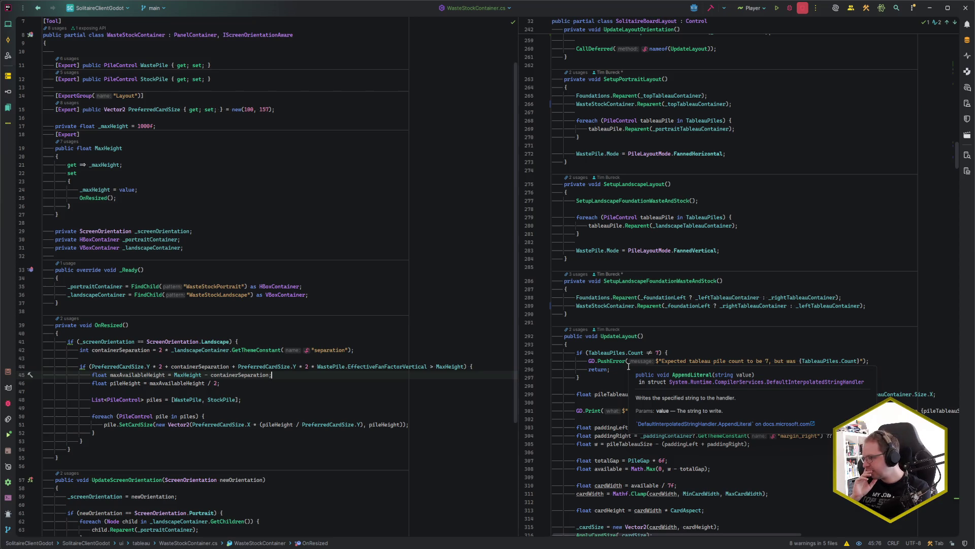
scroll(785, 309, down, 4)
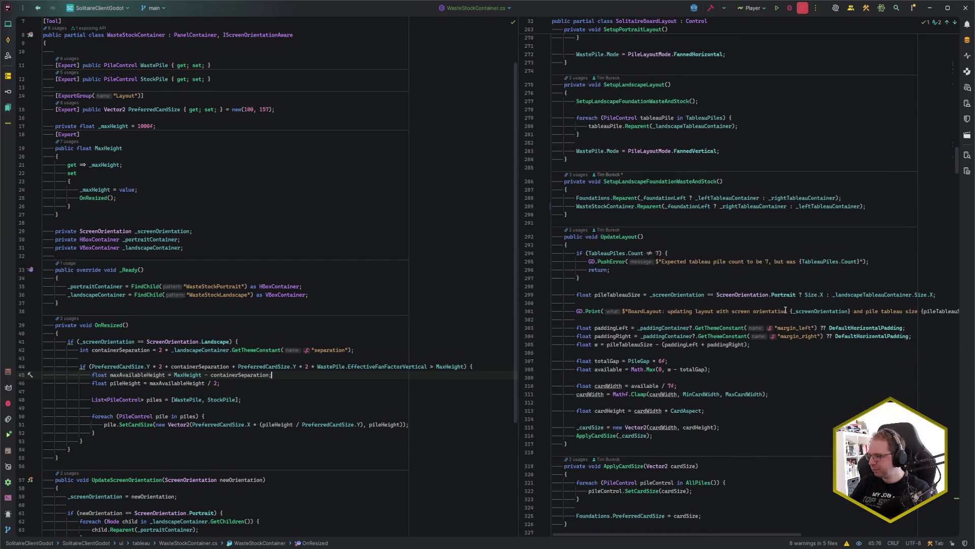
click(750, 346)
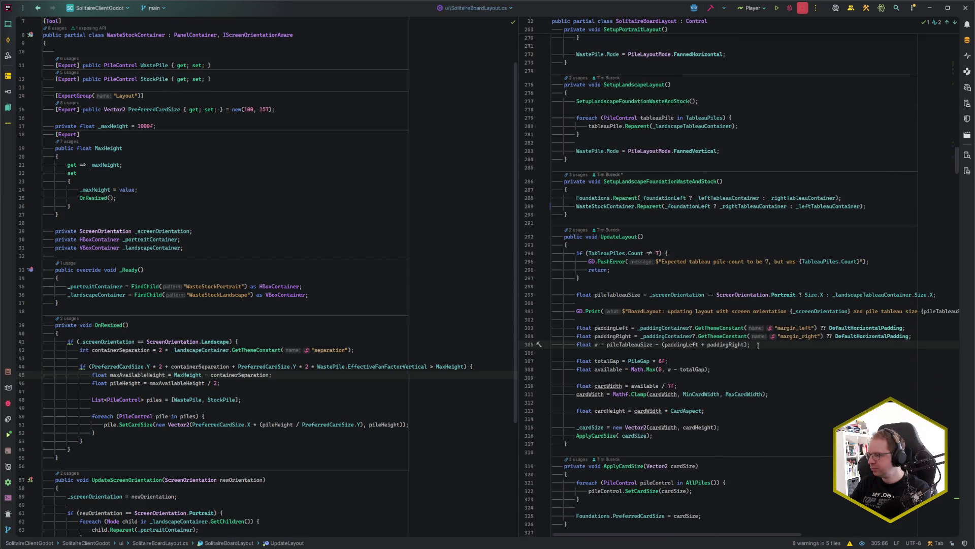
click(717, 363)
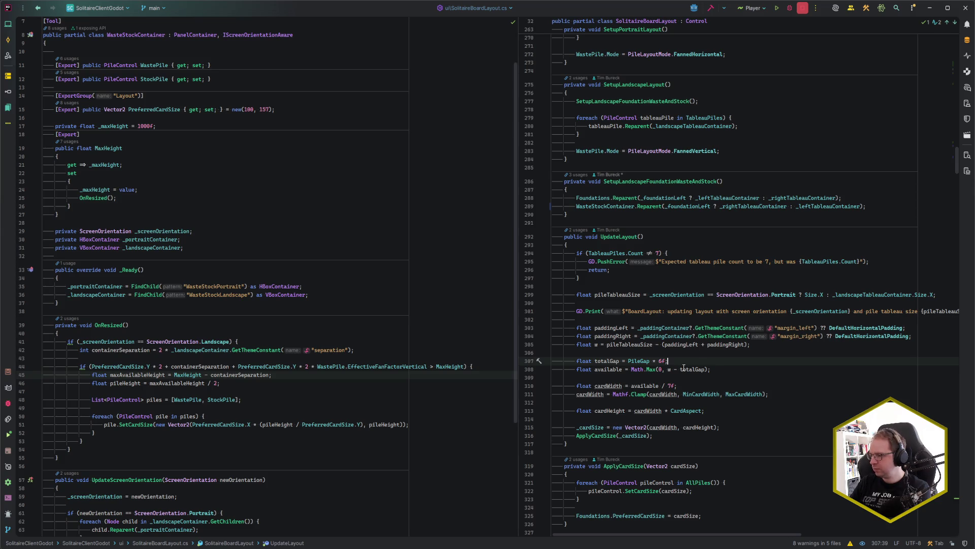
click(609, 386)
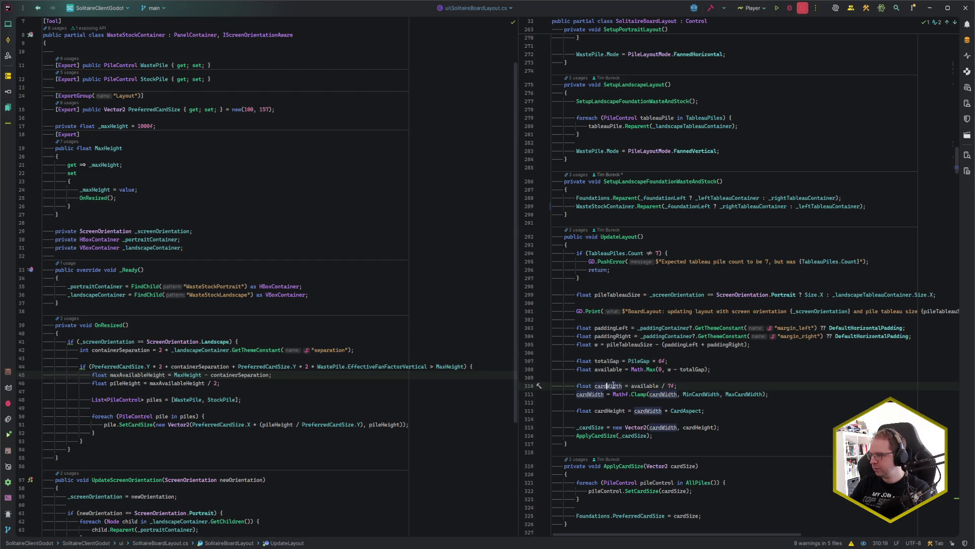
scroll(730, 375, down, 2)
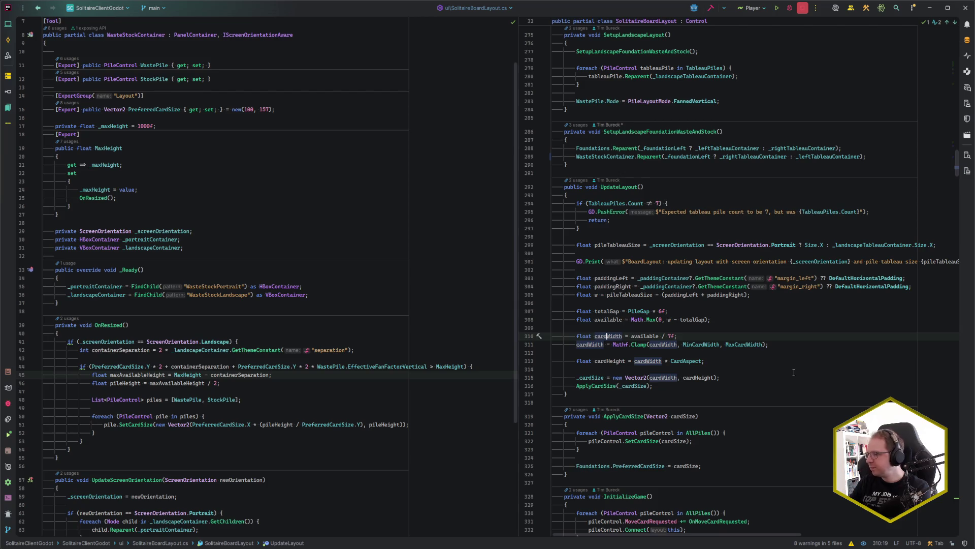
click(650, 335)
scroll(762, 396, up, 1)
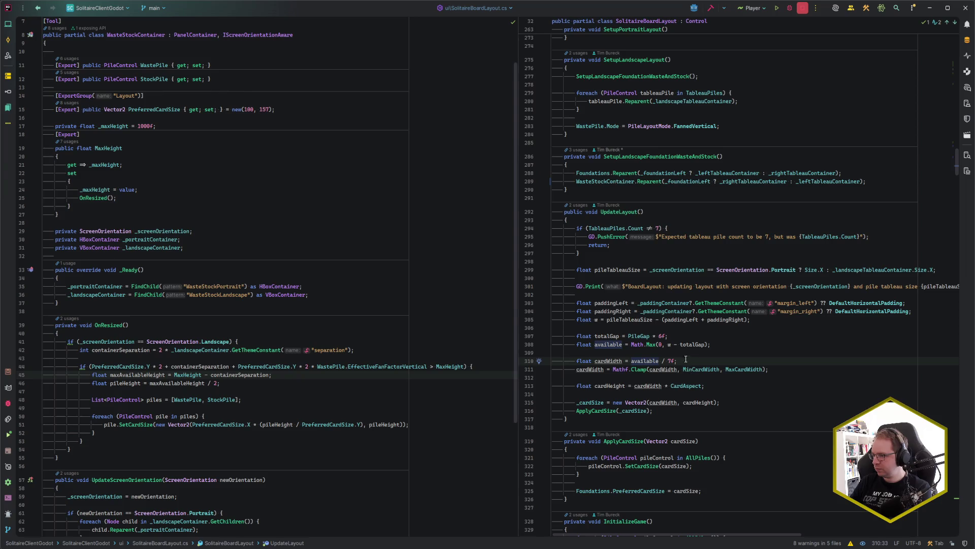
click(671, 344)
click(641, 320)
scroll(699, 394, up, 1)
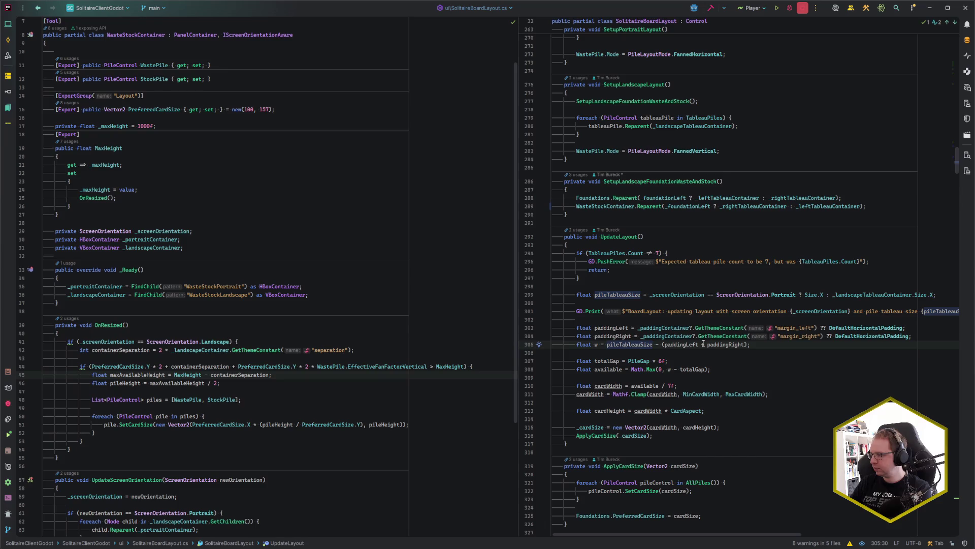
mouse_move(700, 337)
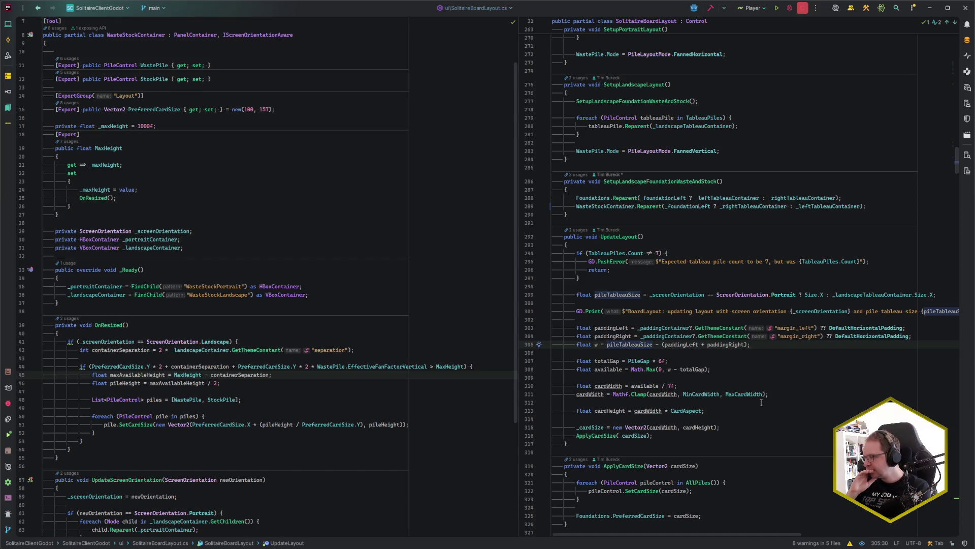
drag(518, 279, 498, 280)
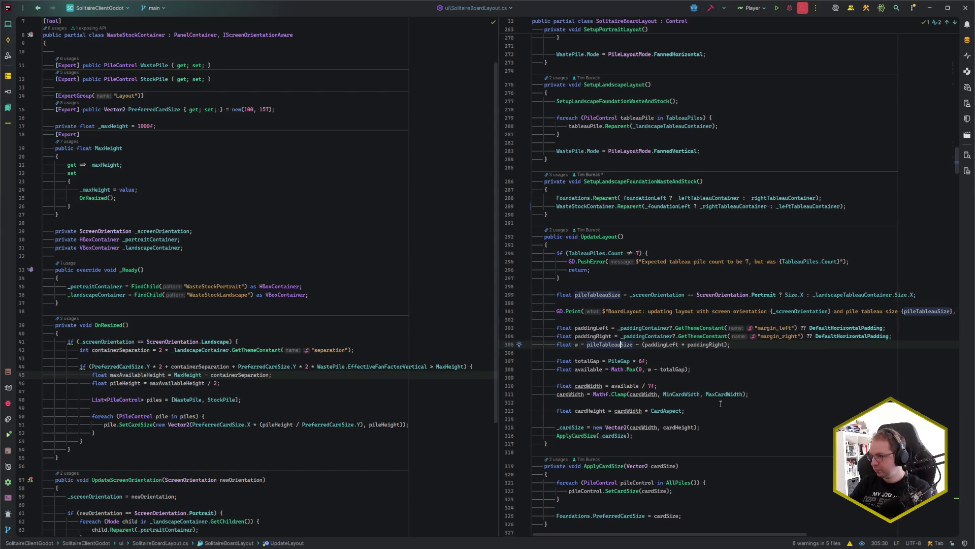
scroll(721, 403, up, 1)
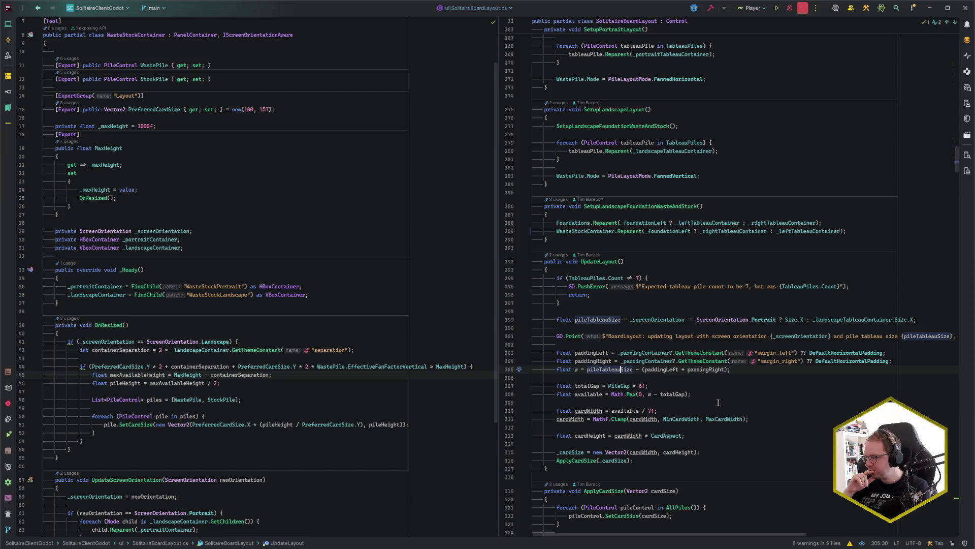
- End the pileHeight line in OnResized with a semicolon
click(213, 374)
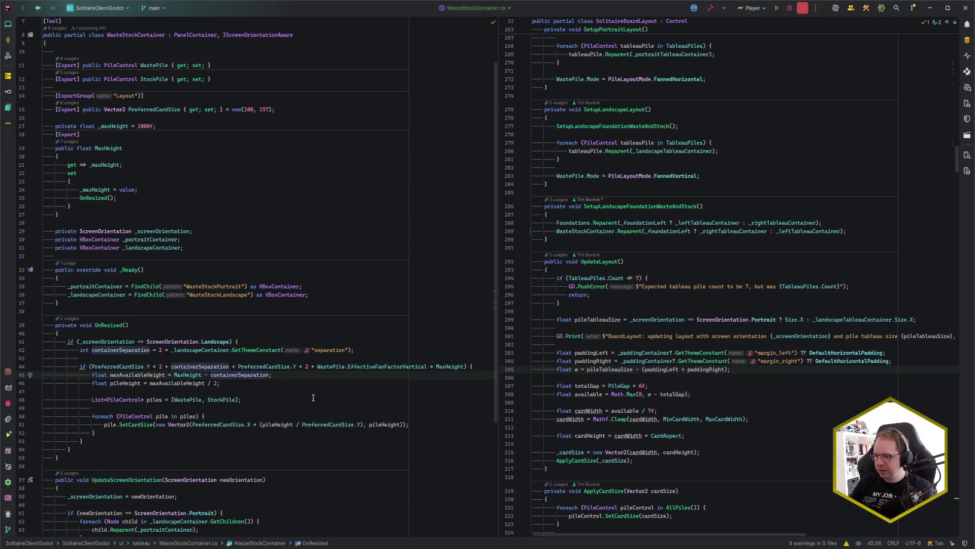
click(229, 385)
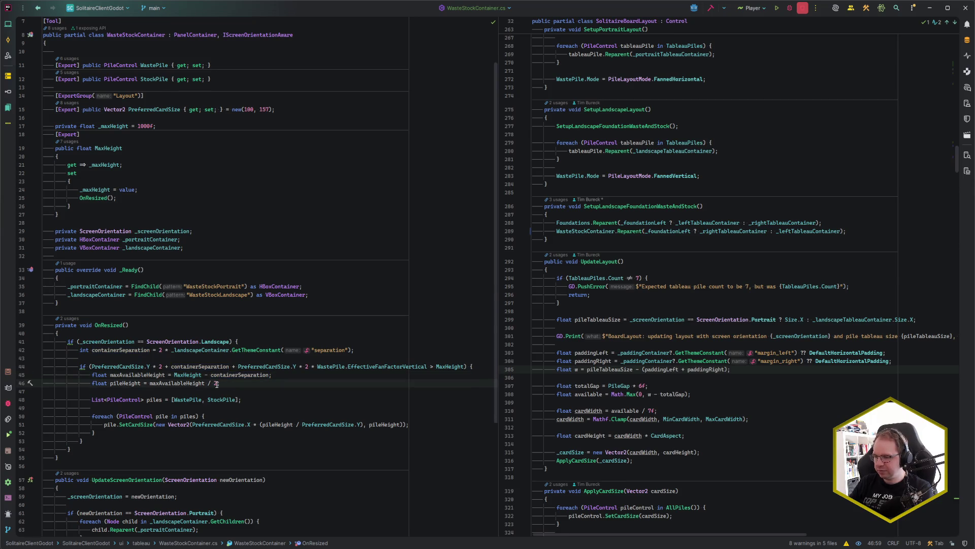
text(;)
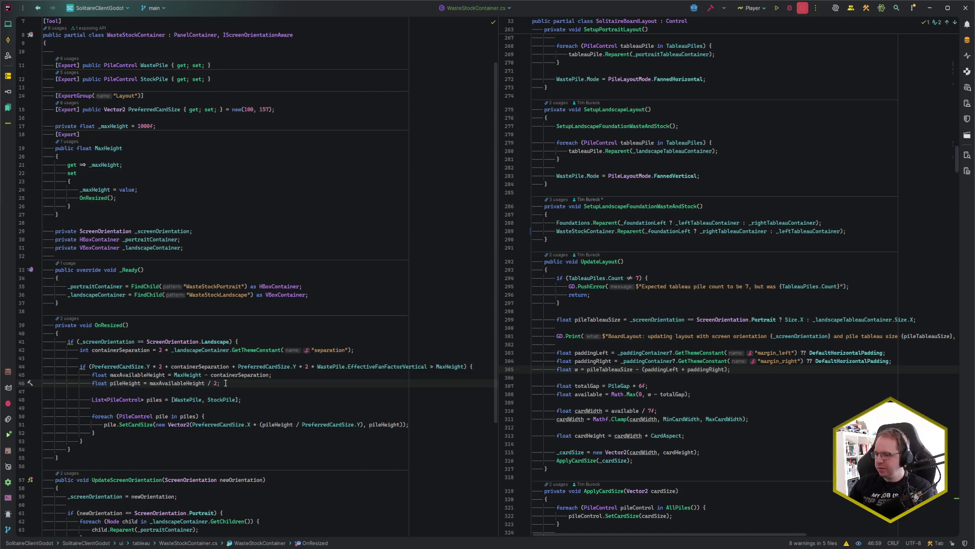
- Subtract PreferredCardSize.Y * 2 * WastePile.EffectiveFanFactorVertical after containerSeparation in maxAvailableHeight
drag(238, 367, 427, 367)
key(ctrl+c)
click(268, 375)
text(-)
key(ctrl+v)
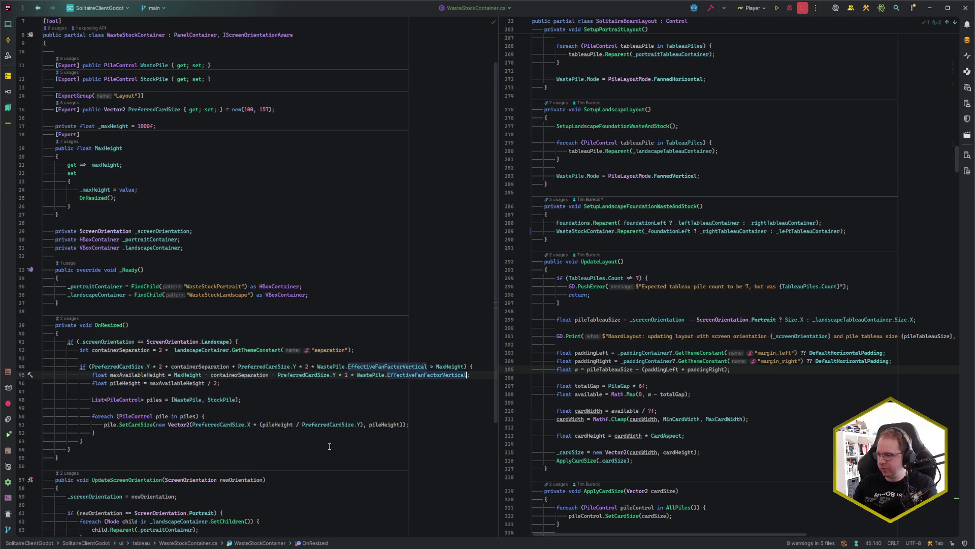
text(;)
click(290, 383)
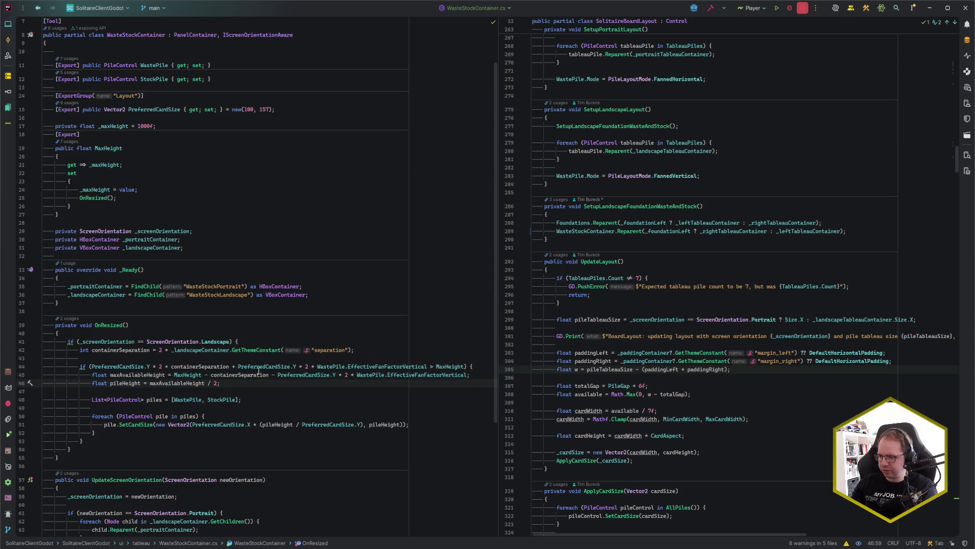
click(236, 375)
click(234, 383)
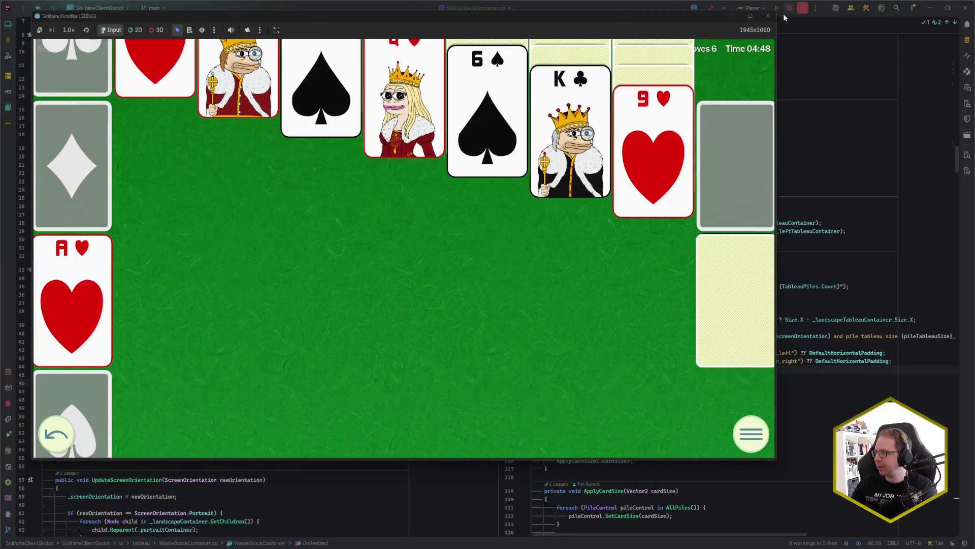
click(768, 16)
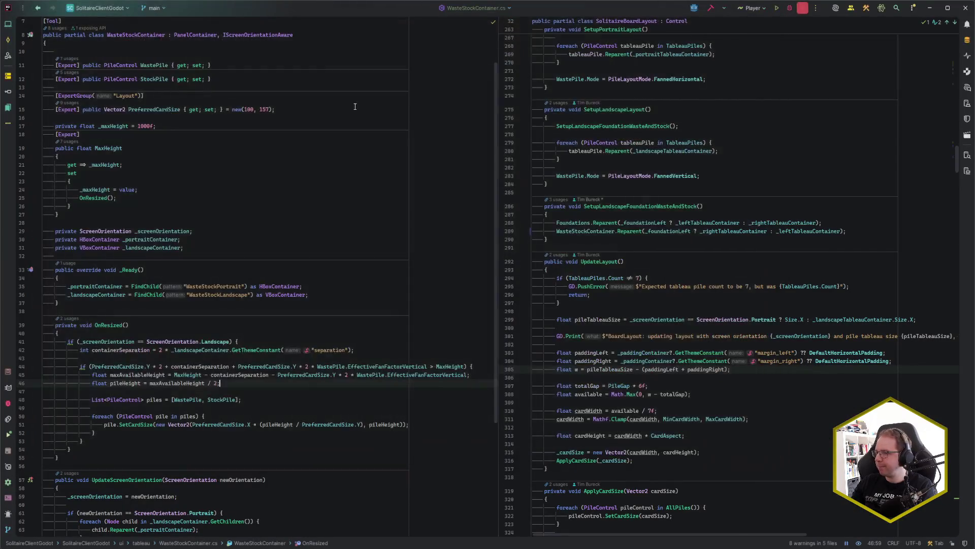
- Center the game window, widen it into landscape and deal a new game
key(alt+Tab)
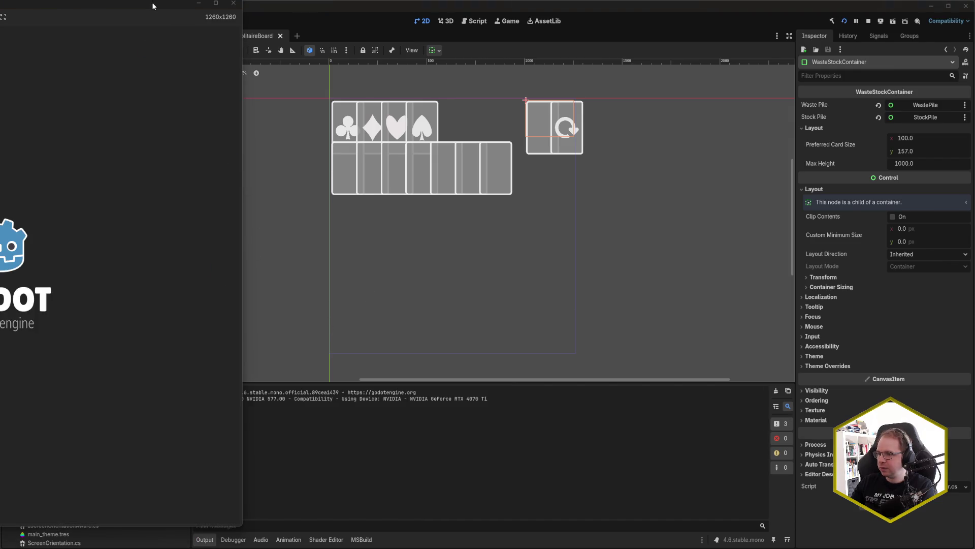
drag(151, 4, 501, 27)
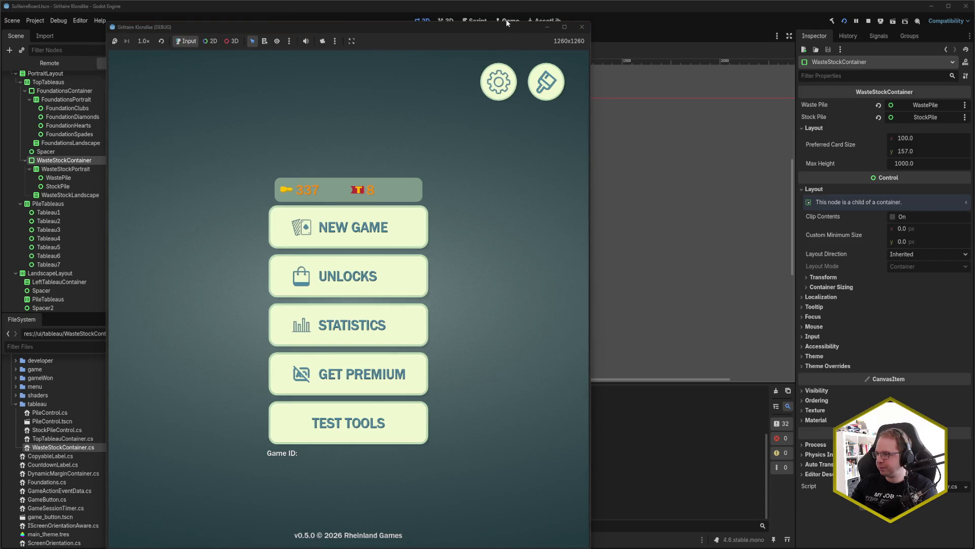
drag(506, 19, 507, 17)
mouse_move(591, 541)
mouse_down()
mouse_move(633, 399)
mouse_move(796, 368)
mouse_up()
click(460, 133)
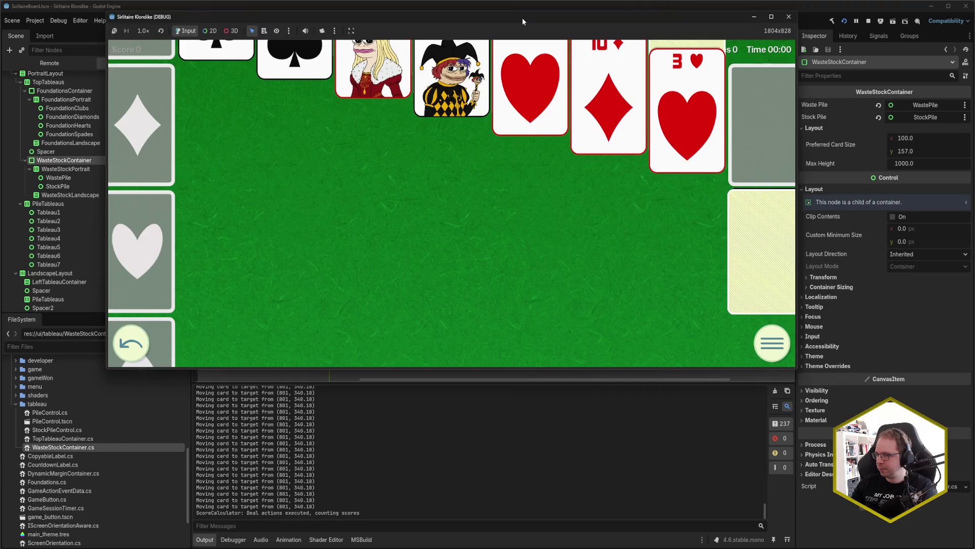
- Resize the game window larger and then shorter to check the card layout, then close it
drag(523, 17, 469, 28)
mouse_move(743, 380)
mouse_down()
mouse_move(817, 484)
mouse_move(756, 430)
mouse_move(784, 458)
mouse_move(845, 483)
mouse_move(840, 211)
mouse_move(852, 413)
mouse_move(828, 245)
mouse_move(812, 463)
mouse_up()
mouse_move(711, 464)
mouse_down()
mouse_move(713, 332)
mouse_move(717, 527)
mouse_up()
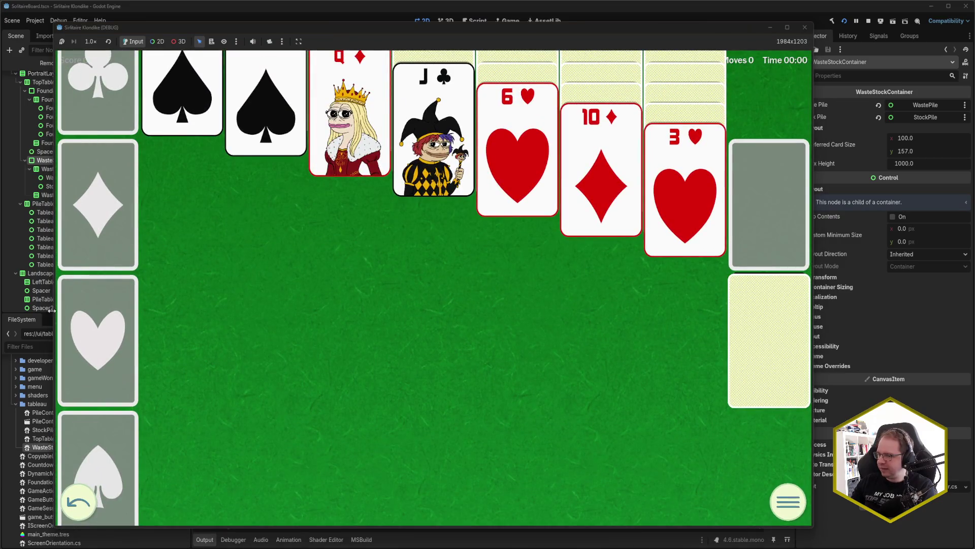
mouse_move(316, 526)
mouse_down()
mouse_move(325, 367)
mouse_move(332, 546)
mouse_move(331, 447)
mouse_move(331, 467)
mouse_up()
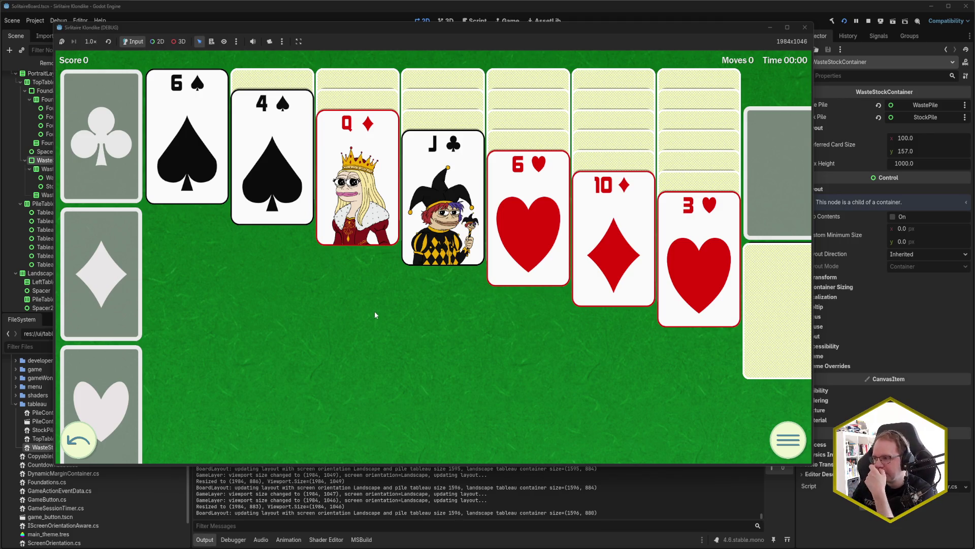
click(804, 27)
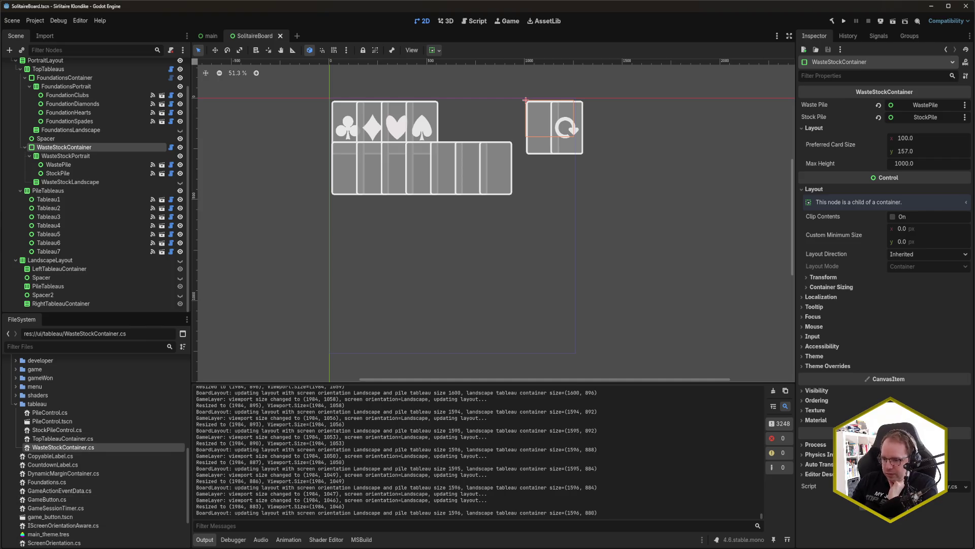
- Glance over the OnResized code in Rider before returning to Godot
key(alt+Tab)
scroll(551, 217, up, 15)
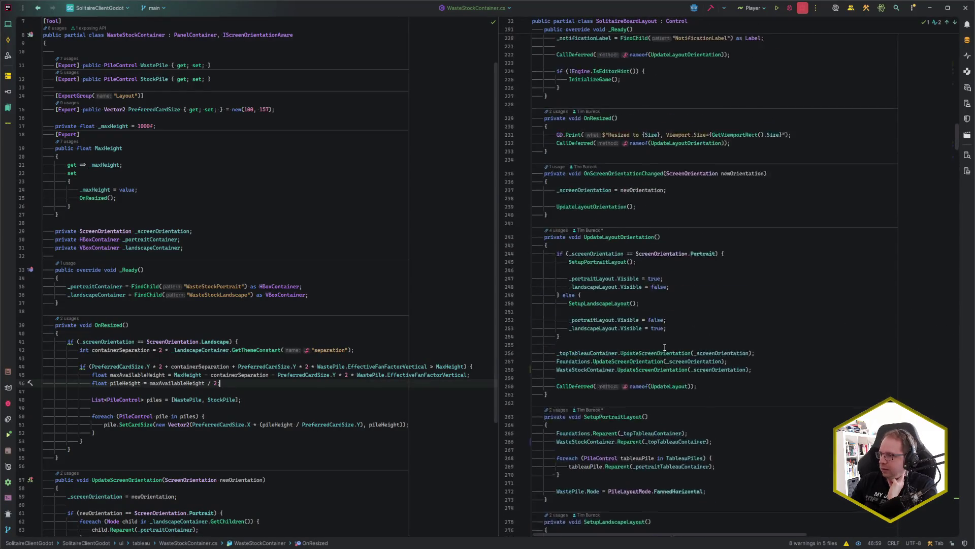
scroll(662, 346, up, 1)
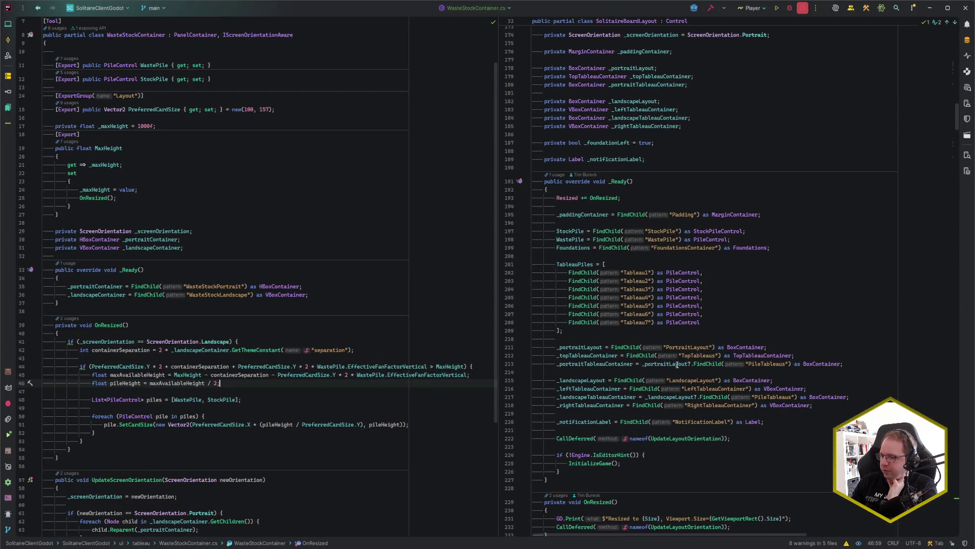
scroll(678, 364, down, 5)
key(alt+Tab)
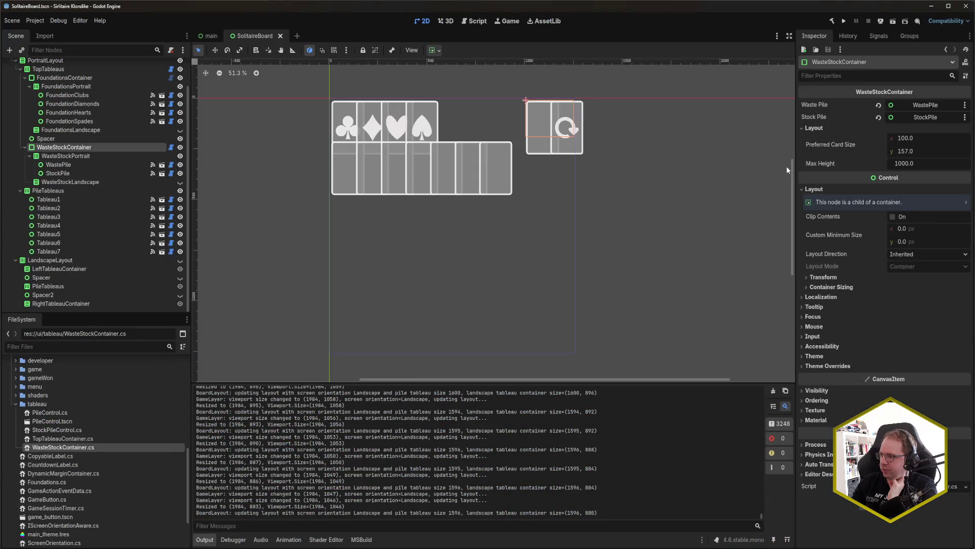
- Check SolitaireBoard's Max Height 1000 and card widths 60–250 in both scenes
scroll(108, 66, up, 2)
click(108, 66)
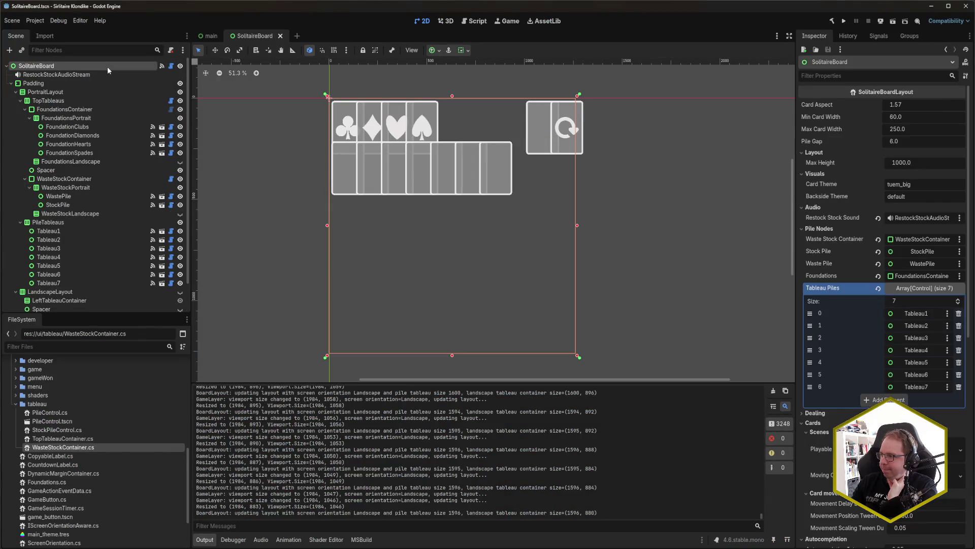
click(210, 36)
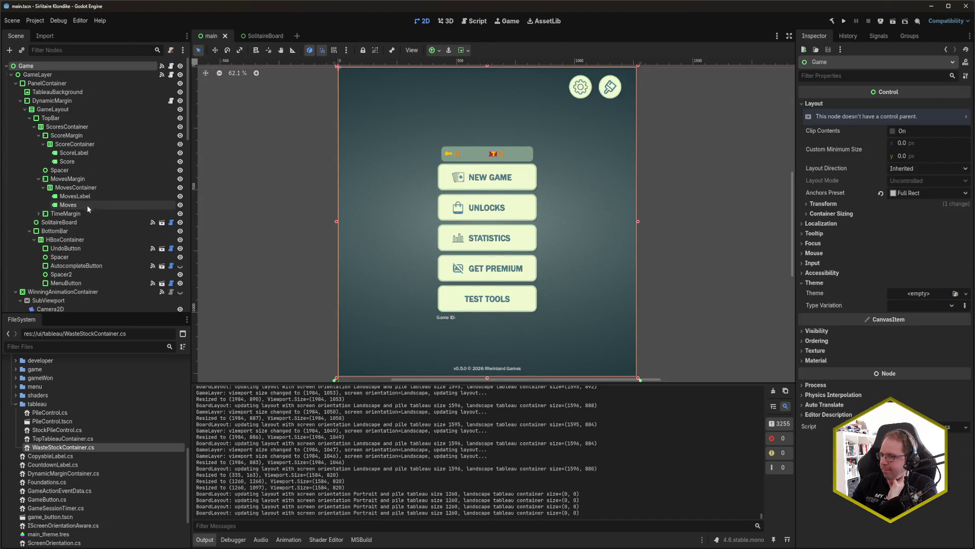
click(79, 223)
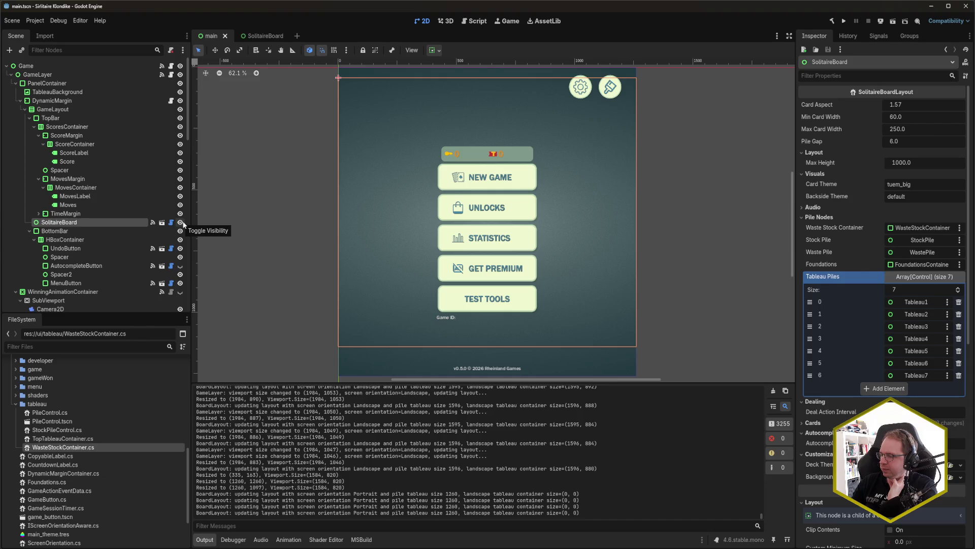
click(162, 223)
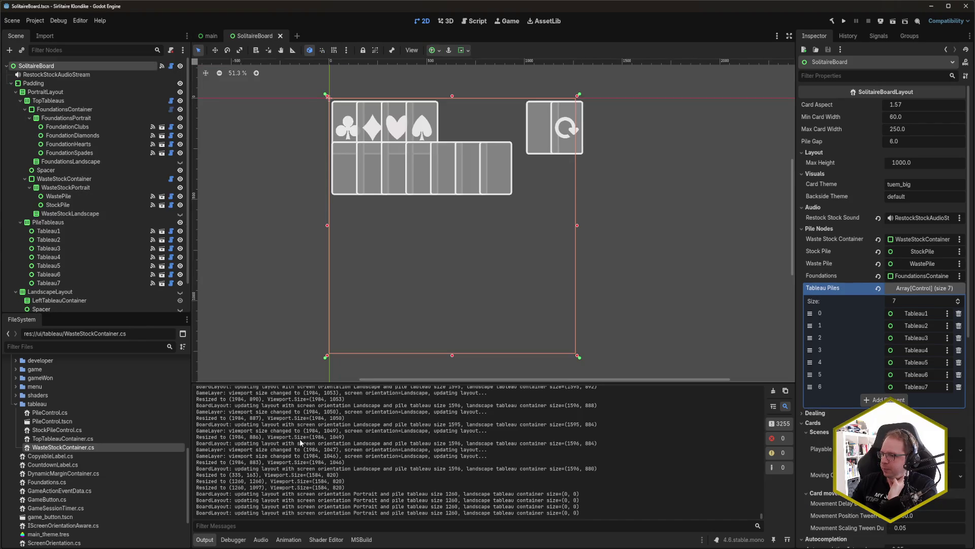
key(alt+Tab)
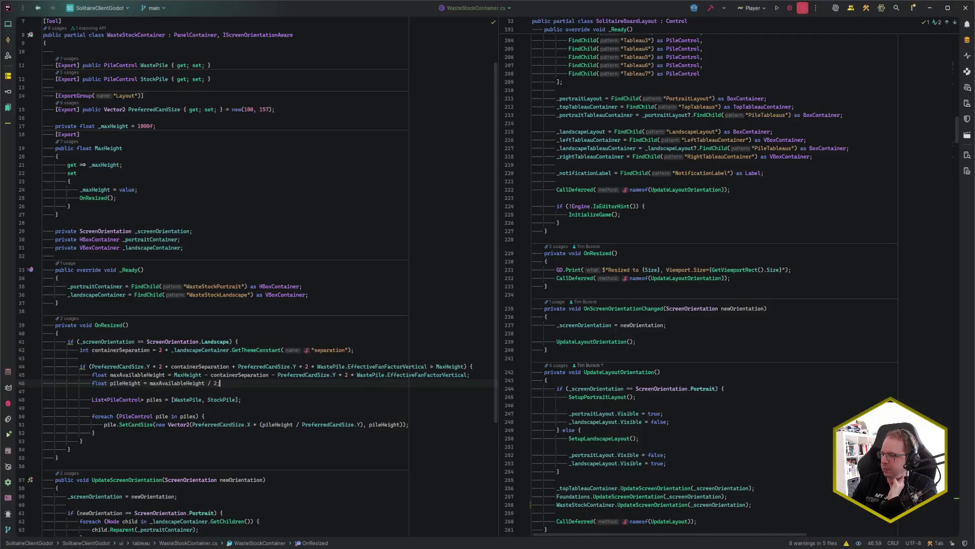
scroll(610, 378, up, 6)
scroll(609, 378, up, 20)
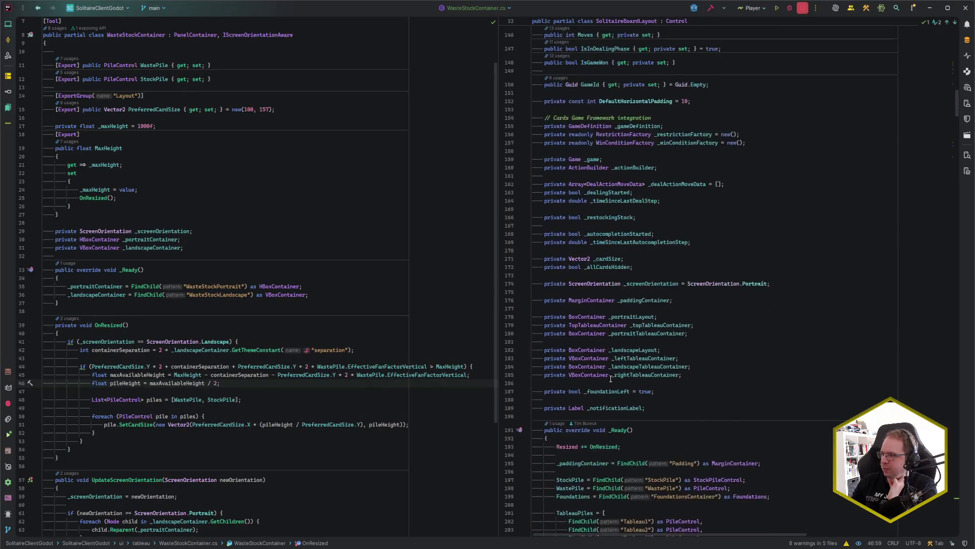
scroll(609, 380, up, 4)
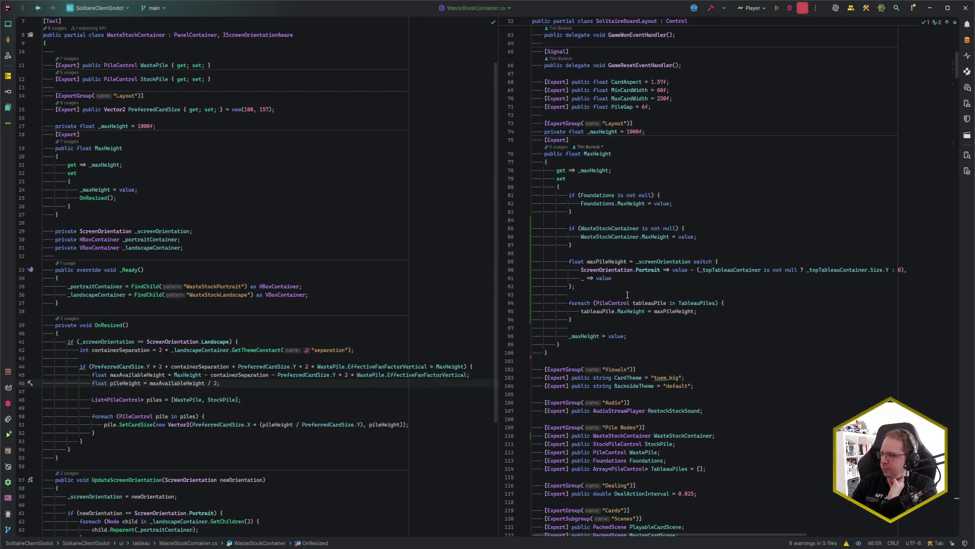
click(631, 245)
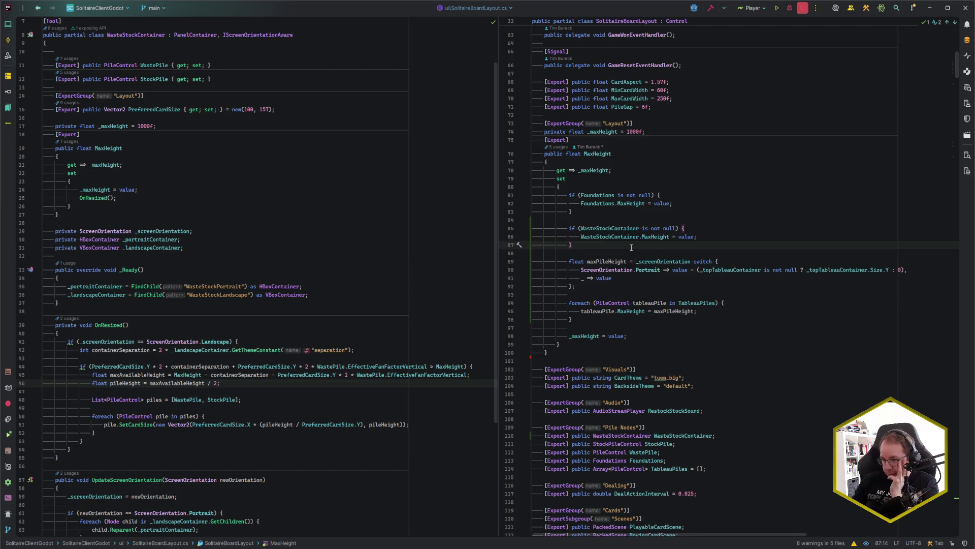
click(630, 204)
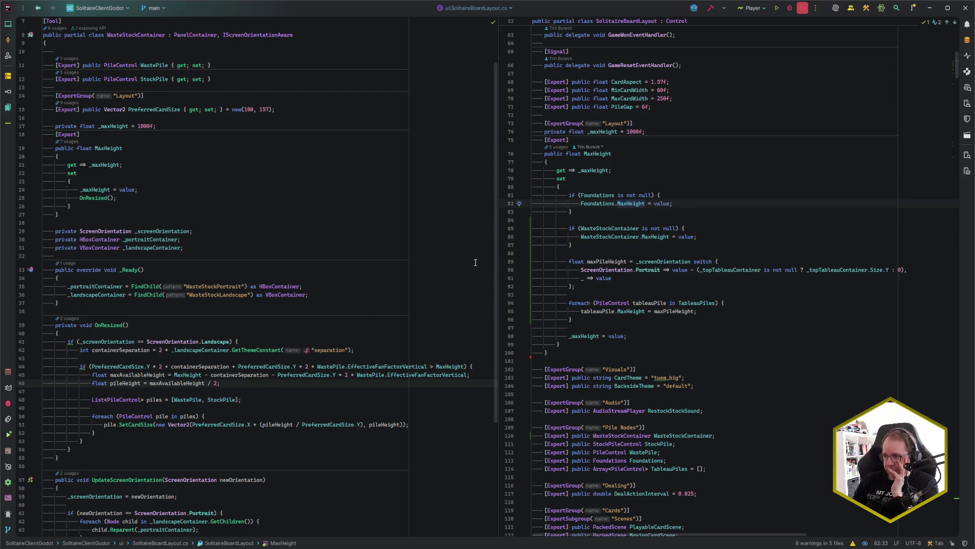
click(593, 203)
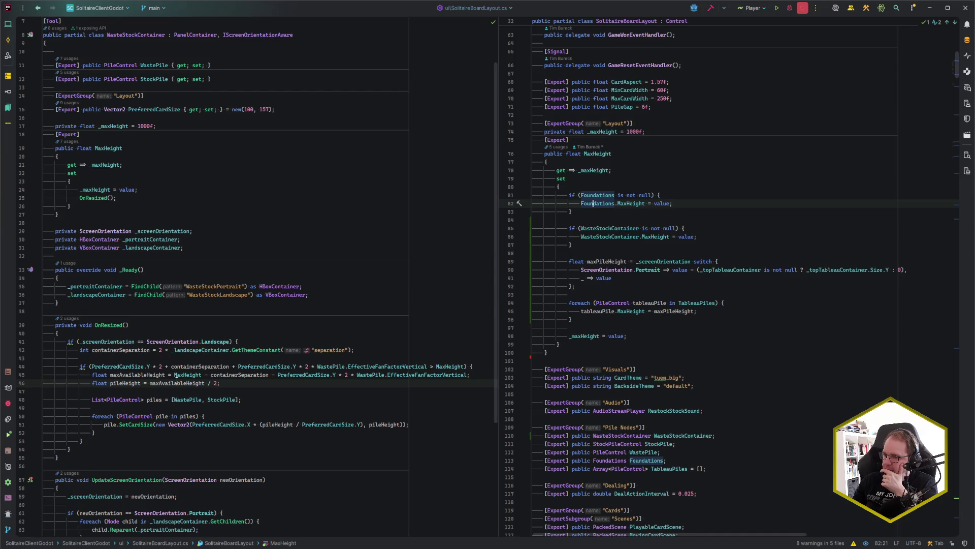
scroll(177, 380, down, 4)
- Review the pile height calculation in OnResized and the portrait reparenting code
click(259, 284)
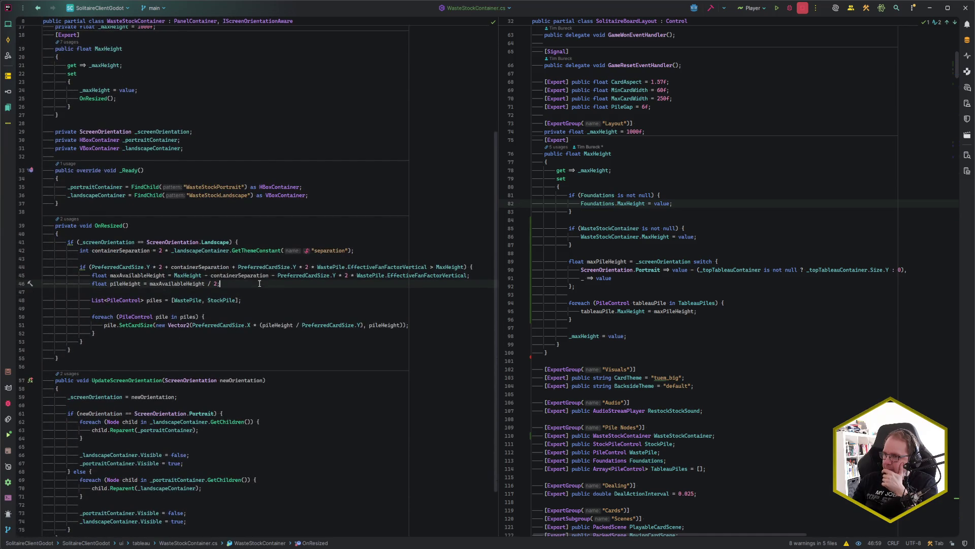
scroll(259, 283, down, 3)
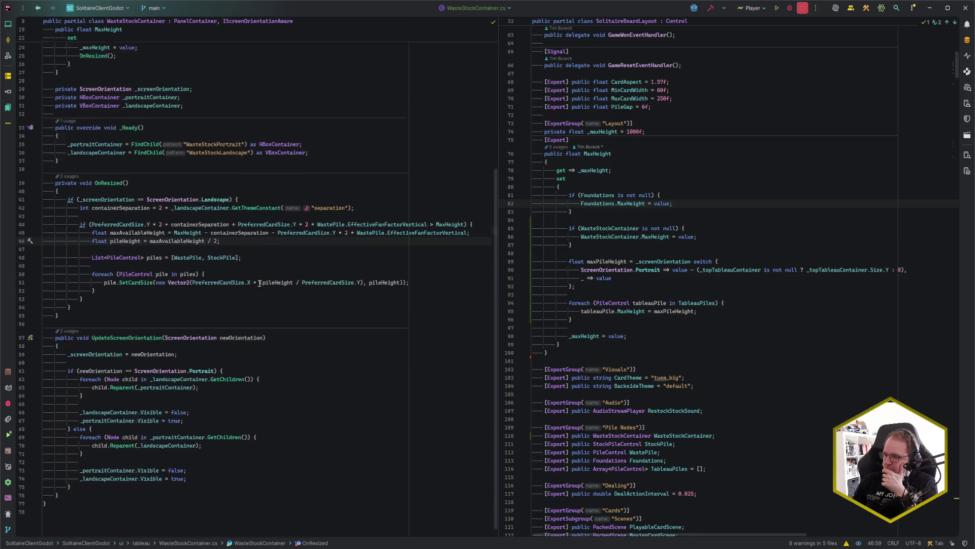
click(215, 364)
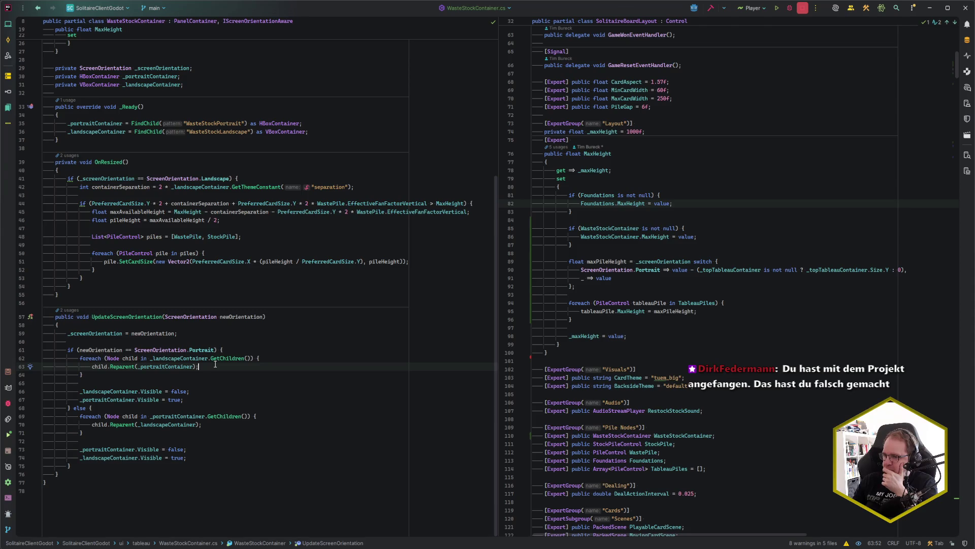
scroll(216, 364, up, 3)
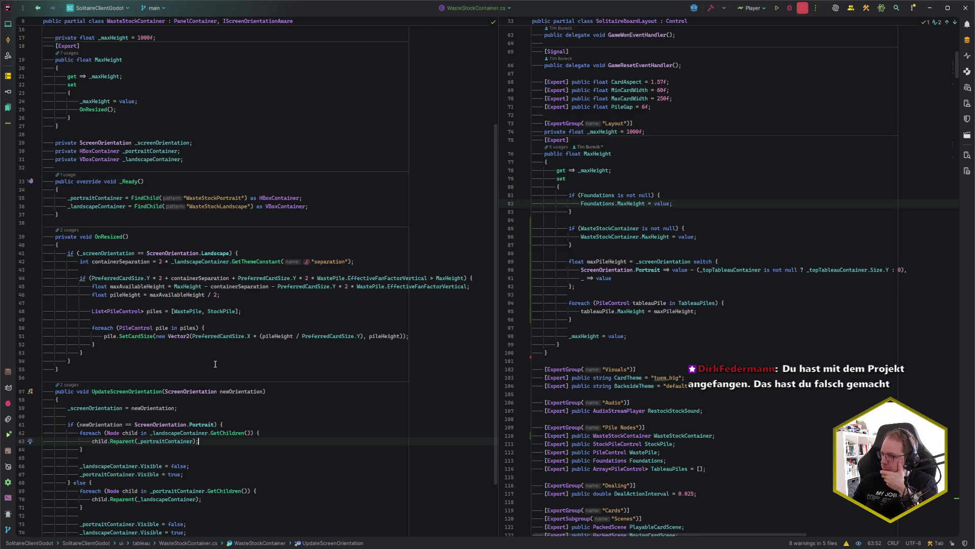
- Drop the '2 * ' before GetThemeConstant so containerSeparation is counted once
click(162, 262)
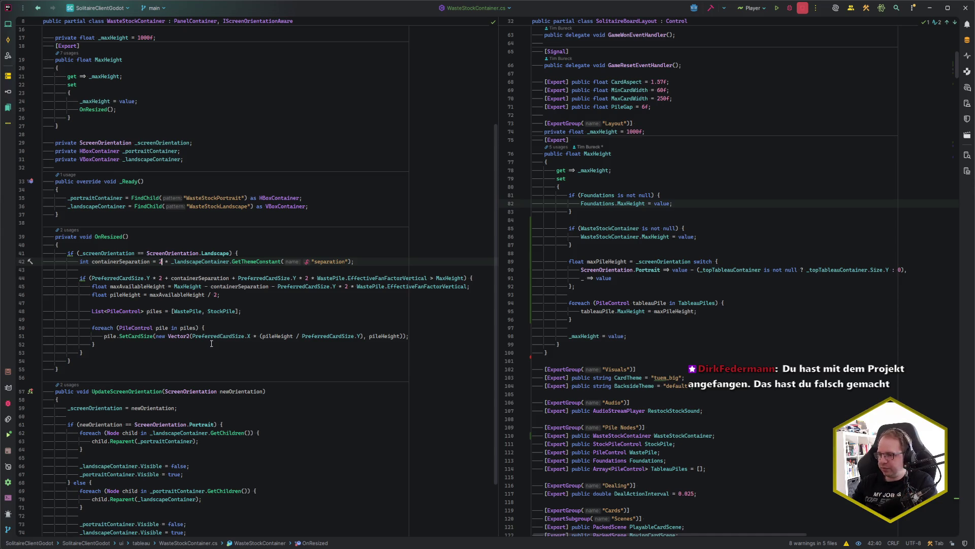
key(Delete)
key(Delete)
key(Delete)
key(Down)
key(Down)
key(shift+Right)
key(Escape)
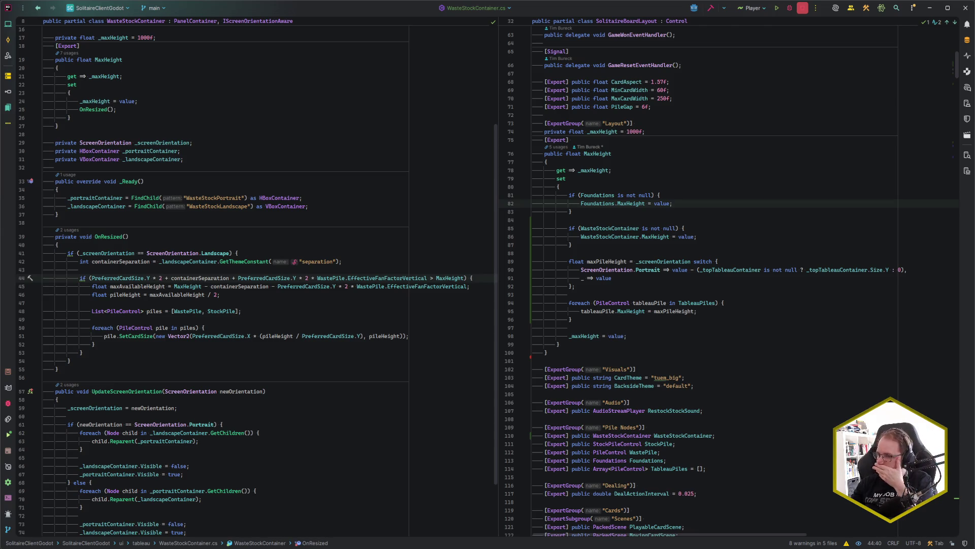
click(343, 261)
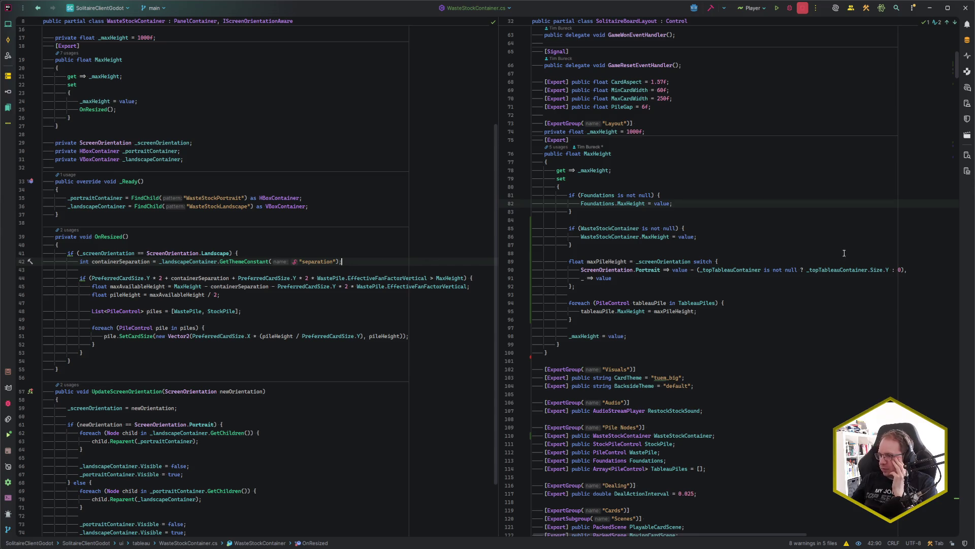
click(737, 203)
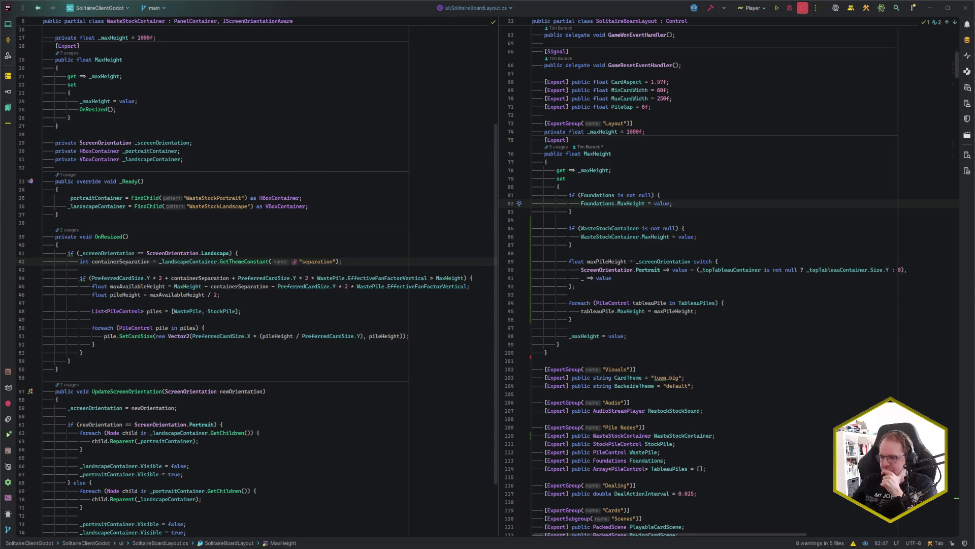
key(alt+Tab)
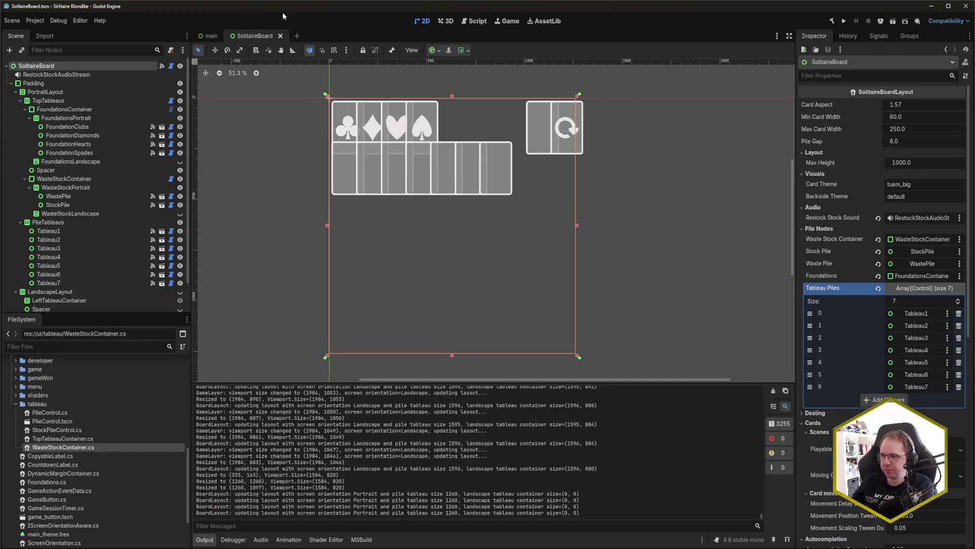
- Run the game, dismiss the unlock designs screen and start a new solitaire game
key(F5)
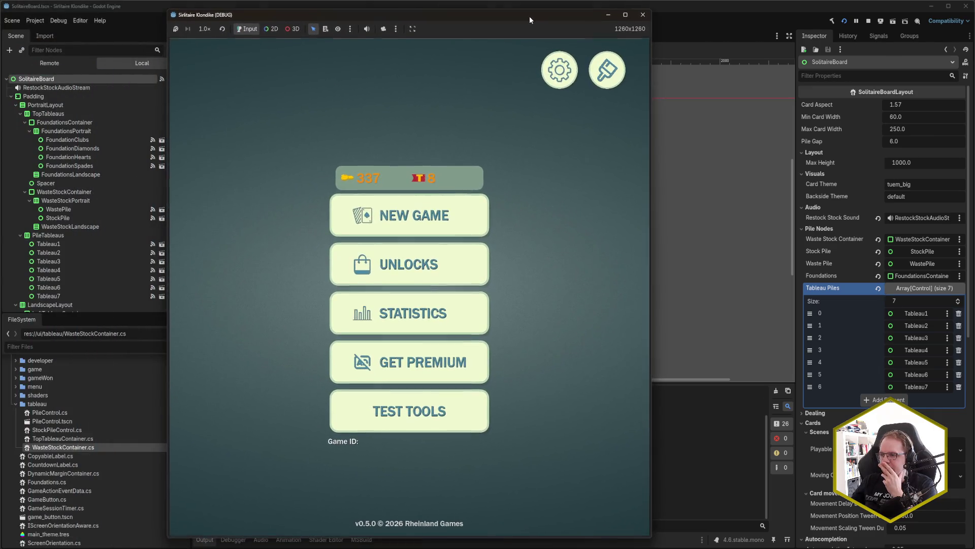
click(447, 247)
click(612, 60)
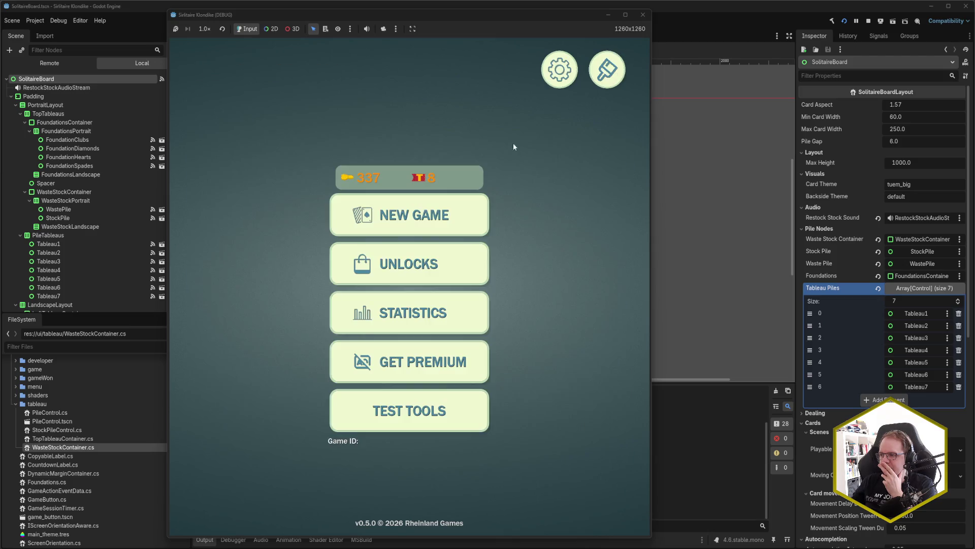
click(427, 211)
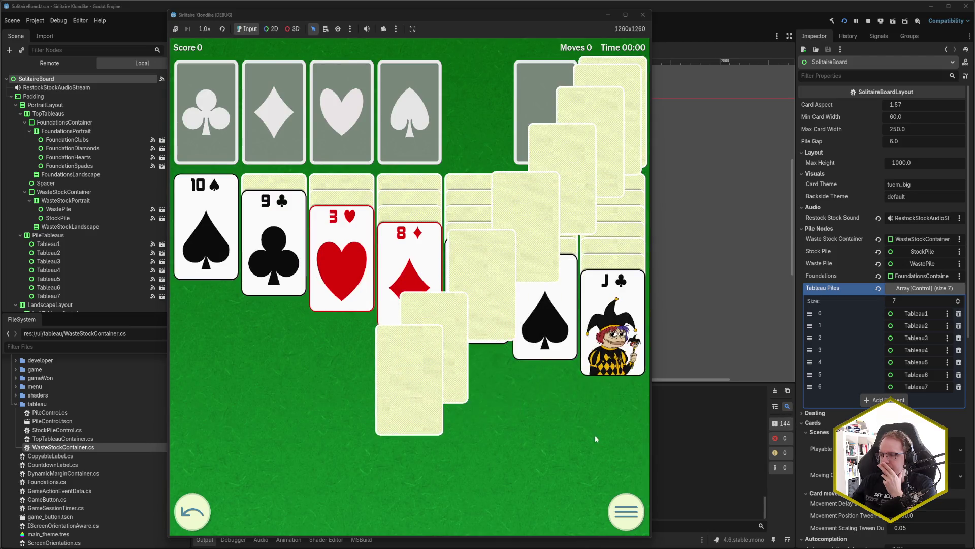
- Resize the game window to wide landscape, then progressively shorter, and close it
mouse_move(651, 538)
mouse_down()
mouse_move(686, 542)
mouse_move(636, 534)
mouse_move(725, 536)
mouse_move(779, 500)
mouse_move(779, 356)
mouse_move(797, 460)
mouse_up()
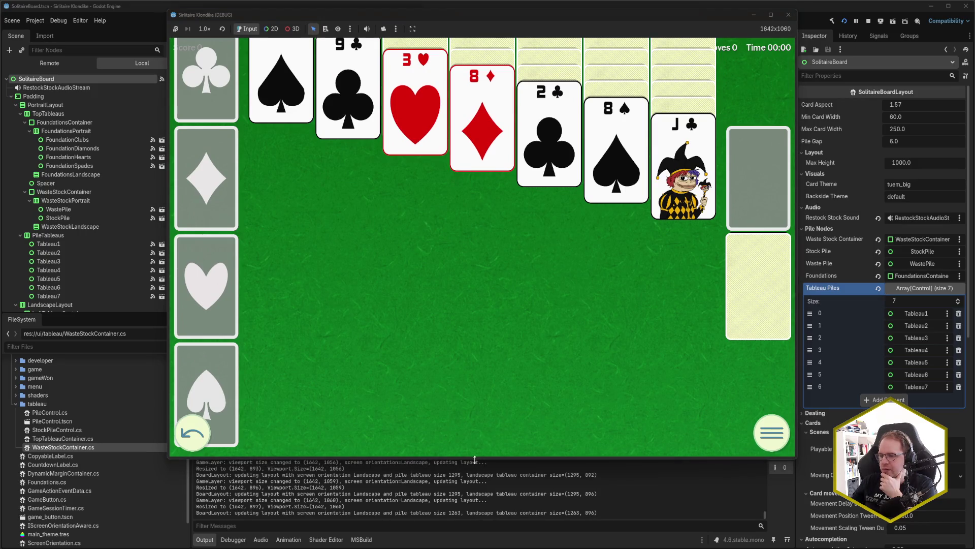
mouse_move(477, 460)
mouse_down()
mouse_move(471, 226)
mouse_move(470, 475)
mouse_up()
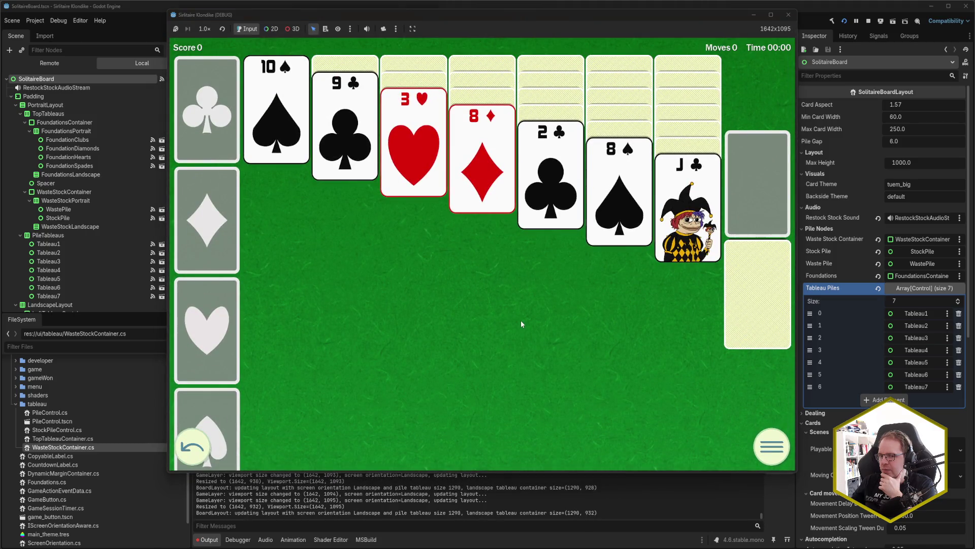
mouse_move(526, 471)
mouse_down()
mouse_move(523, 330)
mouse_move(530, 447)
mouse_up()
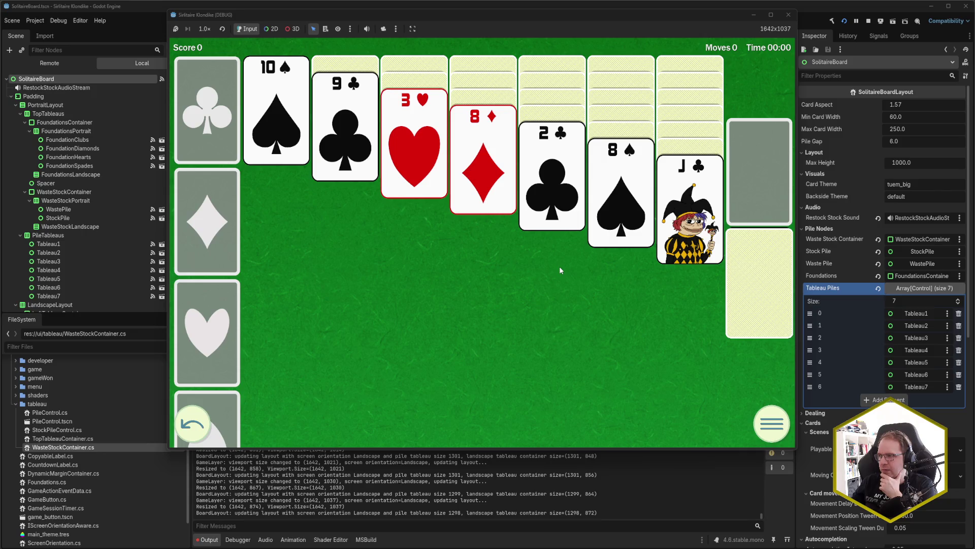
click(789, 14)
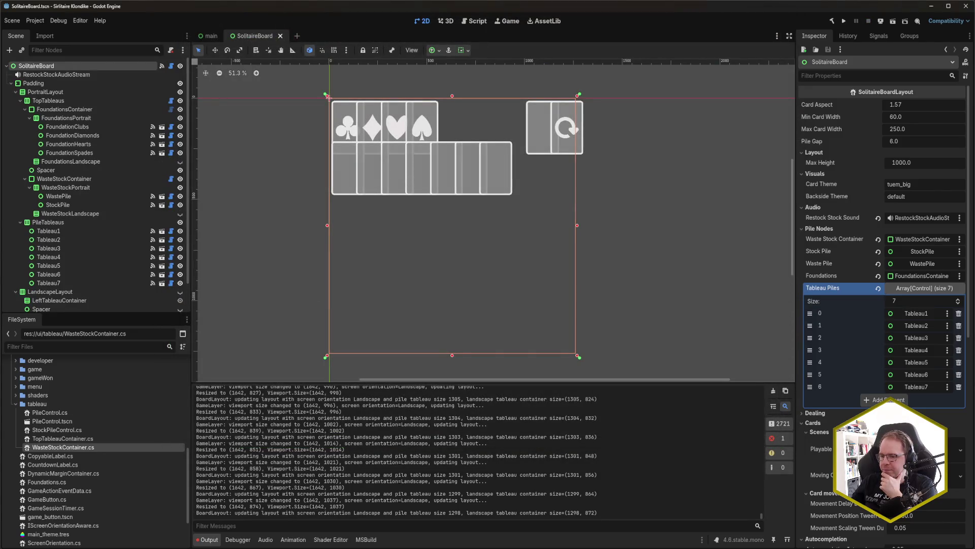
key(alt+Tab)
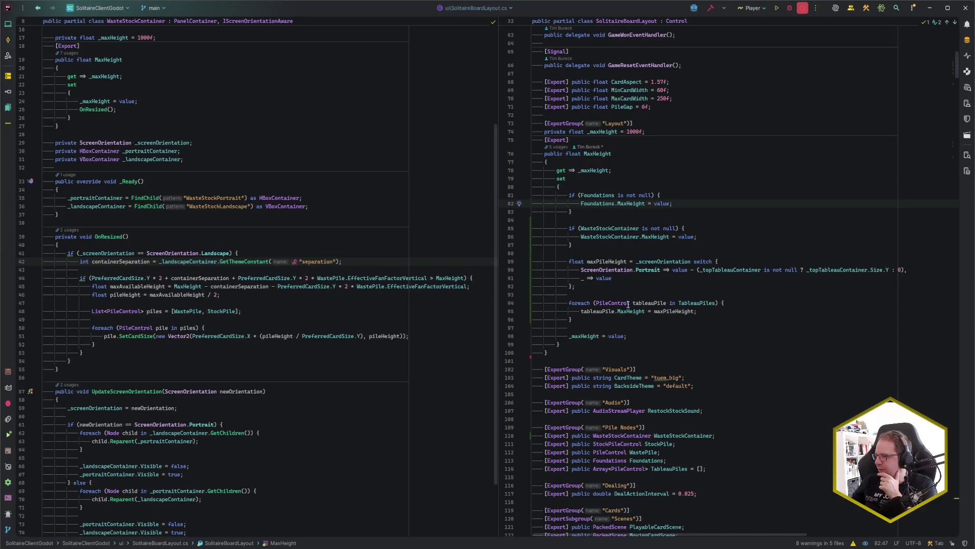
- Add GD.Print($"Setting MaxHeight to {value}"); as the MaxHeight setter's first line
click(628, 312)
key(Up)
key(Up)
key(Up)
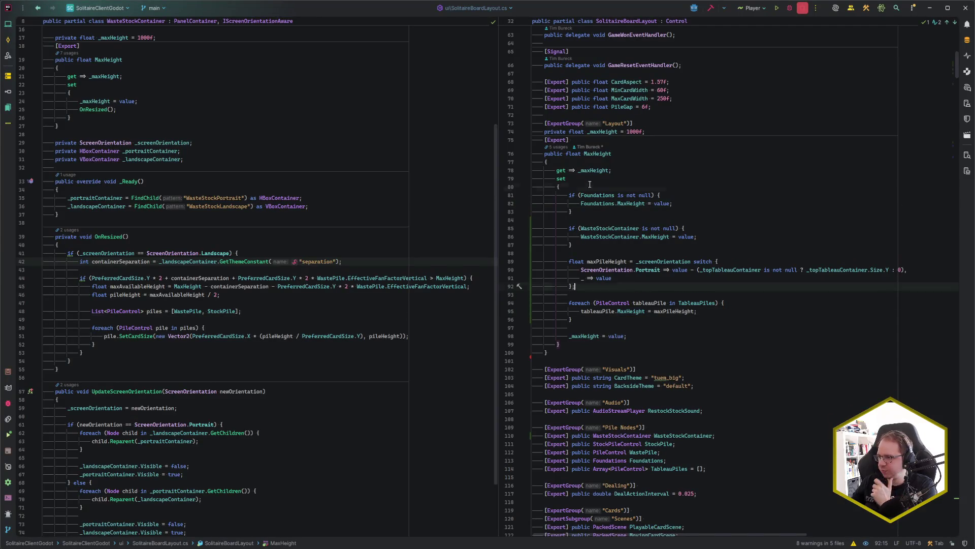
key(Return)
text(GD.Pri)
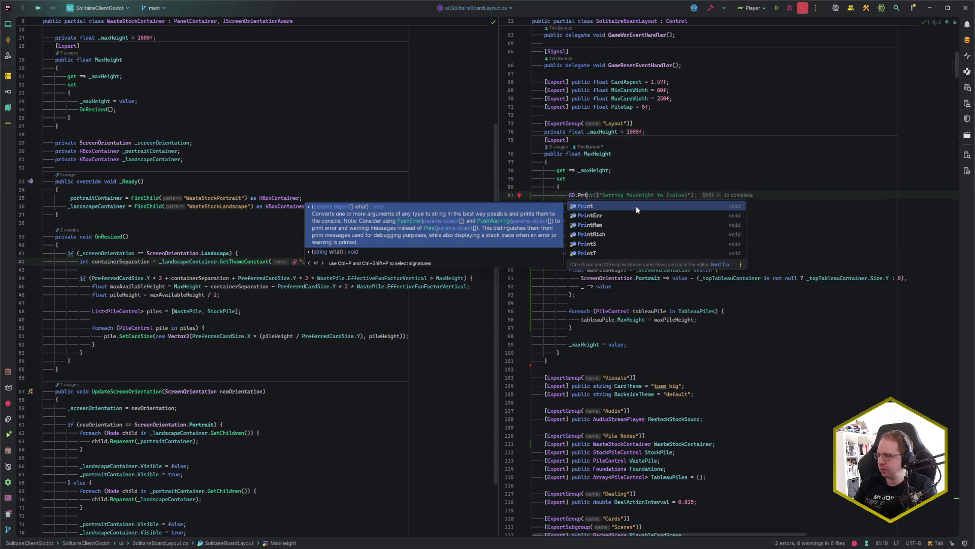
key(shift+Right)
key(Return)
key(Down)
key(End)
key(Down)
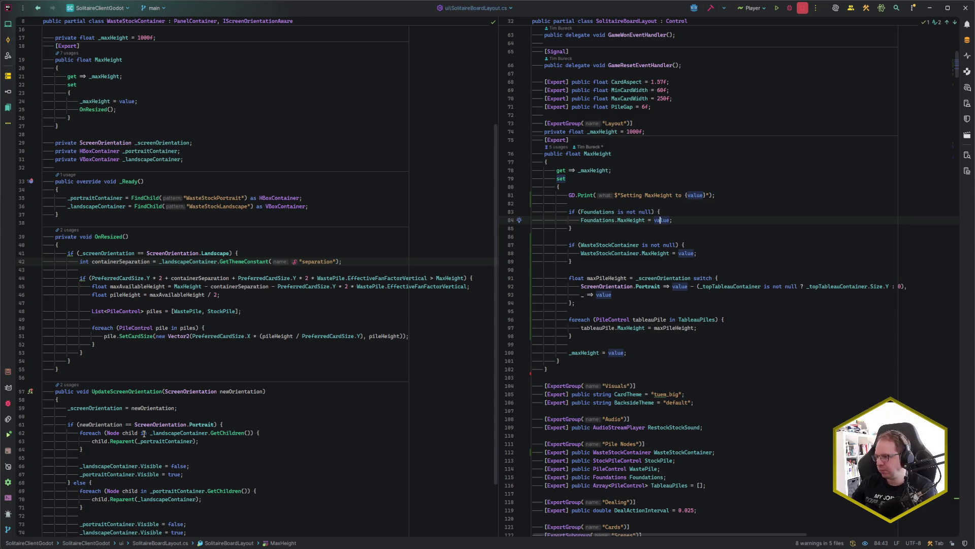
- Rebuild and run the game from Godot to see the logged MaxHeight values
scroll(173, 372, up, 3)
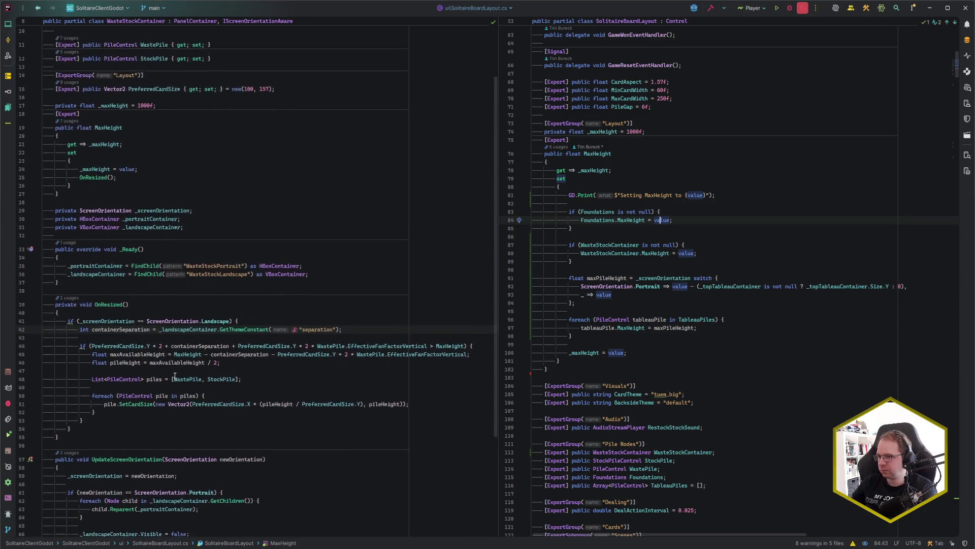
scroll(175, 375, down, 1)
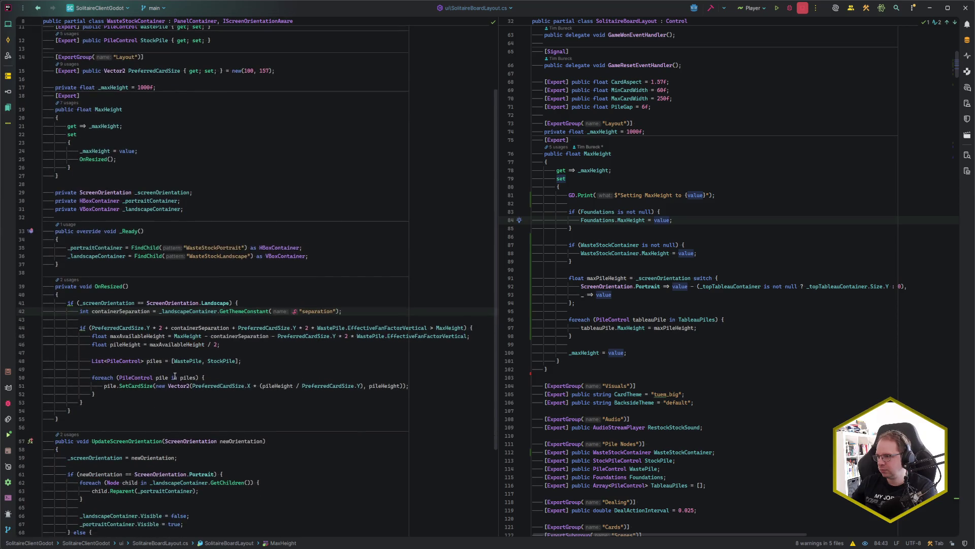
scroll(175, 376, down, 2)
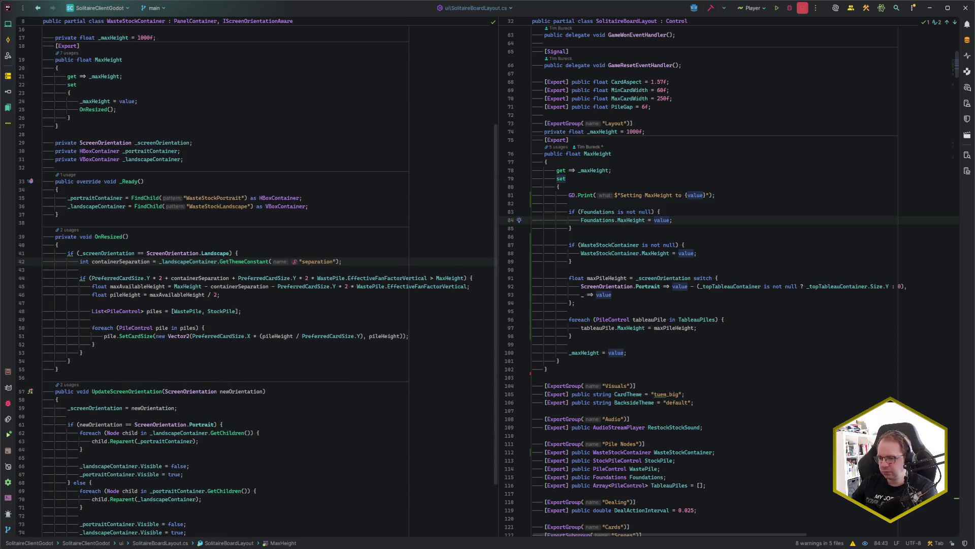
key(alt+Tab)
key(F5)
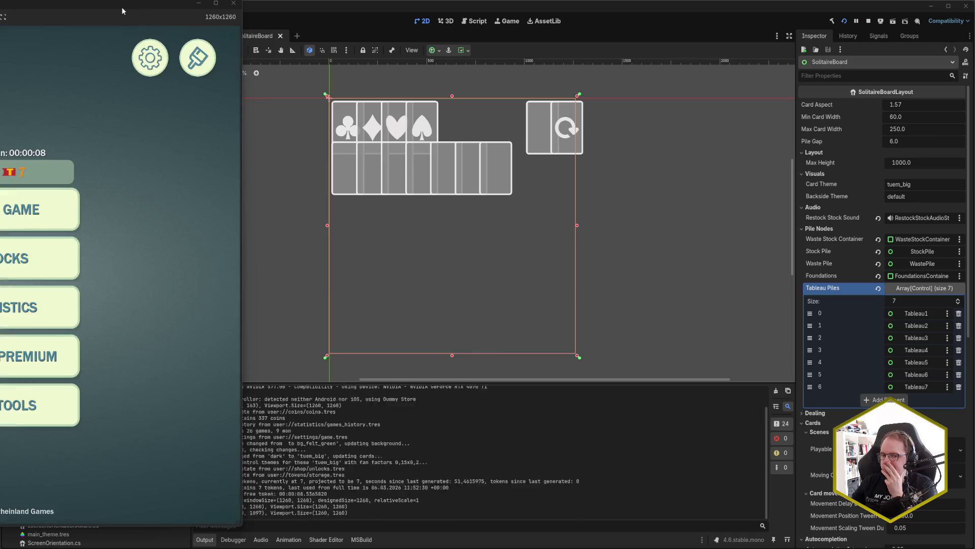
- Stretch the game window taller around a fresh deal to verify the re-layout, then close the game
mouse_move(122, 10)
mouse_down()
mouse_move(655, 6)
mouse_move(450, 44)
mouse_move(419, 19)
mouse_up()
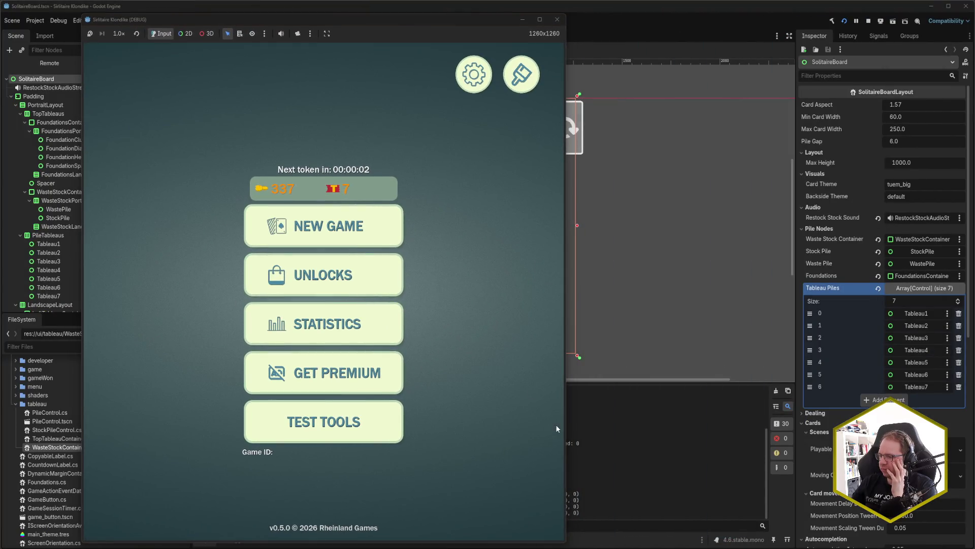
mouse_move(567, 547)
mouse_down()
mouse_move(791, 374)
mouse_move(812, 326)
mouse_up()
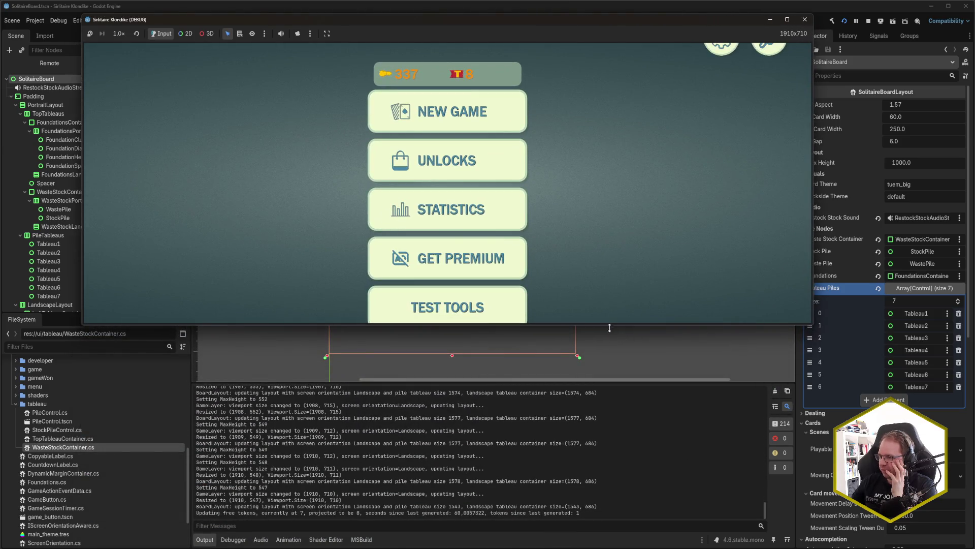
drag(605, 326, 606, 346)
click(503, 129)
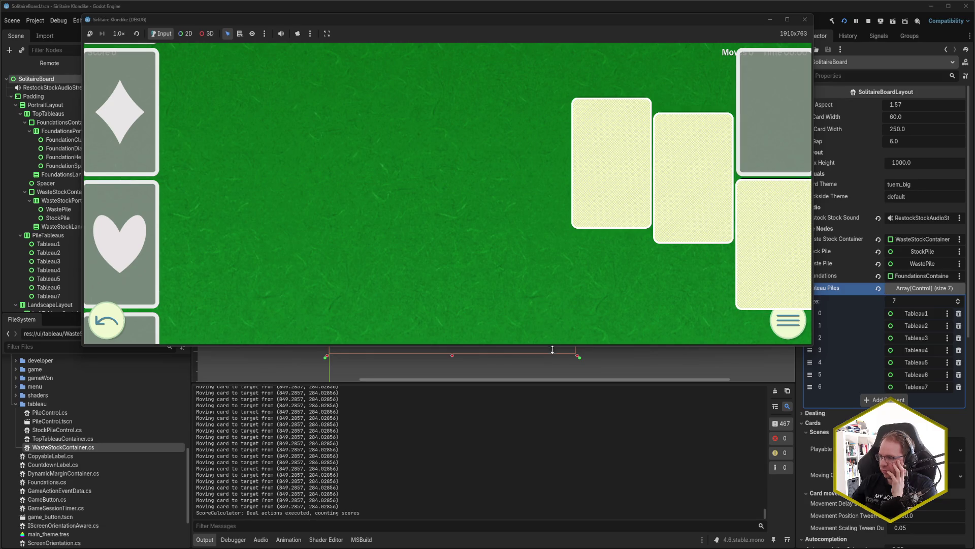
drag(553, 348, 552, 388)
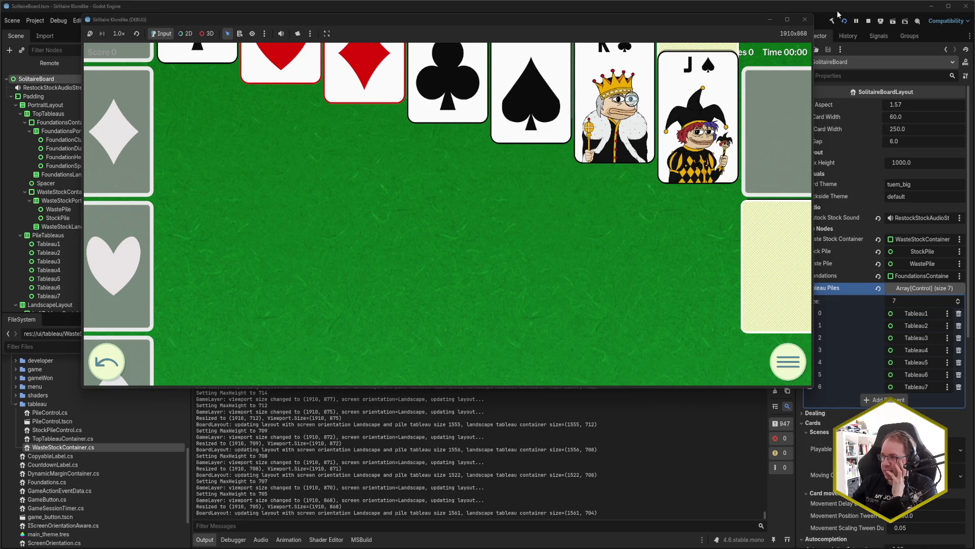
click(805, 19)
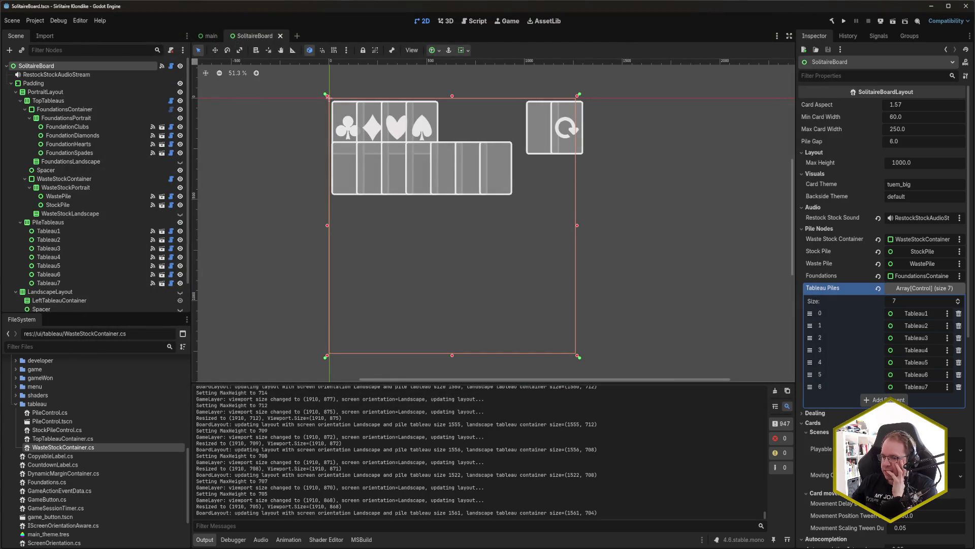
key(alt+Tab)
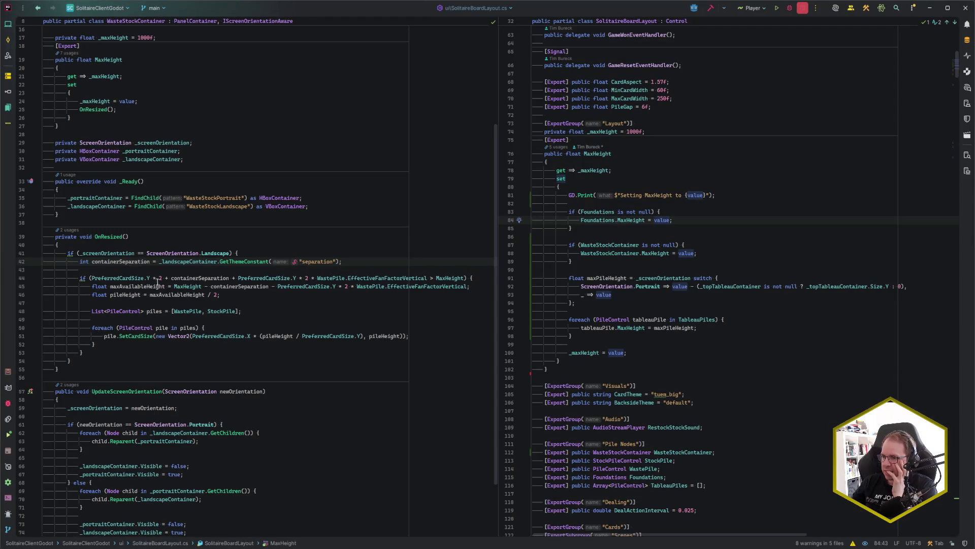
- Review the PreferredCardSize check on line 44 and its usages, then move to SolitaireBoardLayout's MaxHeight code
click(129, 278)
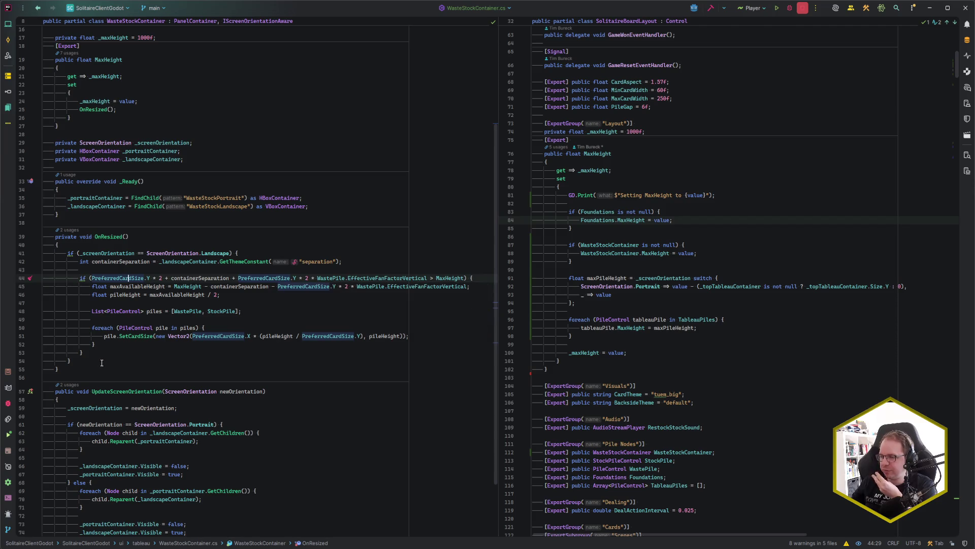
scroll(101, 363, up, 4)
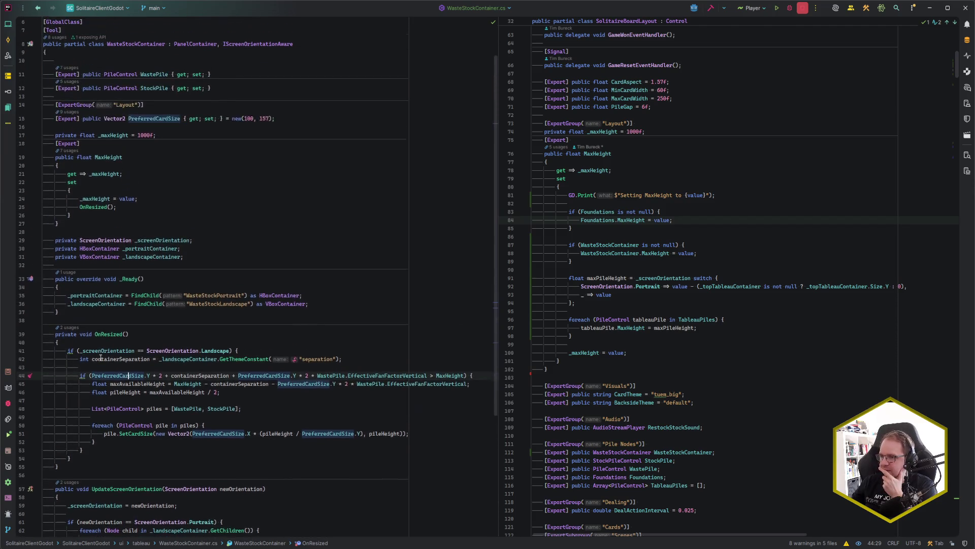
scroll(101, 359, up, 1)
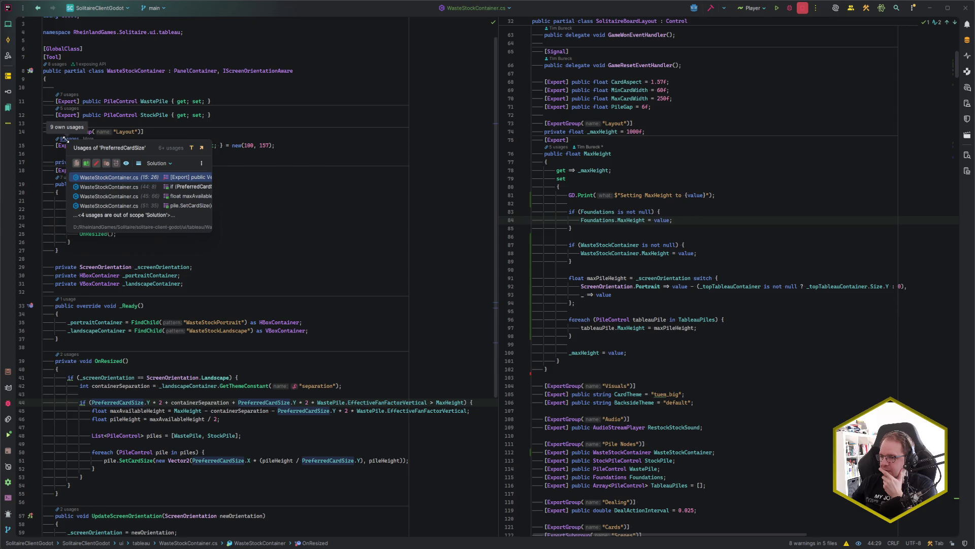
click(261, 132)
click(656, 171)
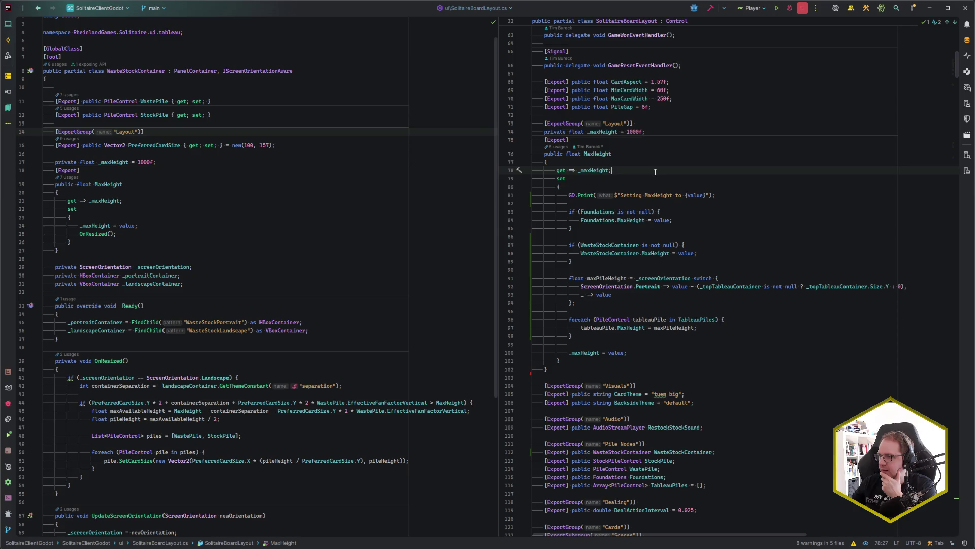
scroll(611, 227, down, 9)
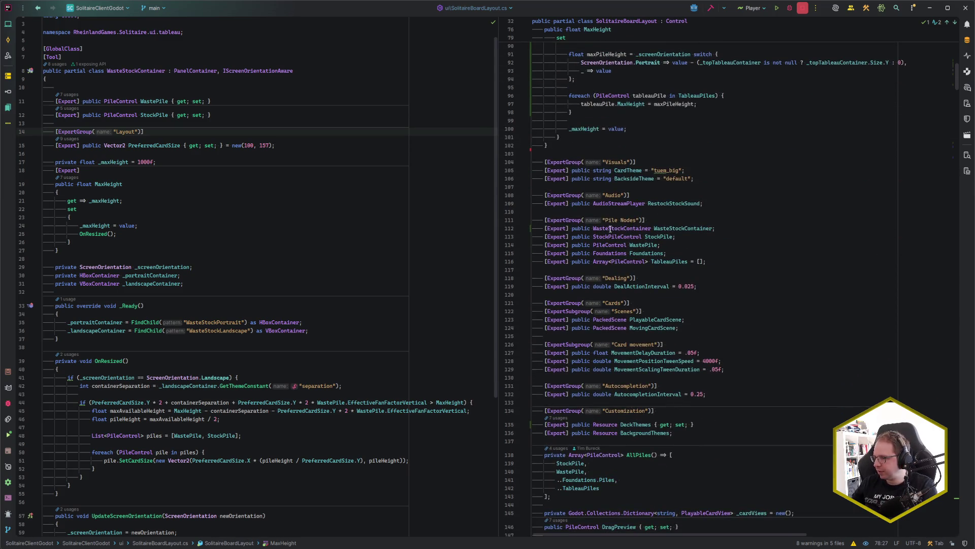
ctrl+click(613, 253)
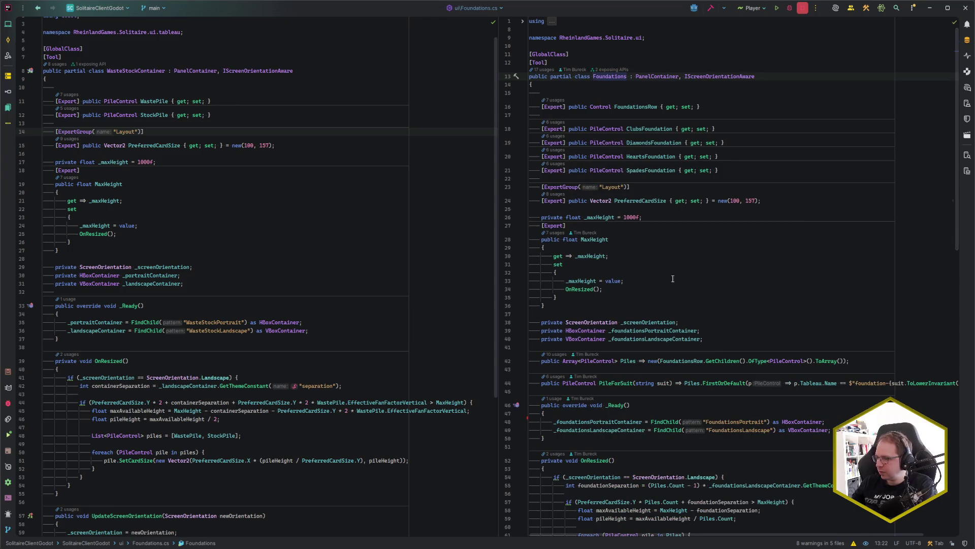
- Add 'WasteStockContainer.PreferredCardSize = cardSize;' after line 327 of SolitaireBoardLayout.cs
click(555, 194)
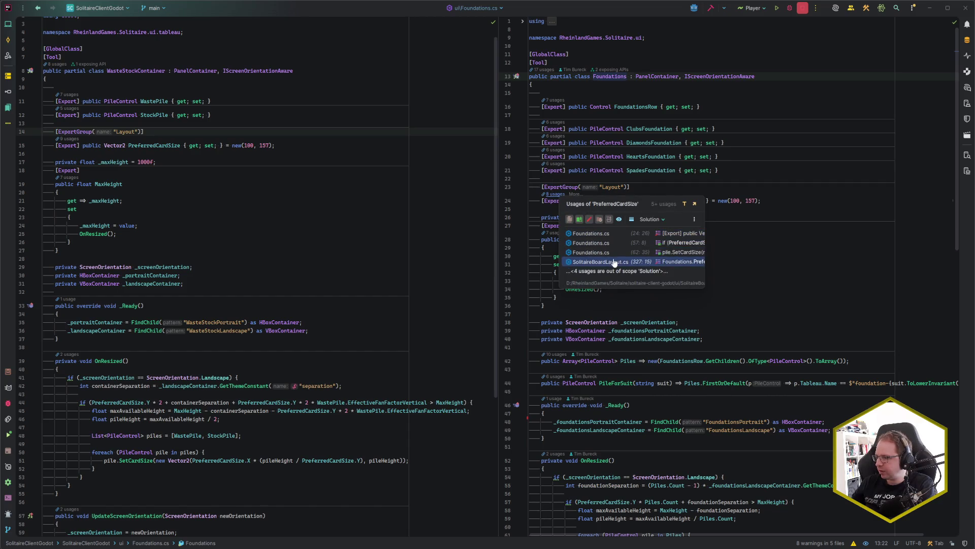
click(615, 262)
scroll(670, 290, up, 2)
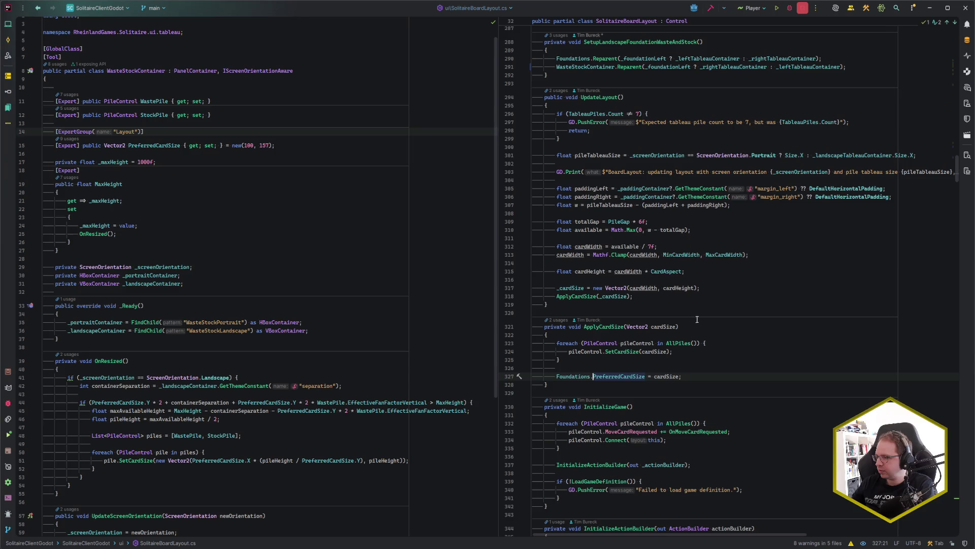
key(Return)
text(WSC)
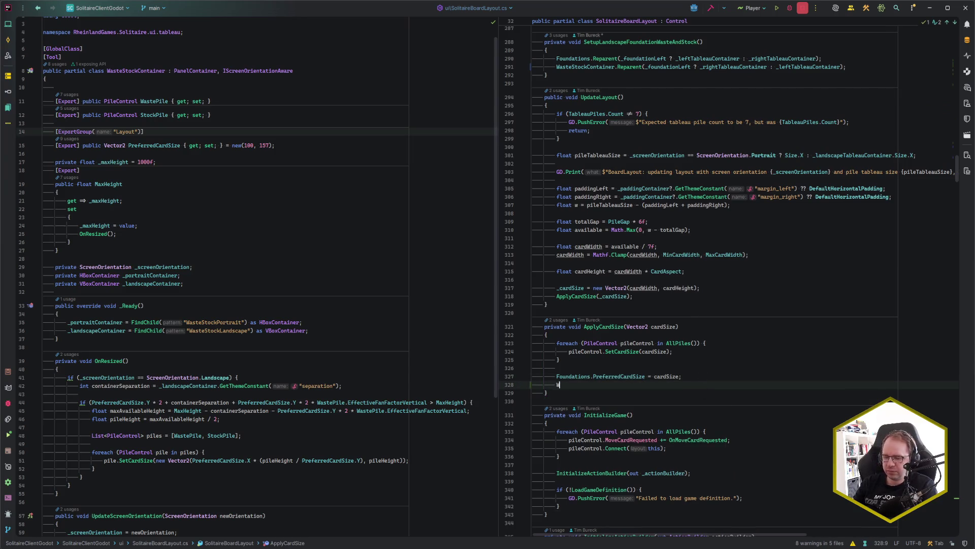
key(Return)
text(.PreferredCardSize = cardSize;)
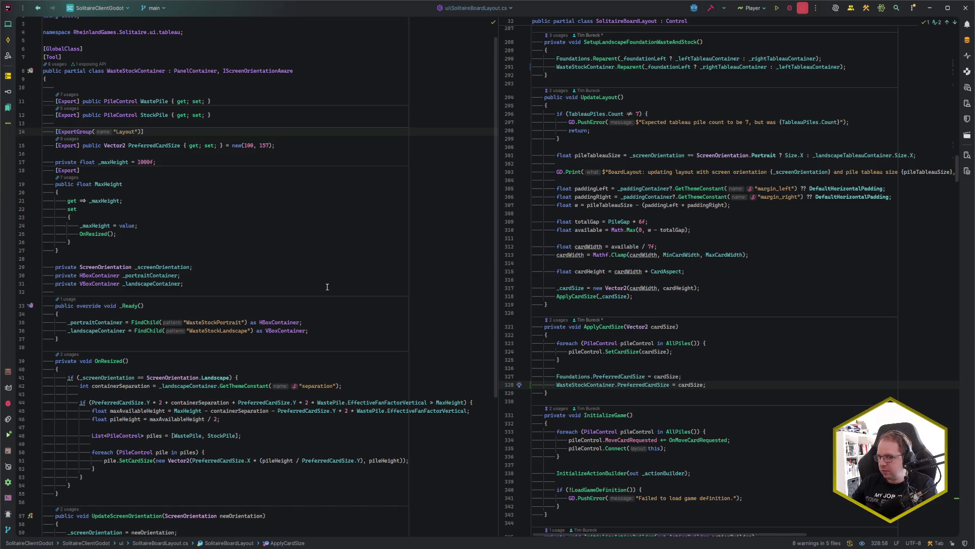
click(325, 320)
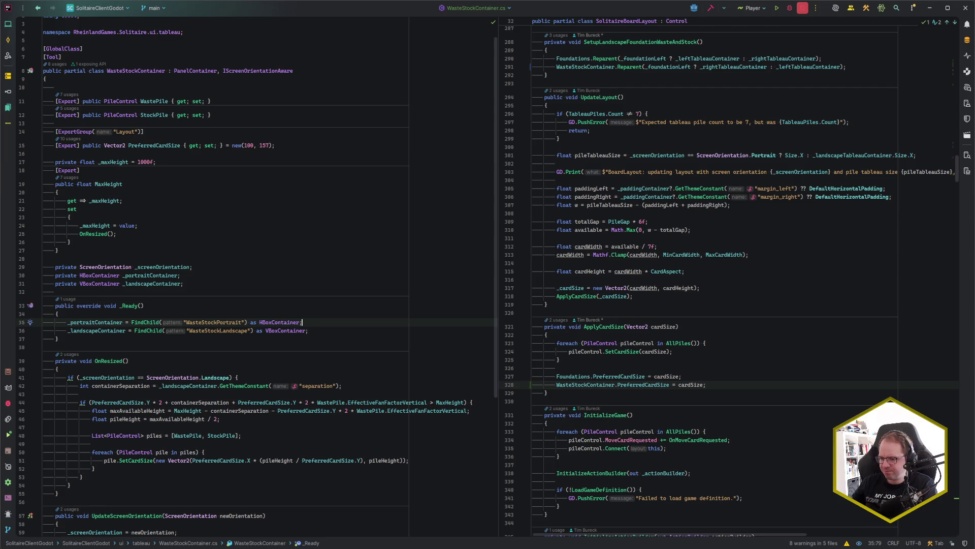
key(alt+Tab)
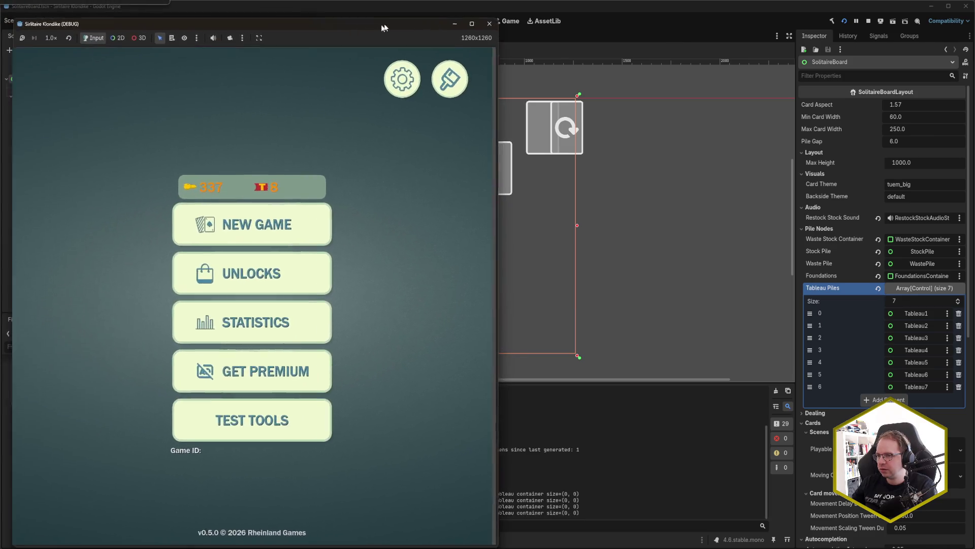
- Make the game window a wide landscape, deal a new game, stretch it taller to watch cards grow, then close it
drag(519, 538, 810, 377)
click(413, 139)
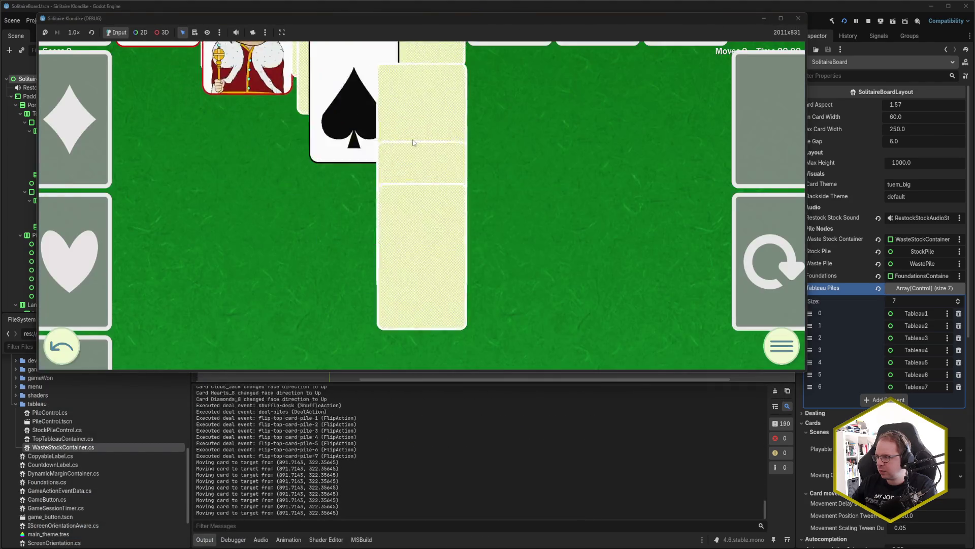
mouse_move(507, 371)
mouse_down()
mouse_move(507, 406)
mouse_move(503, 359)
mouse_move(514, 493)
mouse_move(507, 326)
mouse_move(507, 473)
mouse_up()
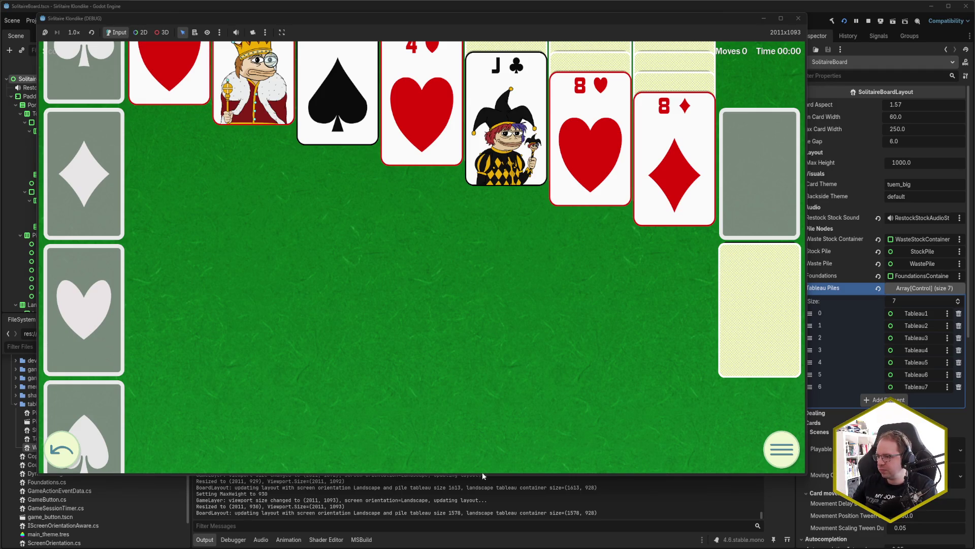
mouse_move(484, 476)
mouse_down()
mouse_move(483, 548)
mouse_move(485, 430)
mouse_up()
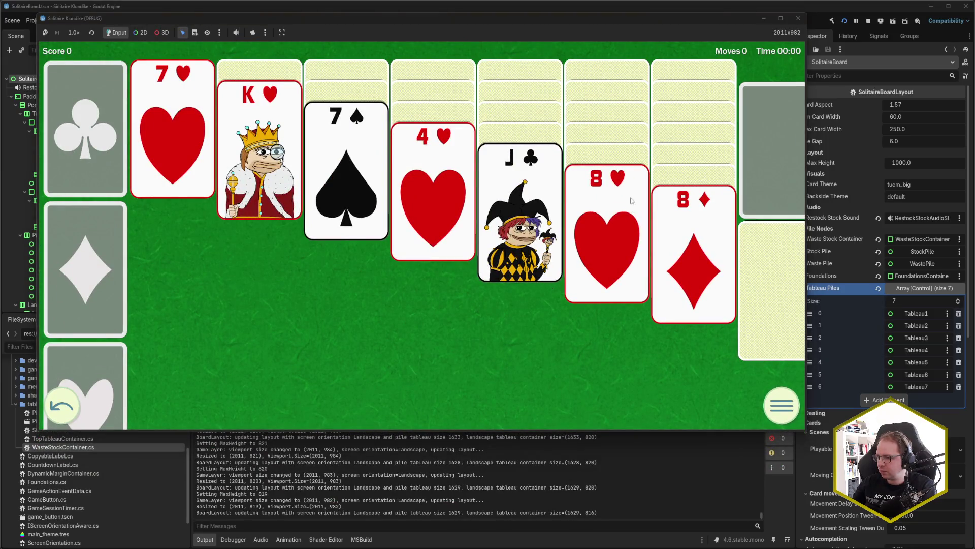
click(799, 18)
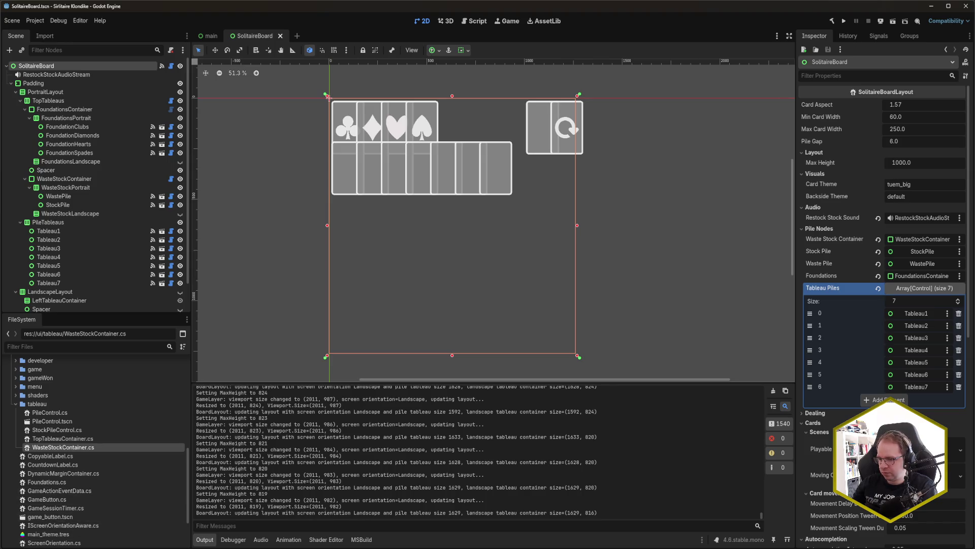
key(alt+Tab)
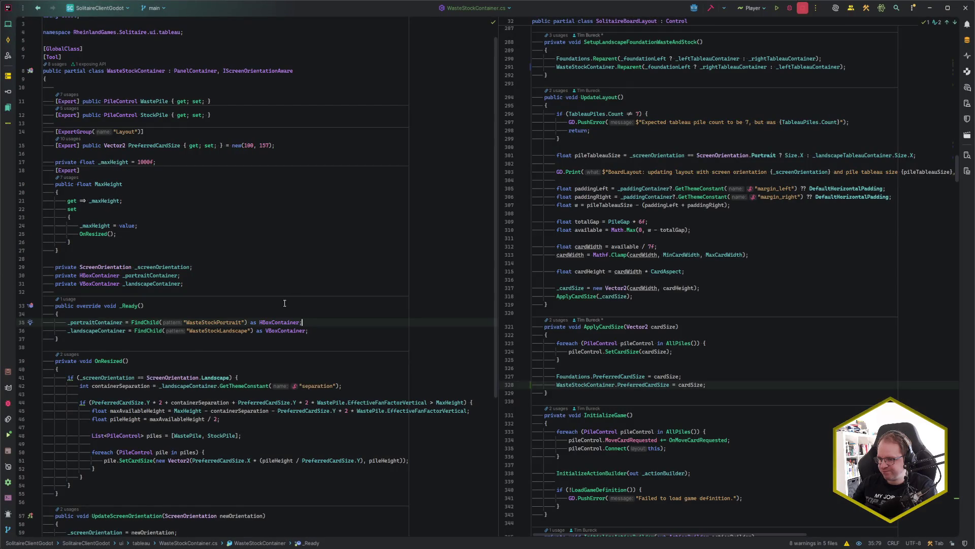
- Inspect the PreferredCardSize.X/Y math in line 51's SetCardSize call and the pileHeight calculation on line 46
click(406, 461)
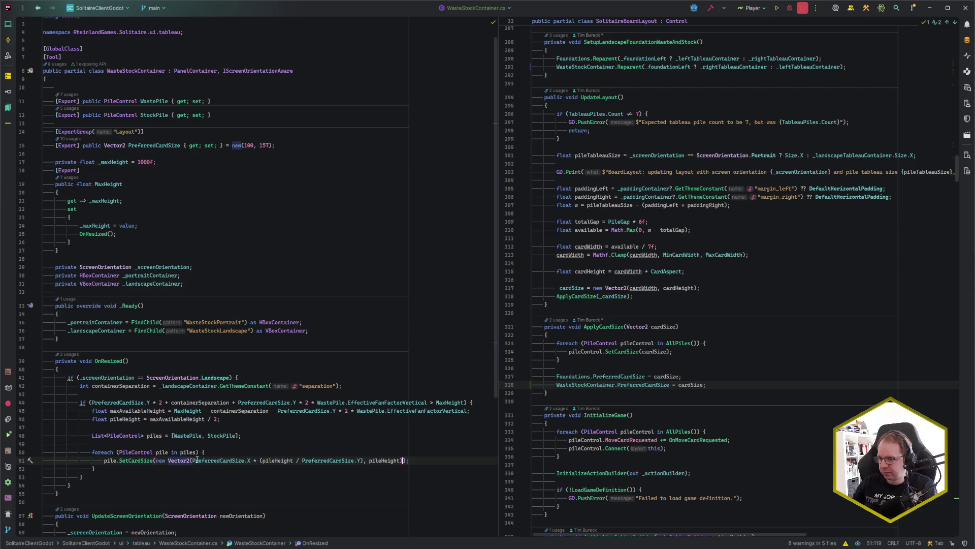
drag(192, 461, 366, 460)
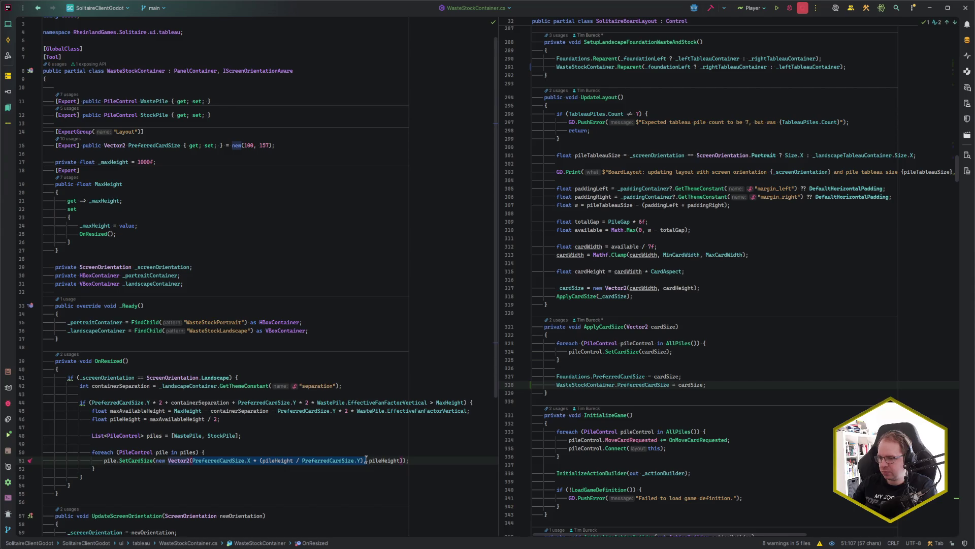
click(361, 461)
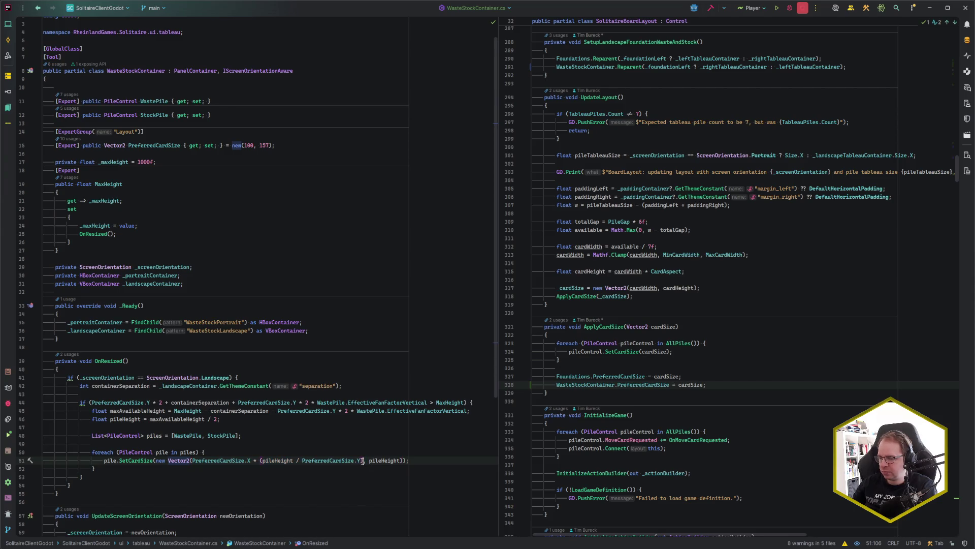
mouse_move(361, 460)
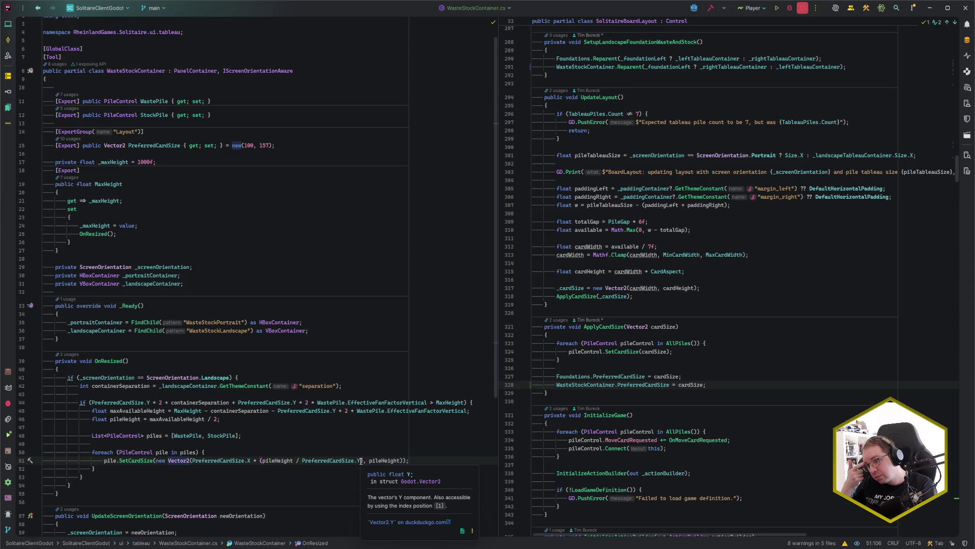
click(260, 417)
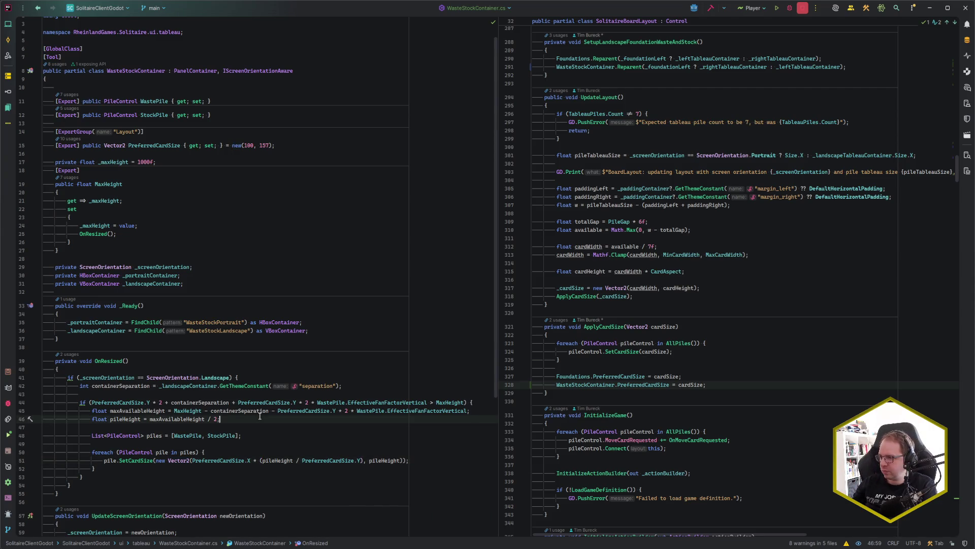
- Open Foundations.cs from the recent files (Ctrl+E) in the right editor
click(584, 369)
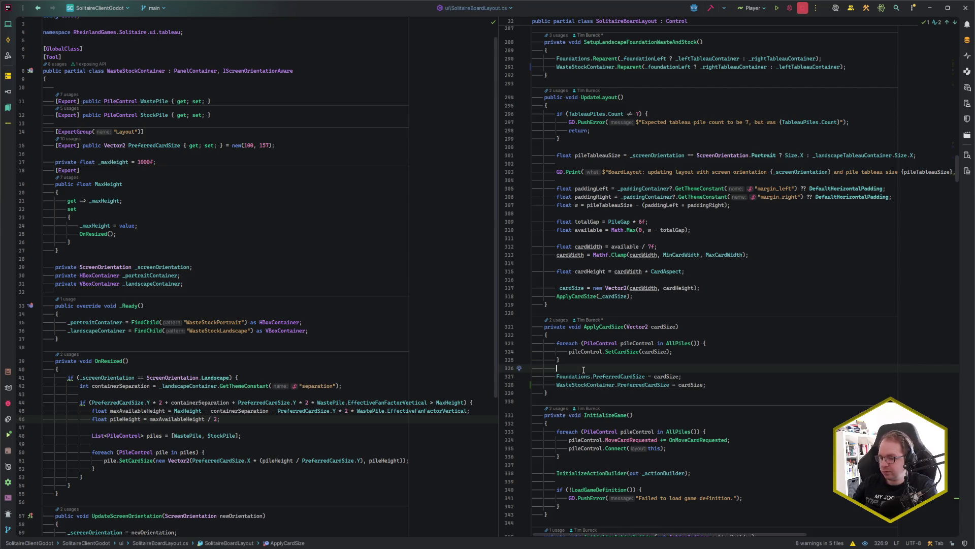
key(ctrl+e)
key(Down)
key(Return)
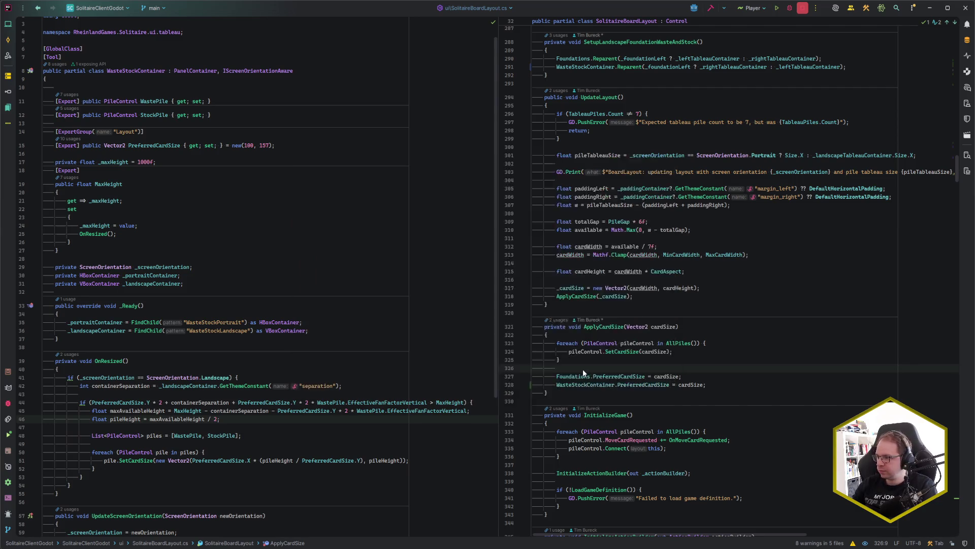
scroll(646, 332, down, 5)
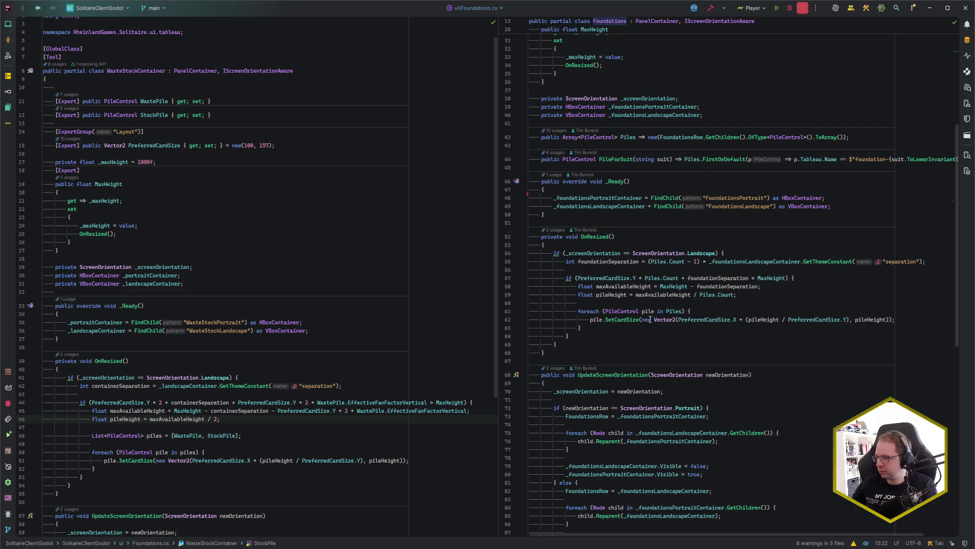
- Extract the new Vector2 card size into actualCardSize, move it above the pile loop, and simplify to new()
click(642, 319)
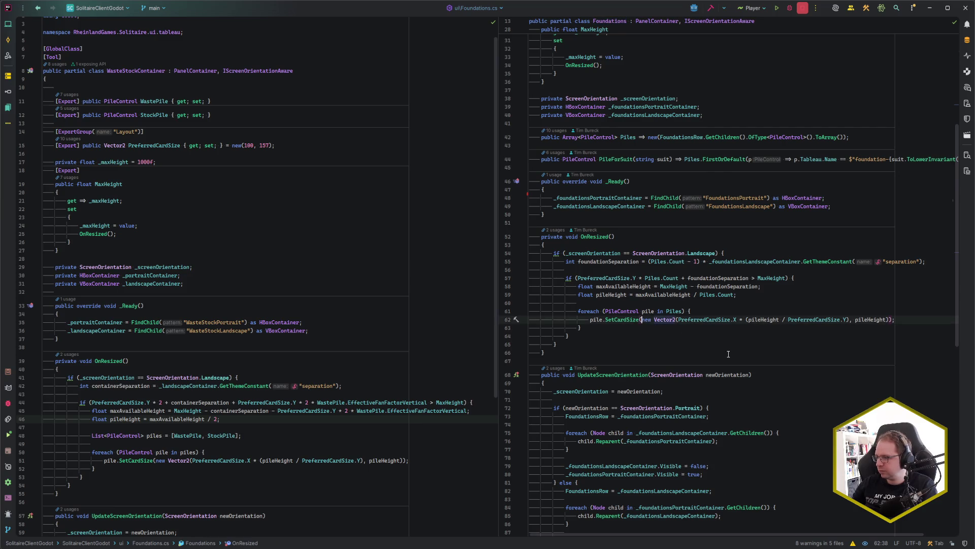
shift+click(889, 319)
key(ctrl+alt+v)
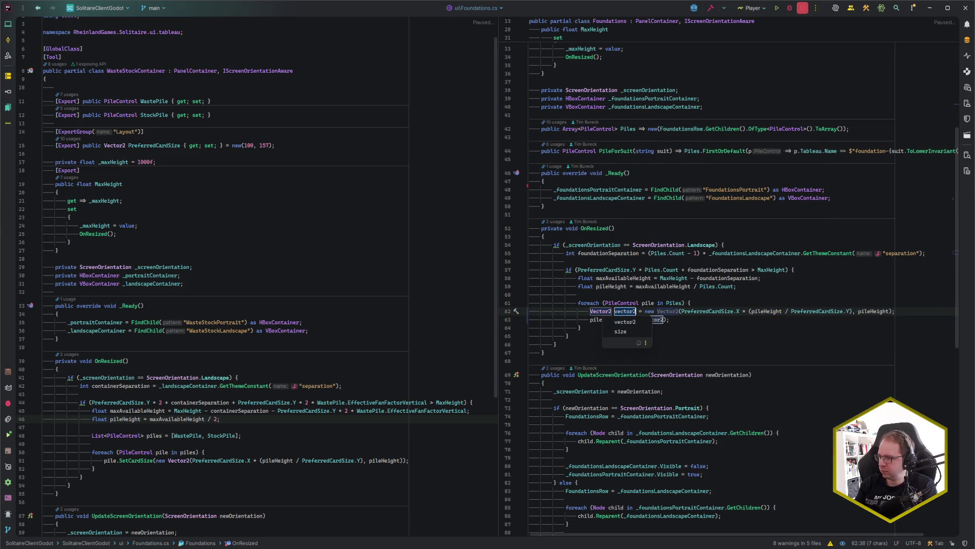
text(actualCa)
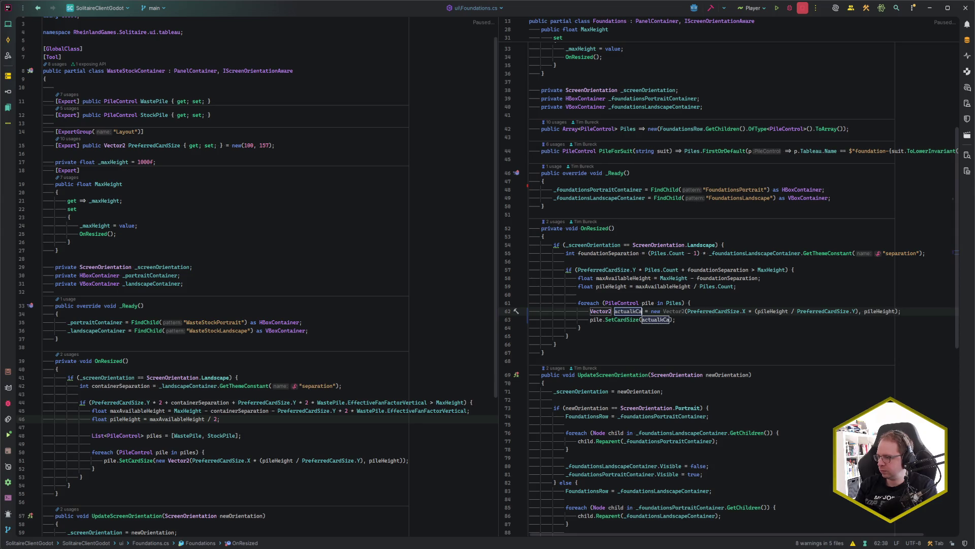
text(rdSize)
key(Return)
key(End)
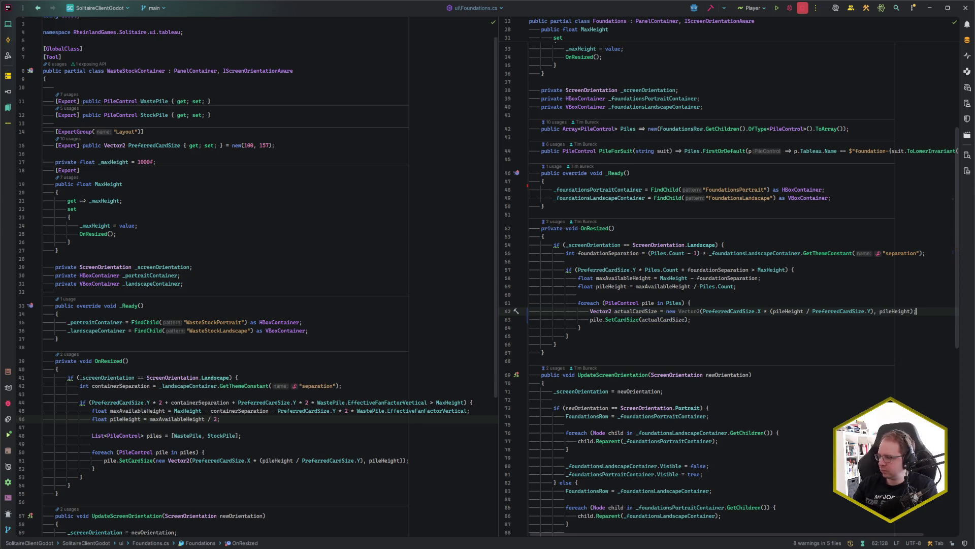
key(alt+shift+Up)
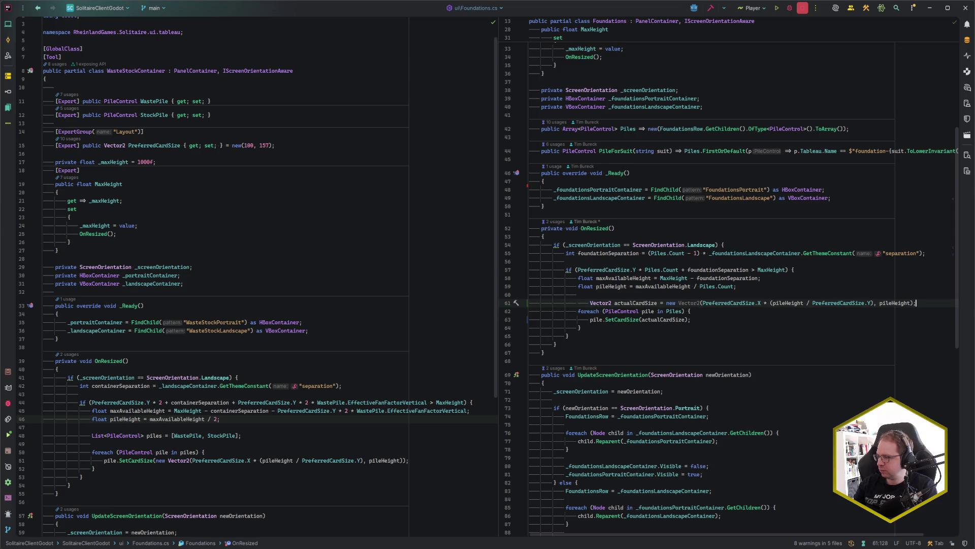
key(Home)
key(shift+Tab)
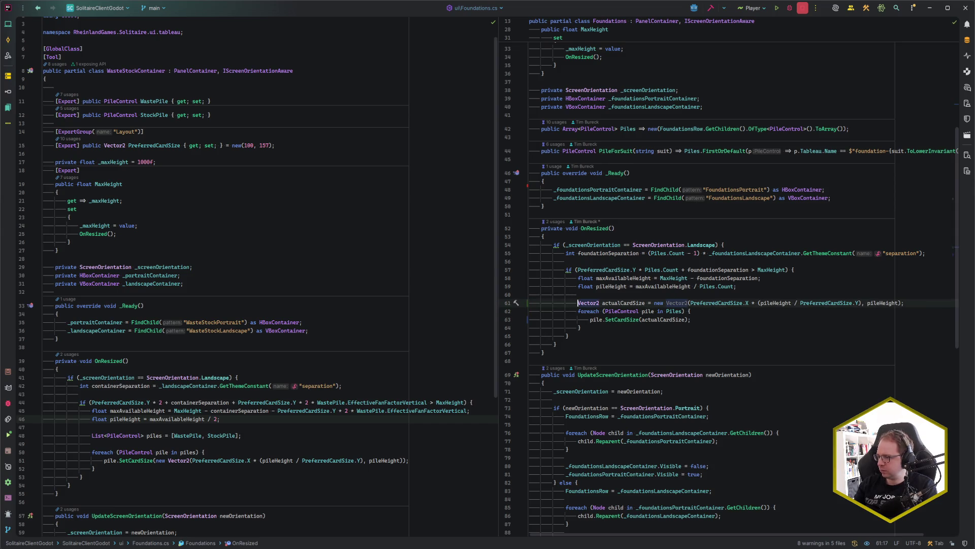
key(ctrl+Right)
key(ctrl+Right)
key(ctrl+Right)
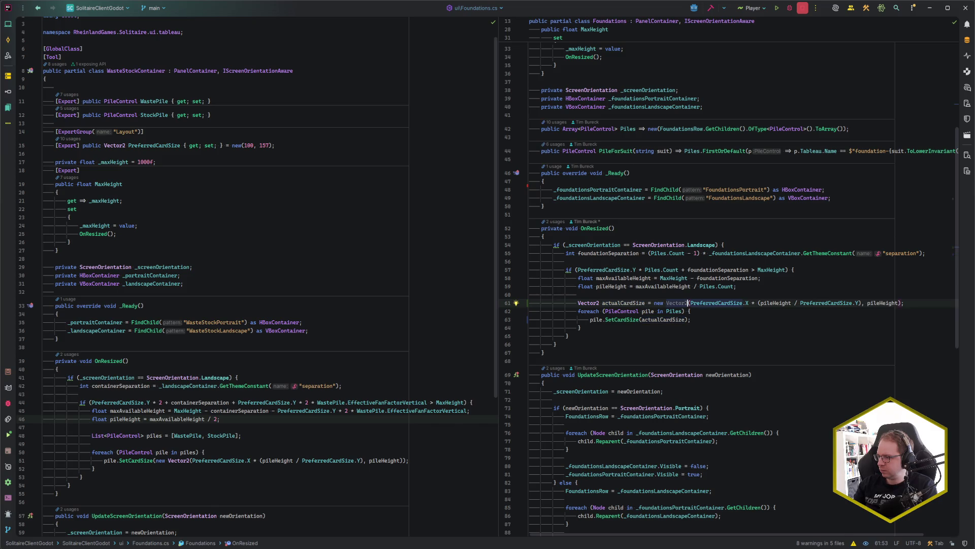
key(ctrl+BackSpace)
key(BackSpace)
key(Down)
key(Down)
key(Down)
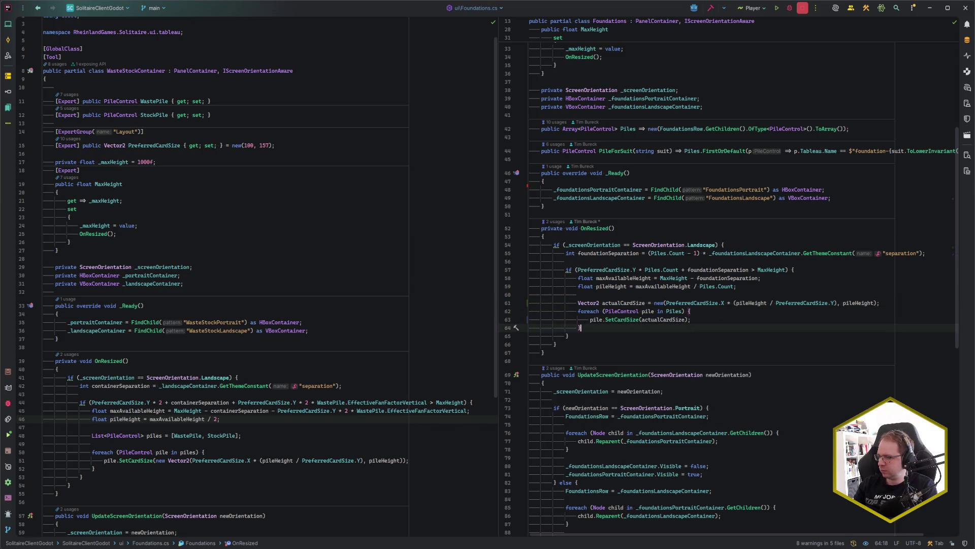
- Add a GD.Print logging 'Foundations: Setting card size to {actualCardSize}' after the pile loop
key(Return)
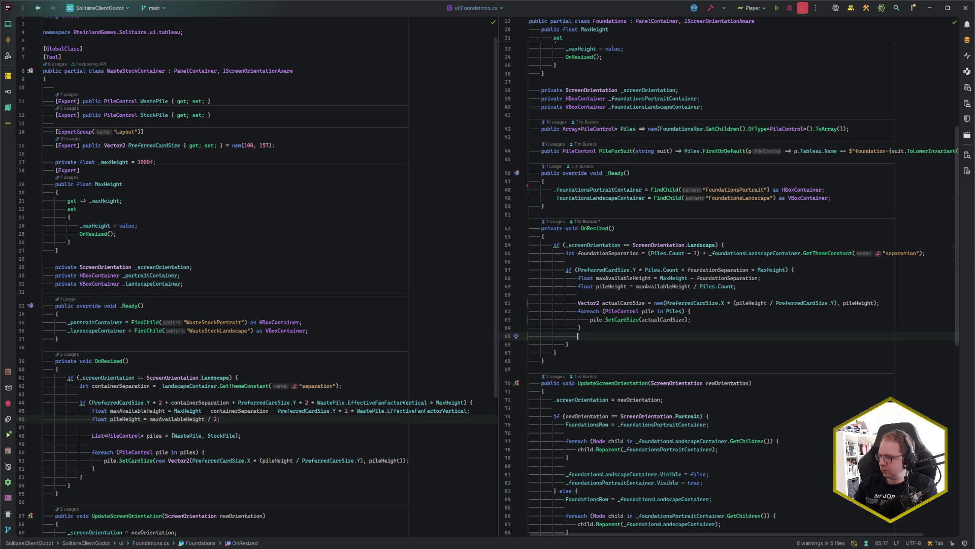
text(GD.Print()
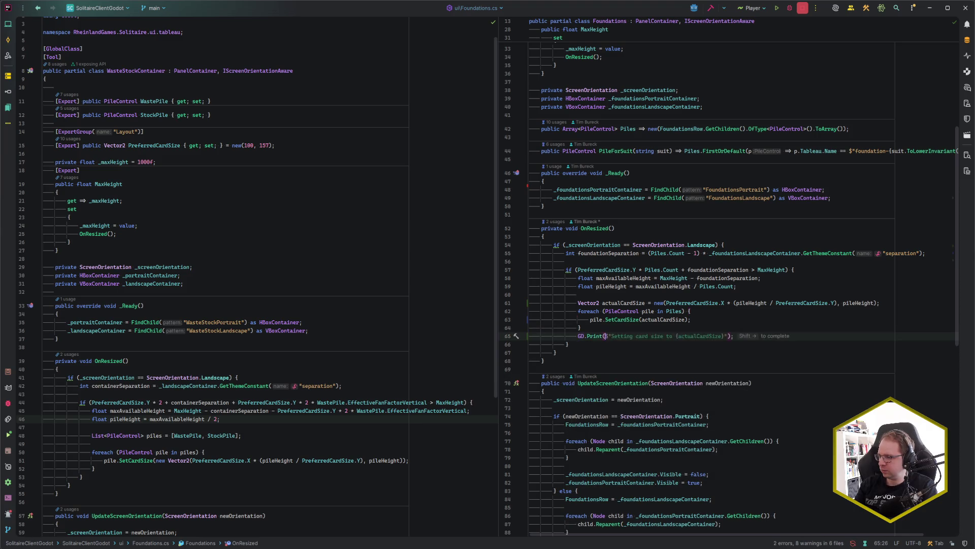
text($"Foundation)
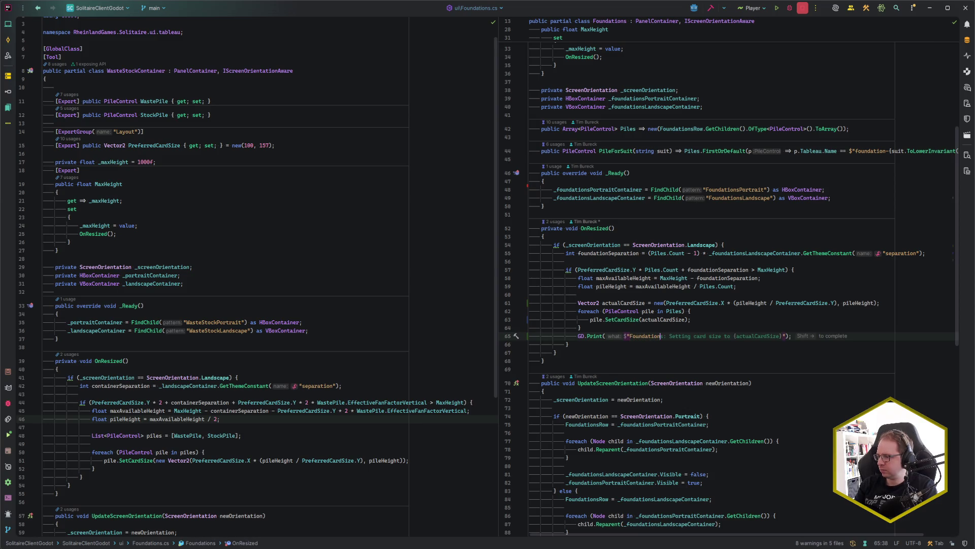
key(shift+Right)
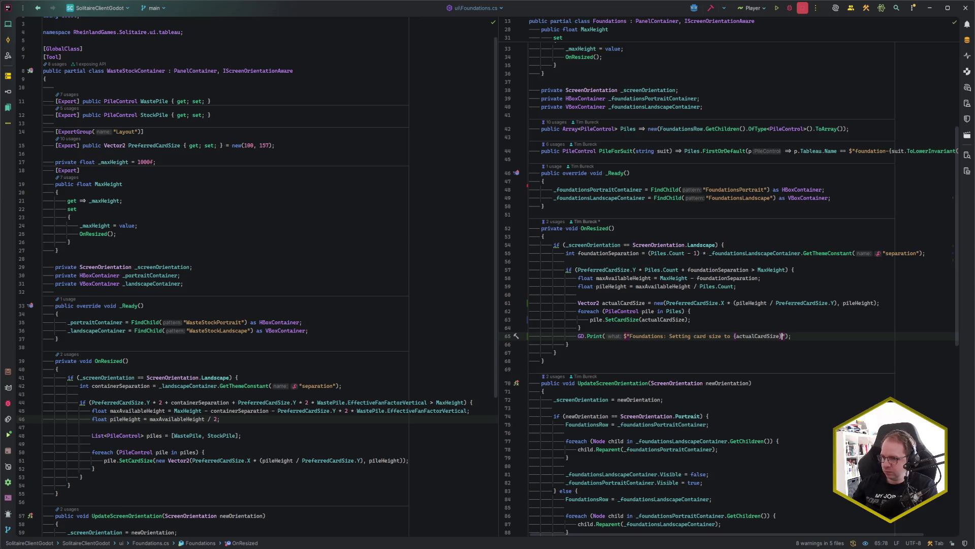
scroll(150, 449, down, 1)
- Extract line 51's new Vector2 into an actualCardSize variable and hoist it above the loop as new()
drag(156, 436, 404, 436)
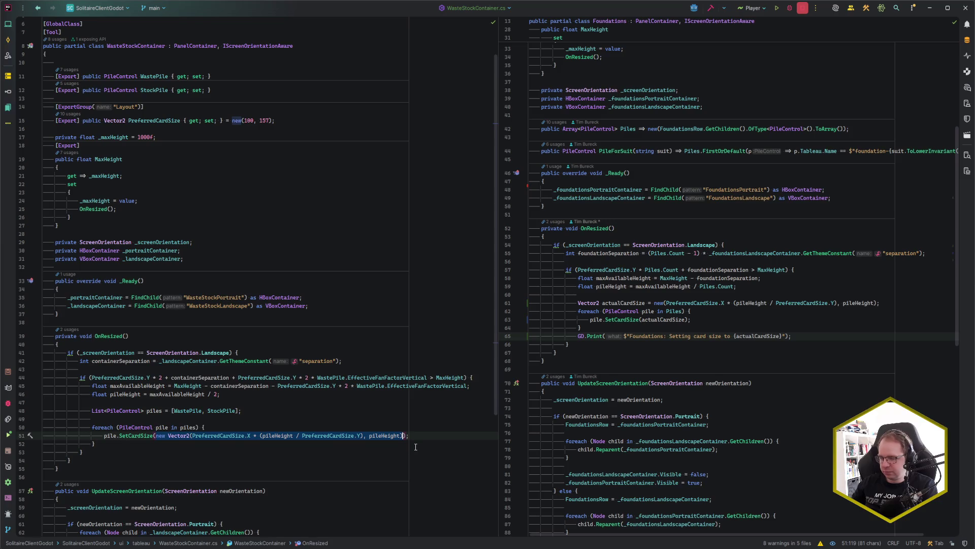
key(ctrl+alt+v)
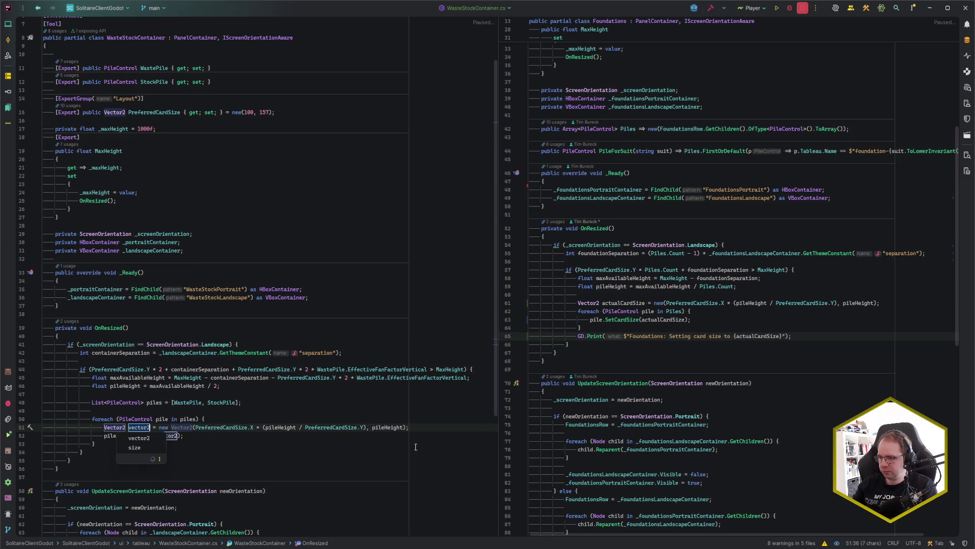
key(Return)
text(actualCardSize)
key(Return)
key(alt+Return)
key(Return)
- Add a GD.Print card size log line after the pile loop using the suggested completion
key(Down)
key(Down)
key(Down)
key(Return)
text(GD.Pri)
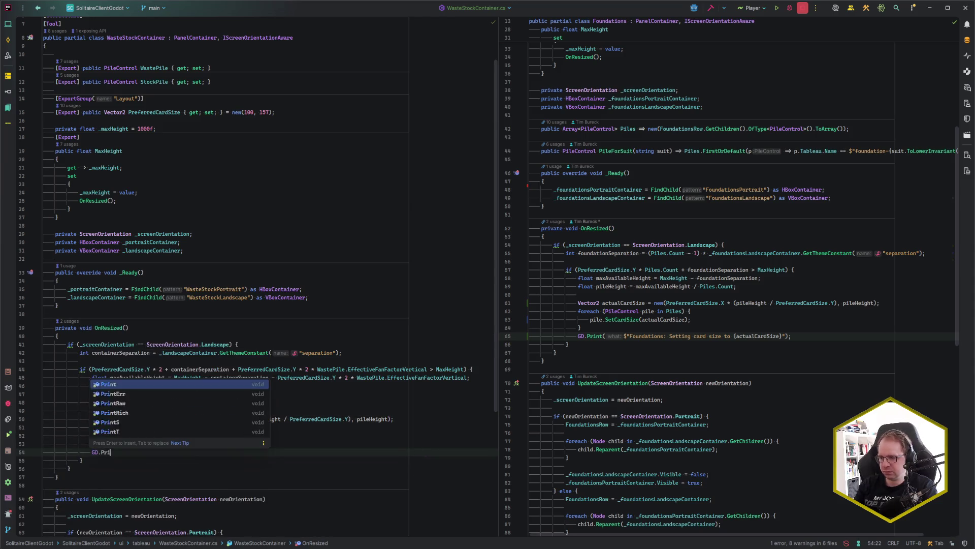
key(Return)
key(Tab)
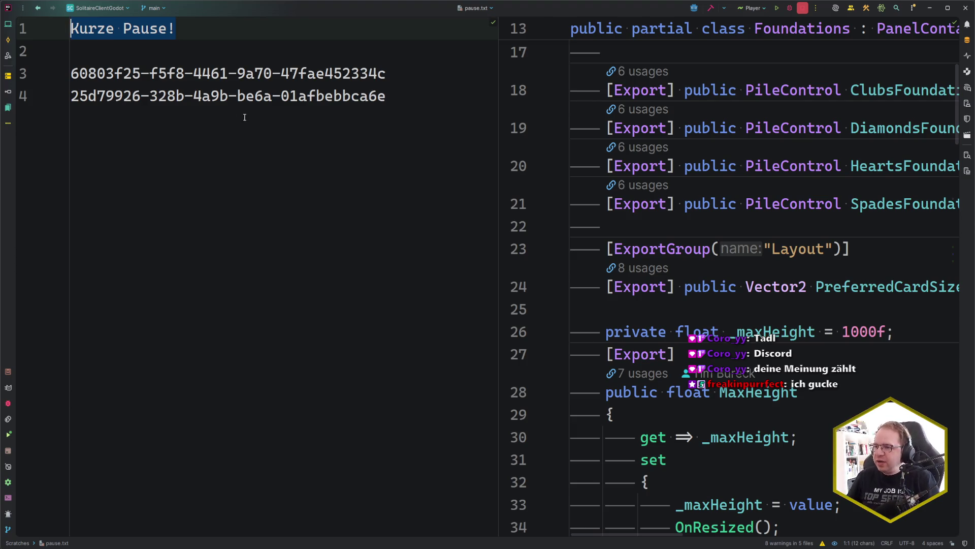
ctrl+scroll(276, 198, down, 4)
ctrl+scroll(277, 199, down, 5)
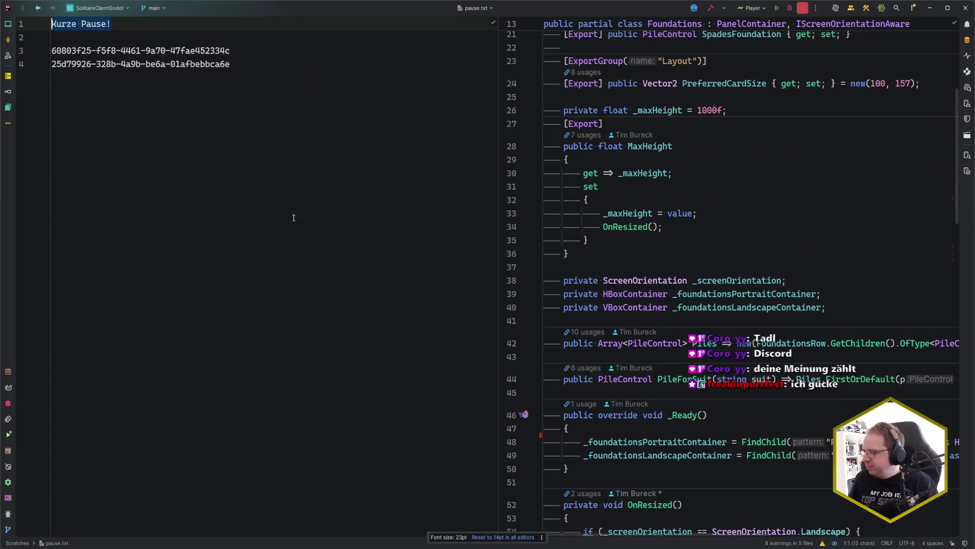
click(489, 538)
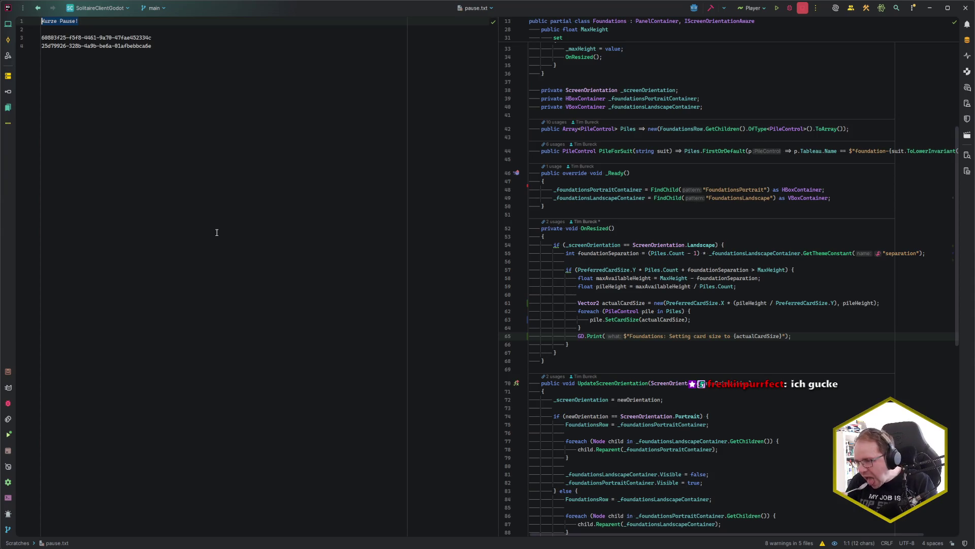
click(216, 233)
key(ctrl+e)
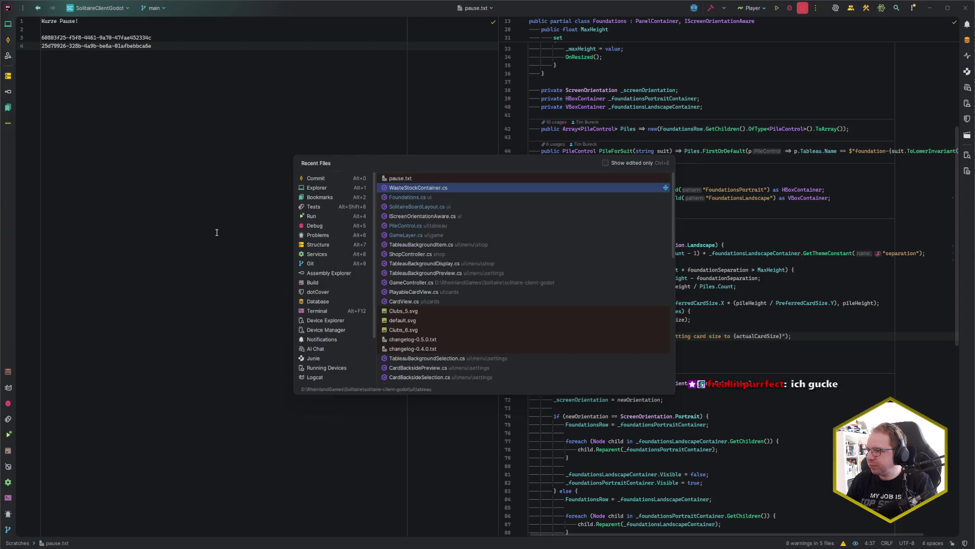
- Open WasteStockContainer.cs in the left editor and look over it beside Foundations.cs
key(Return)
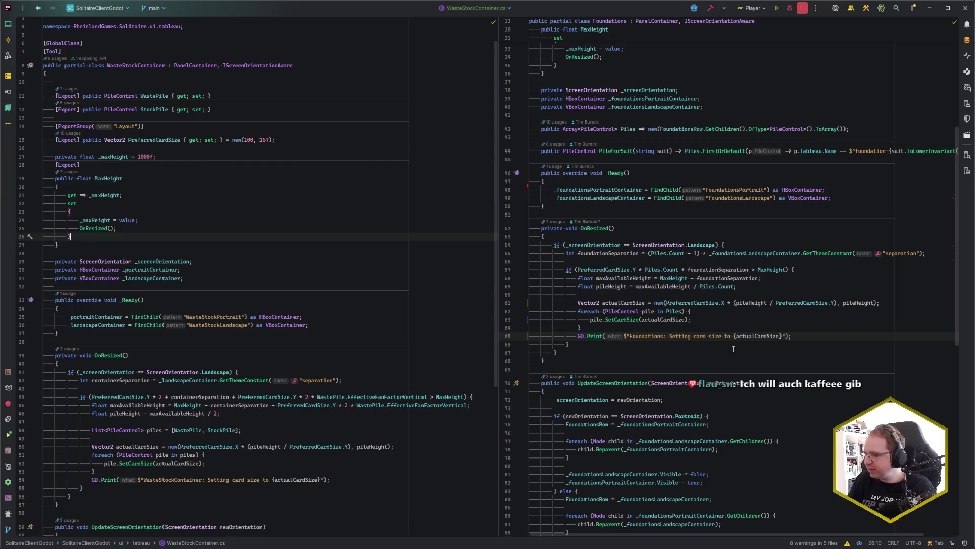
scroll(733, 349, down, 3)
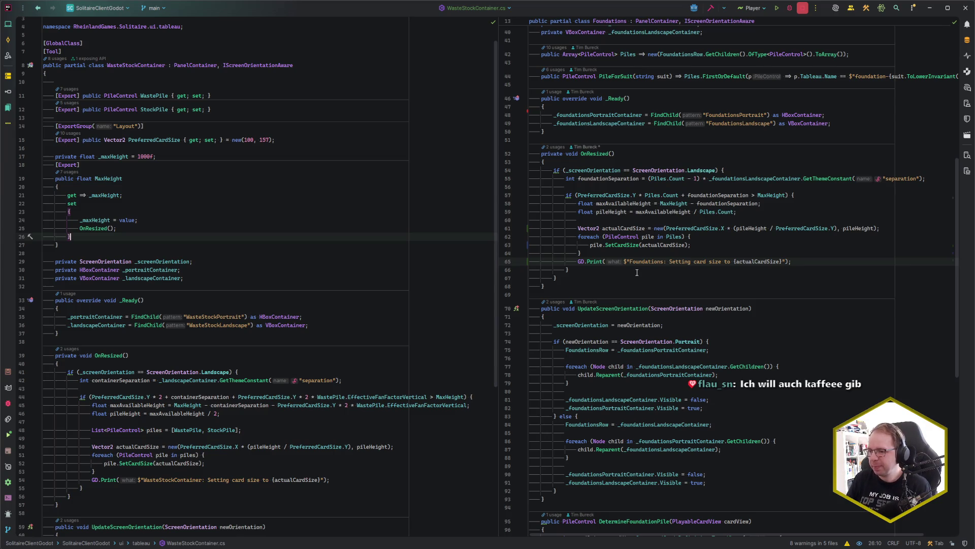
scroll(637, 273, up, 2)
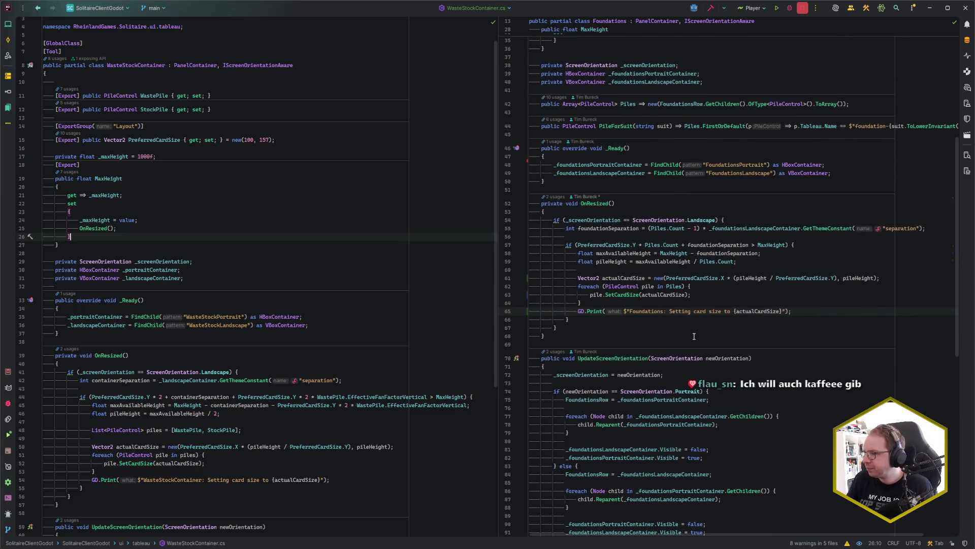
click(694, 336)
click(680, 344)
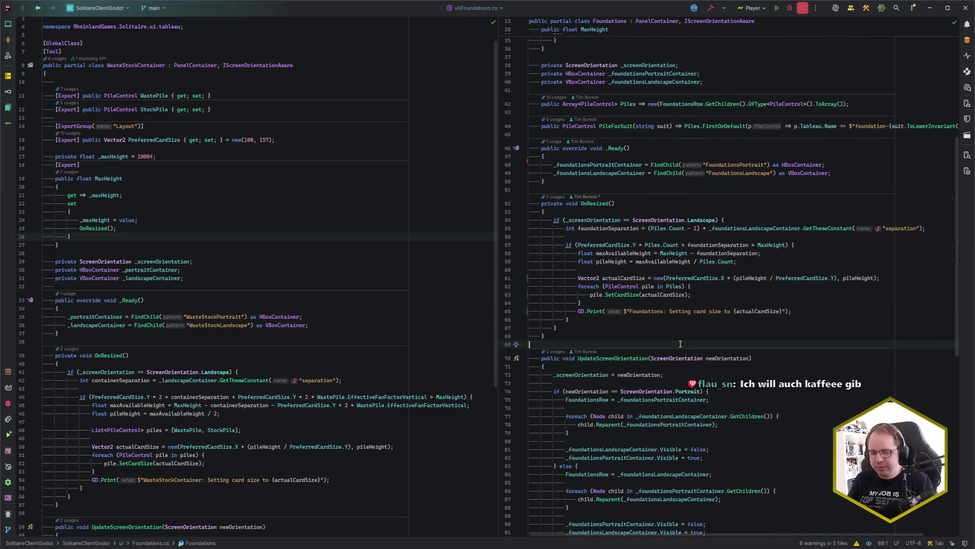
- Open SolitaireBoardLayout.cs in the right editor and scroll to AllPiles in ApplyCardSize
key(ctrl+e)
key(Down)
key(Down)
key(Return)
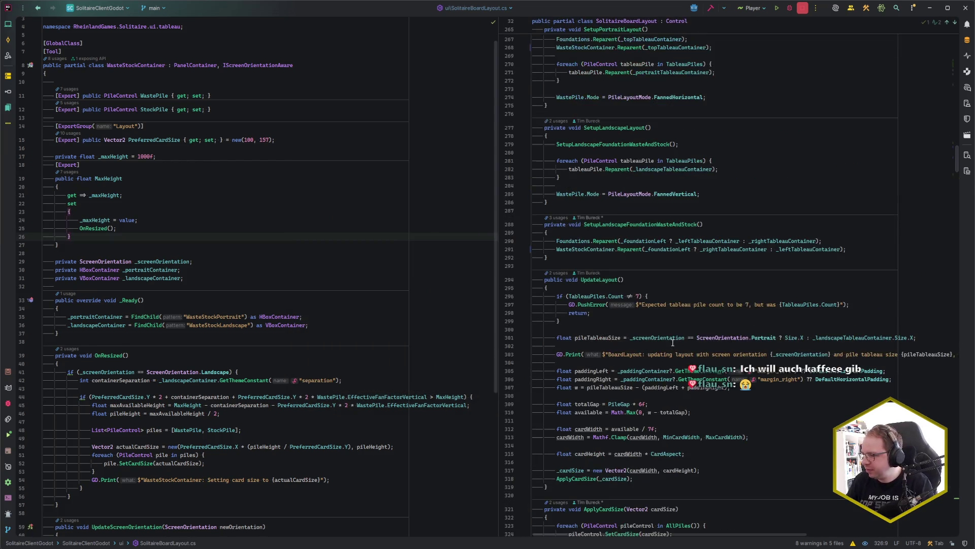
scroll(672, 343, down, 3)
scroll(667, 356, down, 3)
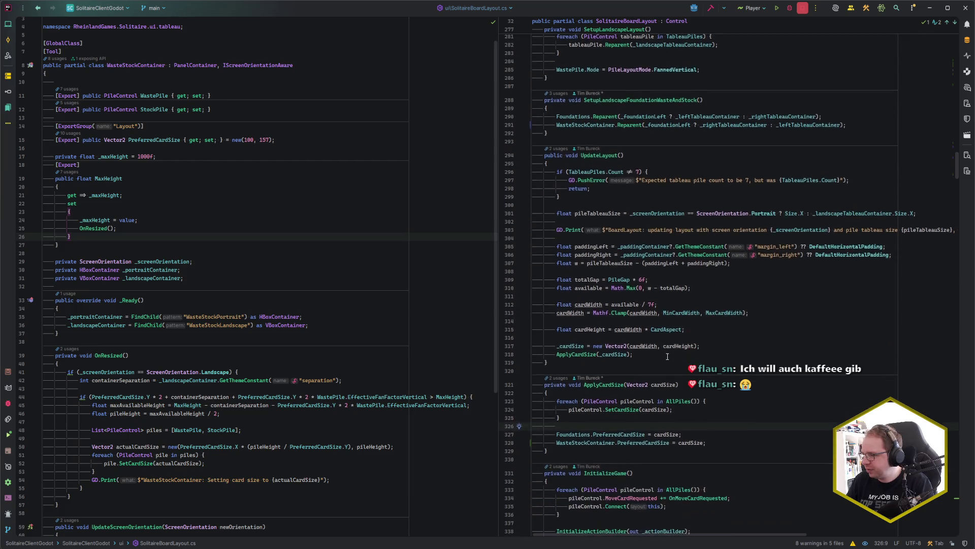
scroll(288, 341, down, 3)
scroll(288, 341, down, 5)
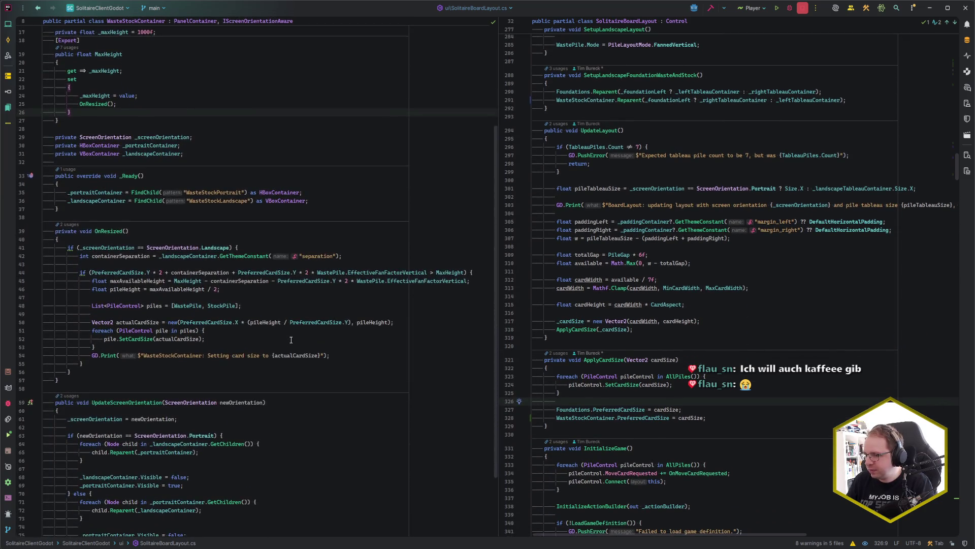
scroll(291, 340, up, 2)
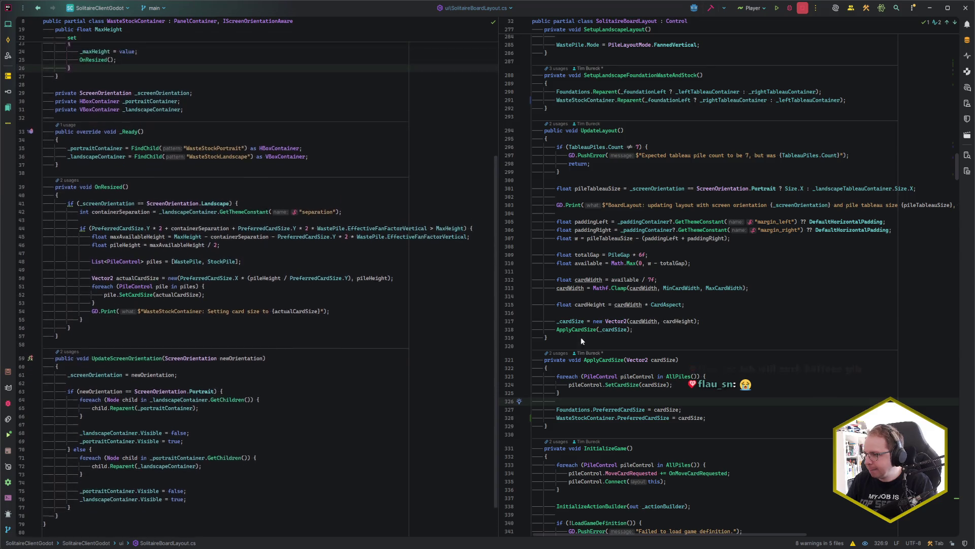
click(689, 376)
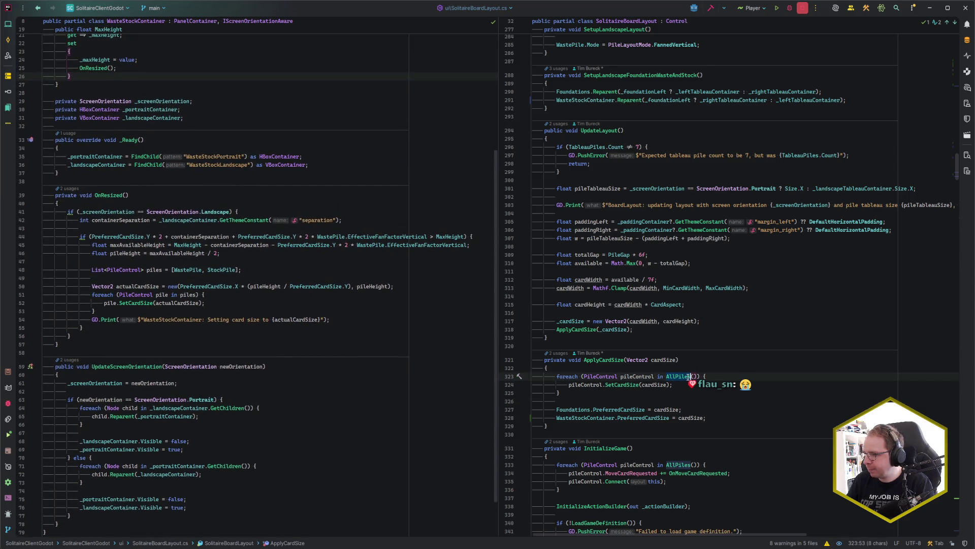
- Compare the WasteStockContainer code with the SetCardSize call in ApplyCardSize
click(160, 383)
scroll(160, 387, up, 5)
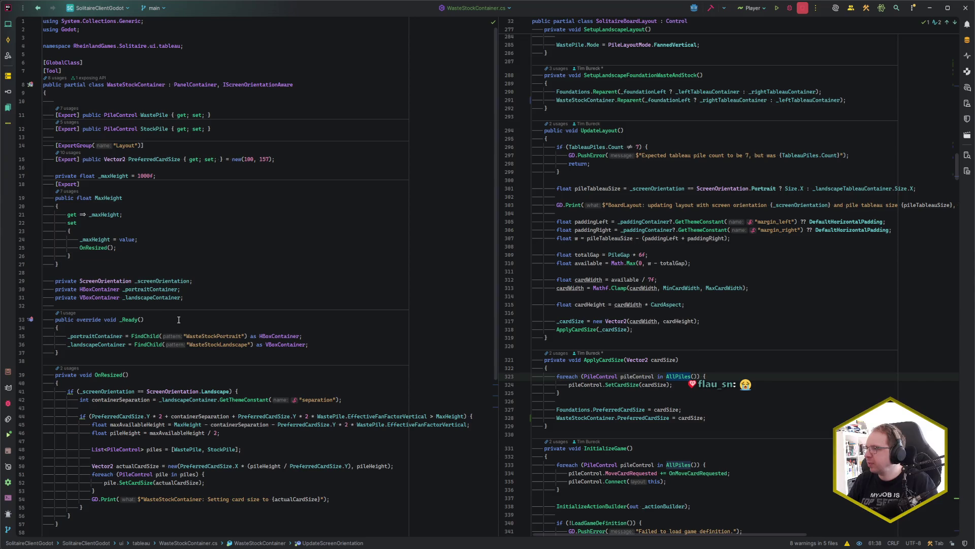
scroll(829, 364, up, 2)
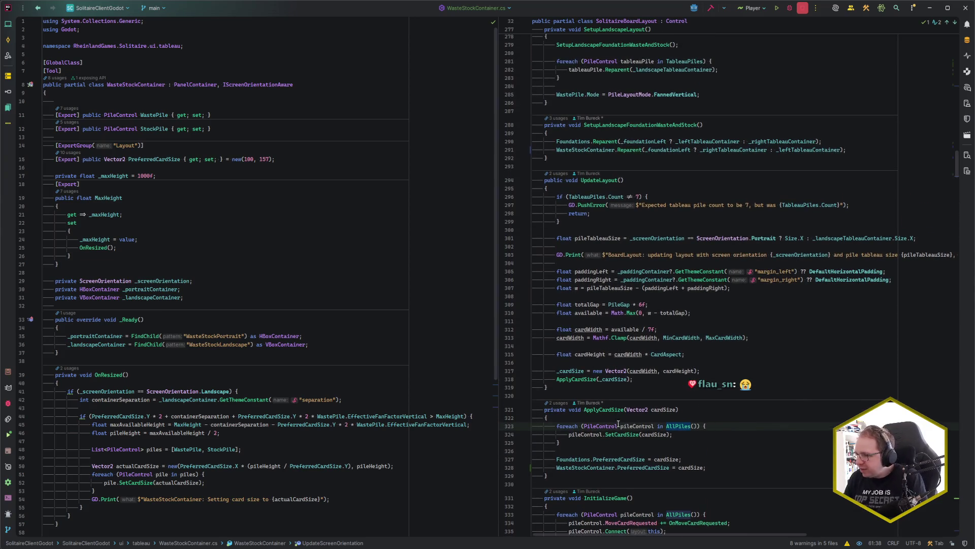
scroll(655, 398, up, 2)
scroll(653, 399, up, 1)
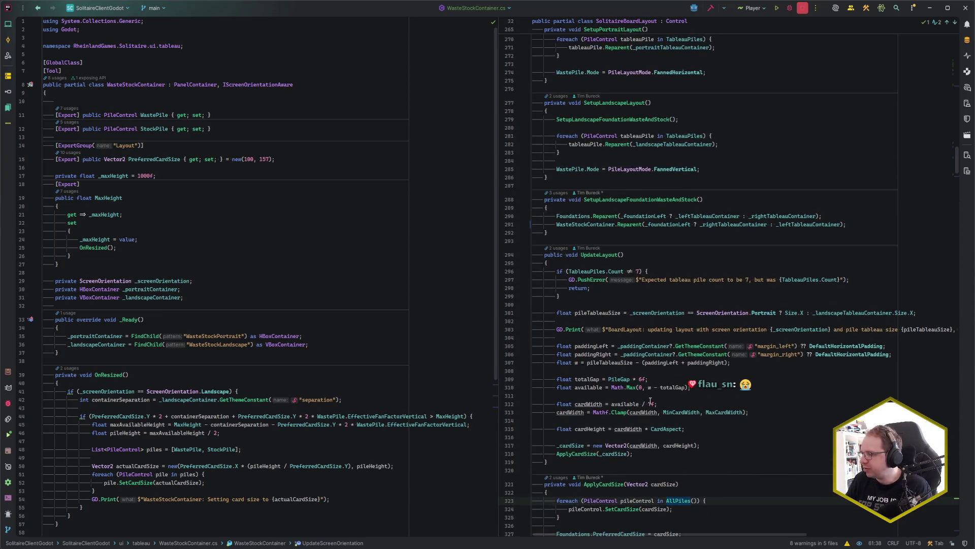
click(635, 509)
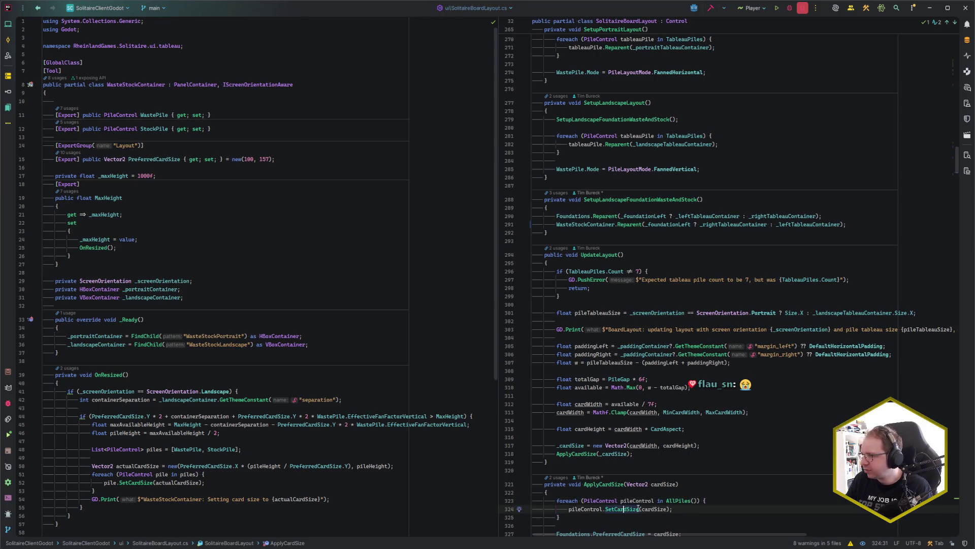
scroll(627, 444, up, 5)
scroll(653, 396, up, 1)
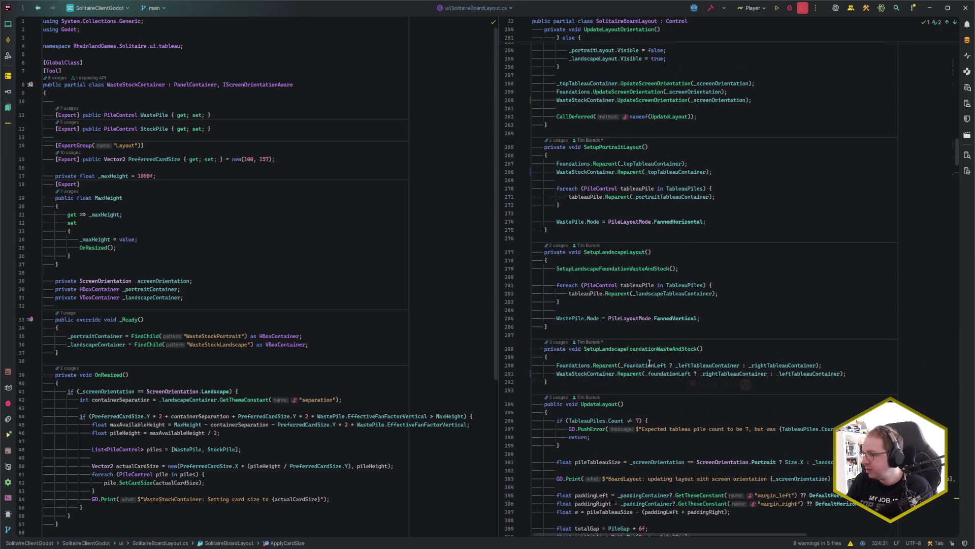
- Check where ApplyCardSize is used, then open the '2 usages' list for UpdateLayout
click(605, 403)
scroll(554, 266, down, 8)
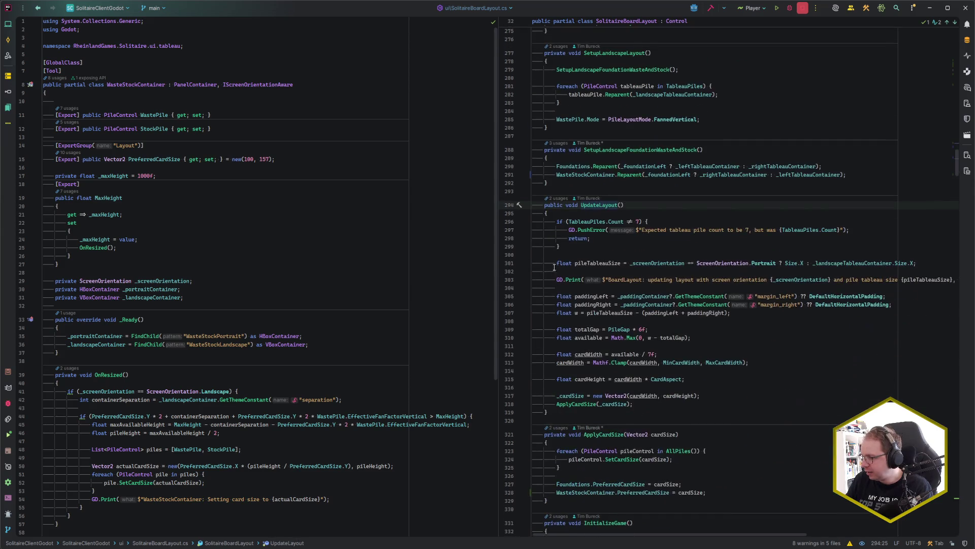
click(578, 404)
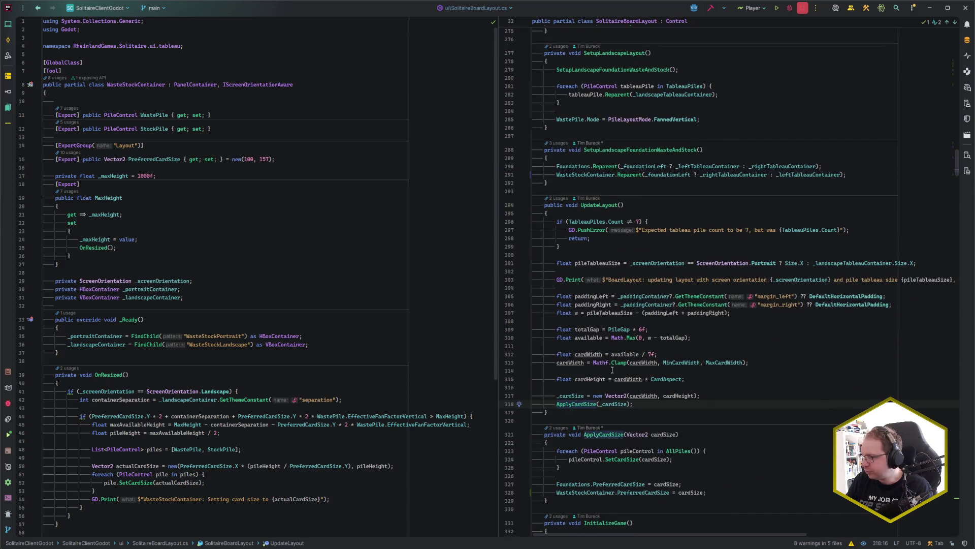
scroll(612, 371, up, 2)
click(610, 255)
scroll(640, 405, up, 5)
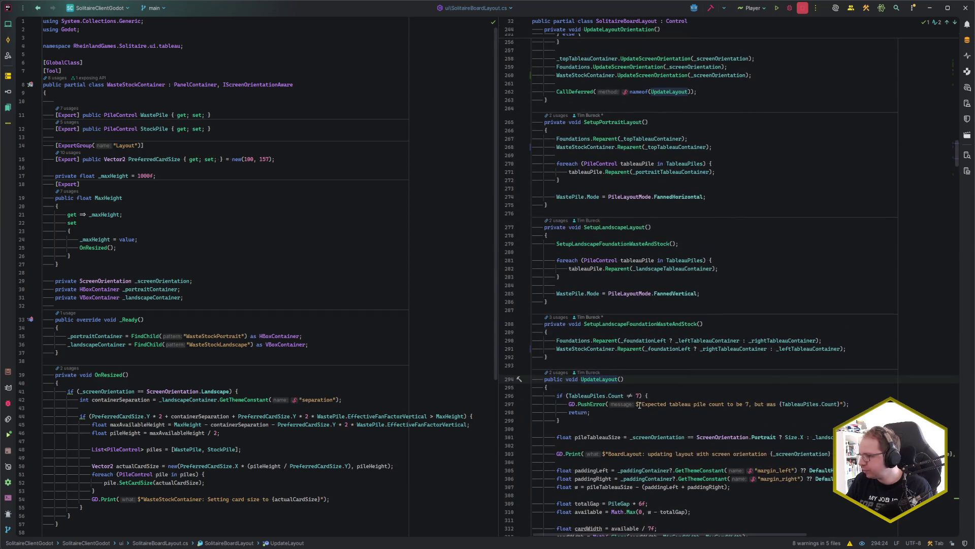
click(554, 366)
click(567, 378)
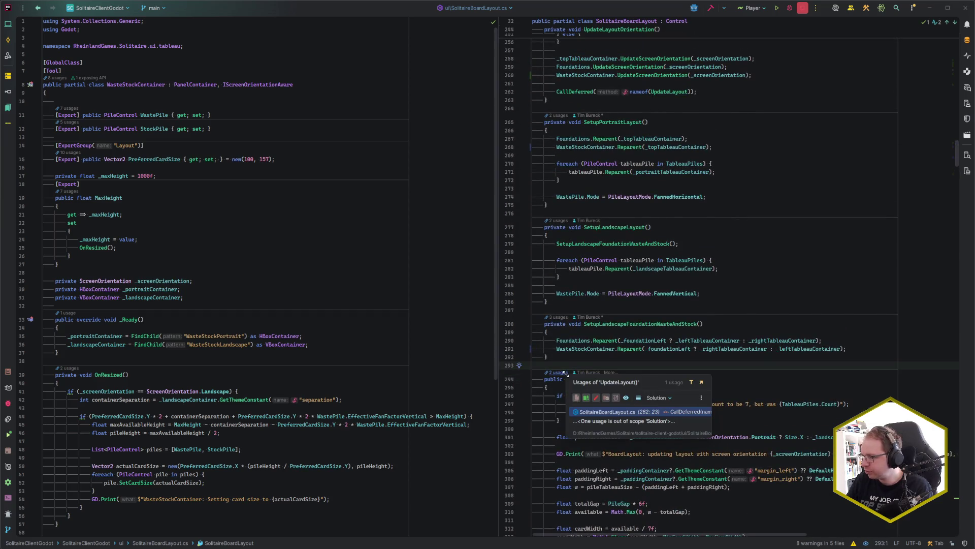
- Jump to the deferred UpdateLayout call and inspect the orientation, SetupLandscapeLayout and SetupLandscapeFoundationWasteAndStock calls
click(626, 418)
scroll(638, 386, up, 9)
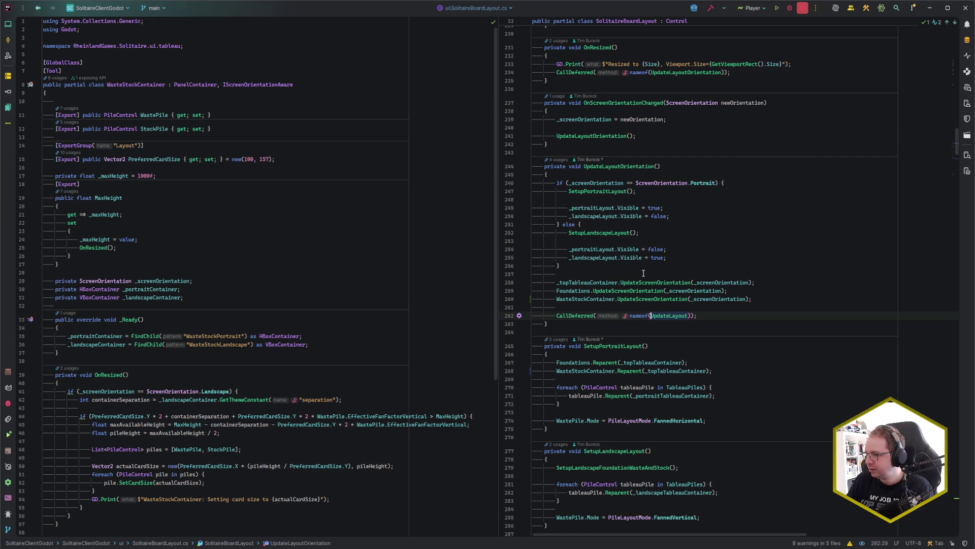
click(659, 299)
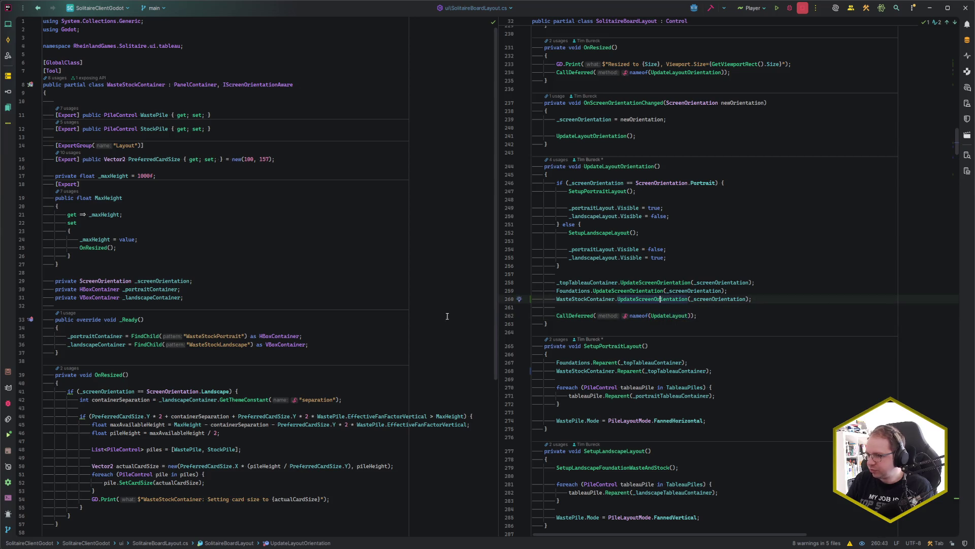
scroll(251, 260, down, 9)
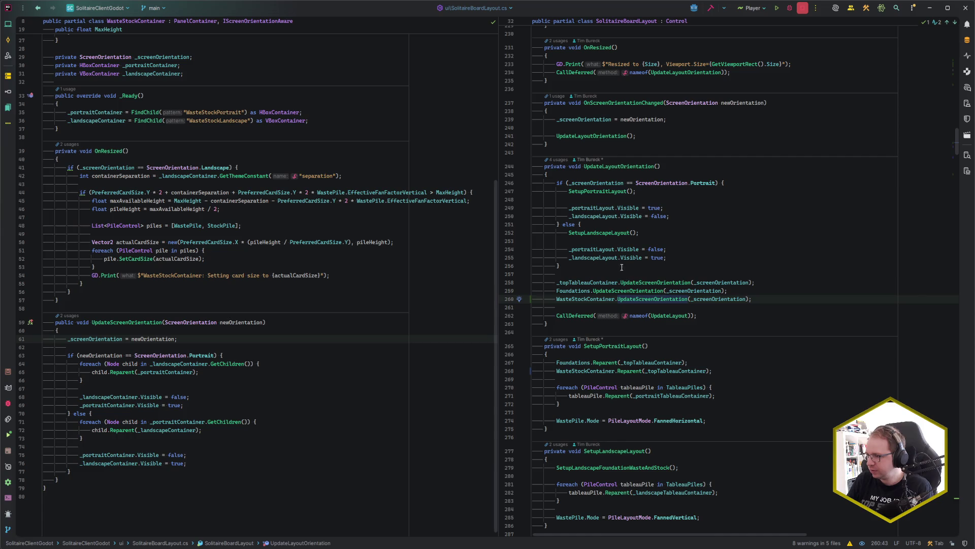
mouse_move(615, 249)
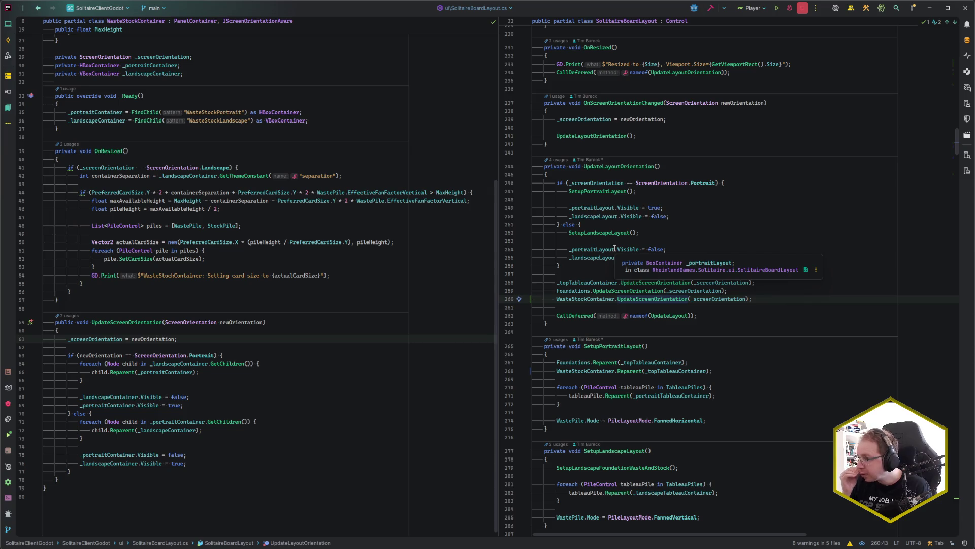
click(613, 233)
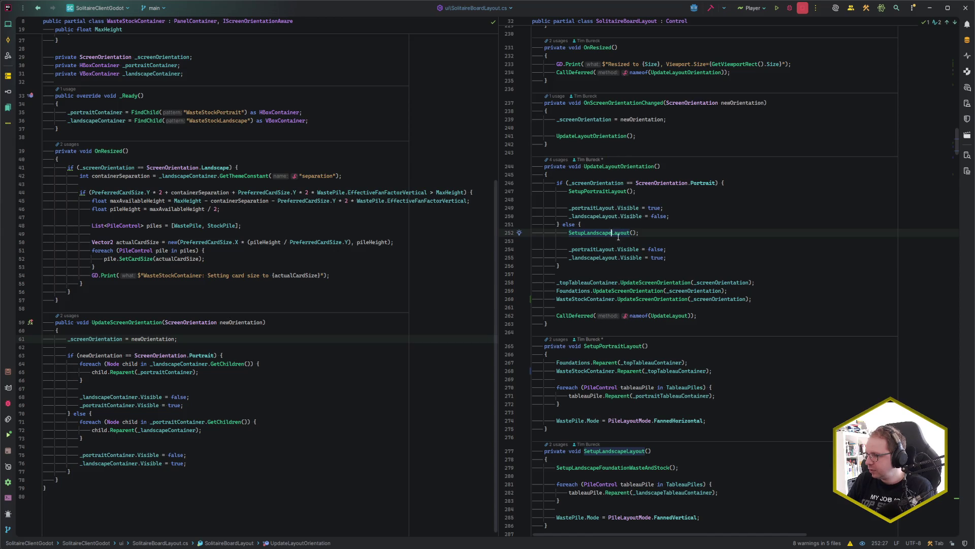
scroll(618, 256, down, 5)
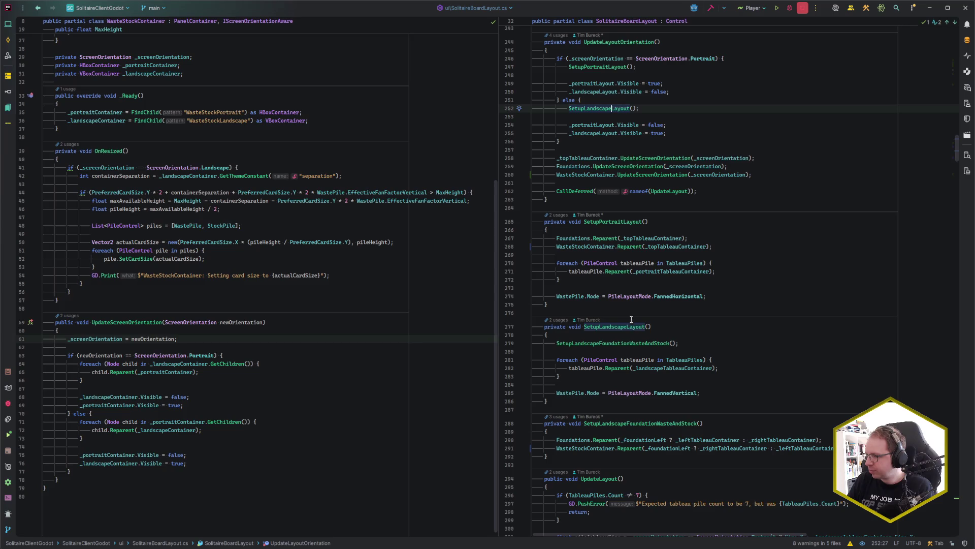
click(621, 343)
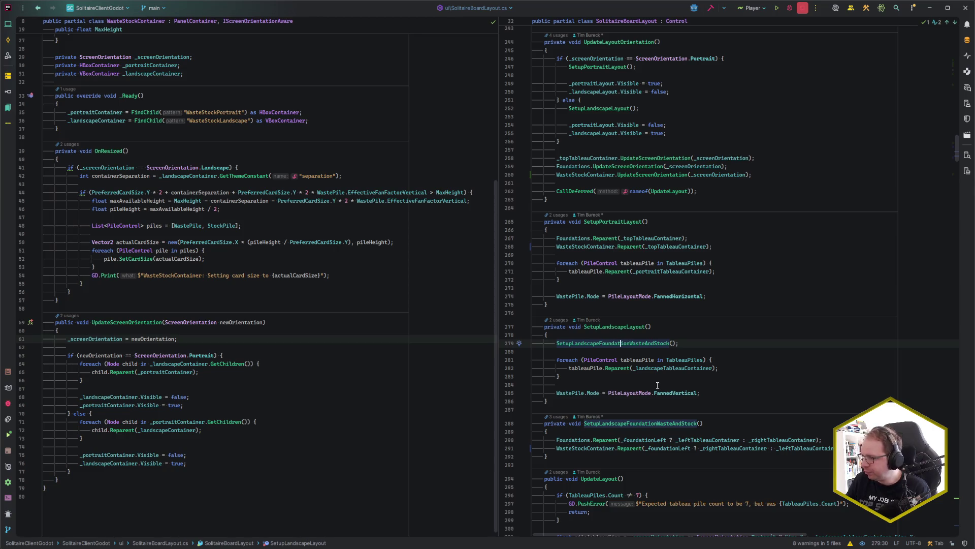
- Go up to OnResized, inspect its deferred UpdateLayoutOrientation call, and select its resize debug print line
scroll(657, 385, up, 3)
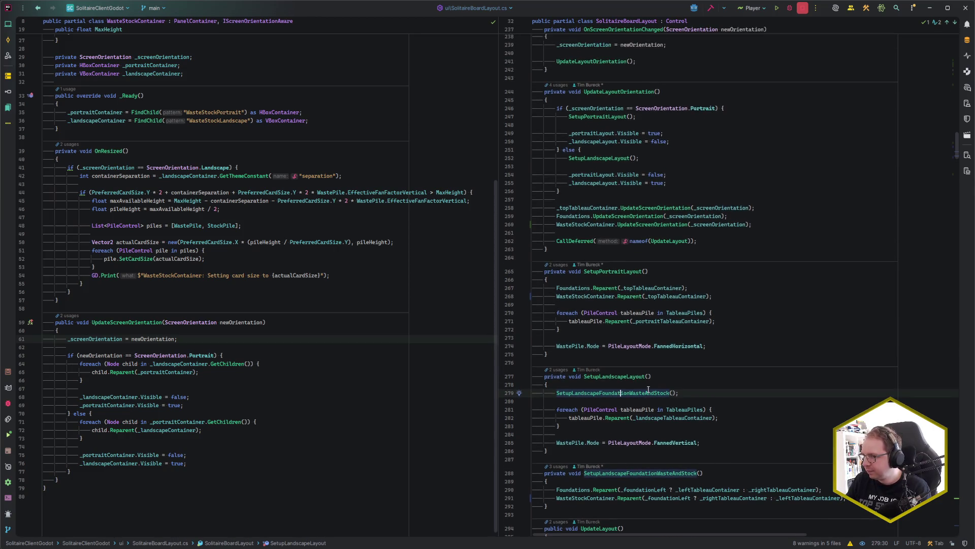
scroll(648, 389, up, 4)
scroll(648, 389, up, 2)
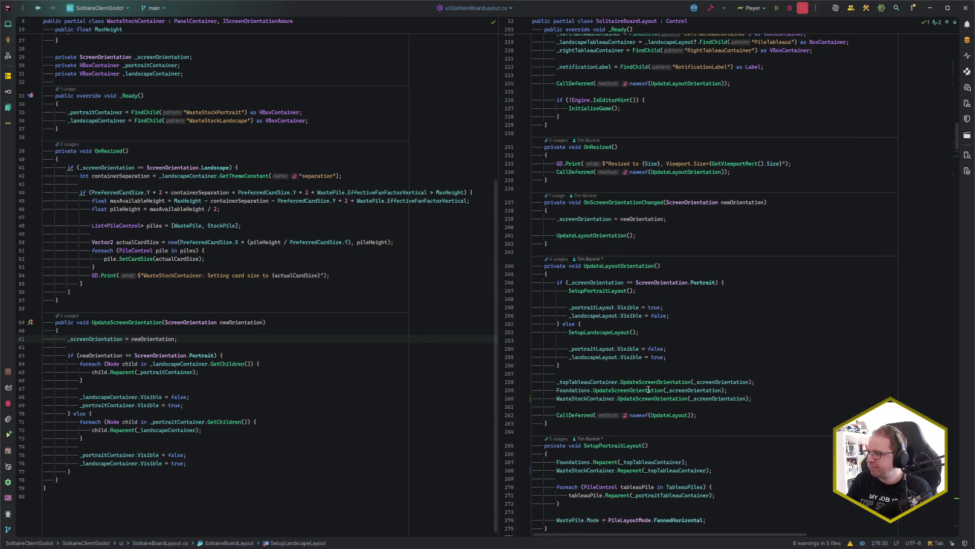
scroll(648, 389, up, 2)
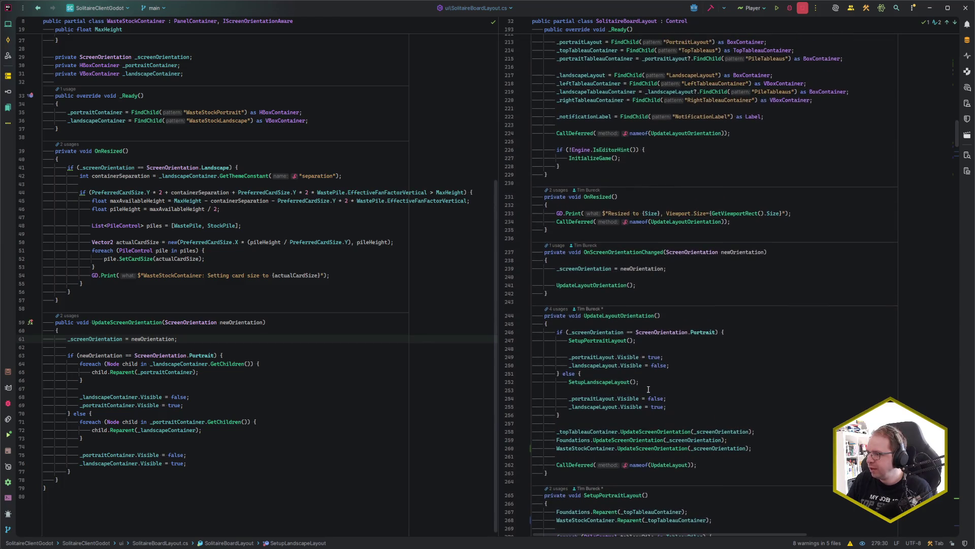
click(600, 197)
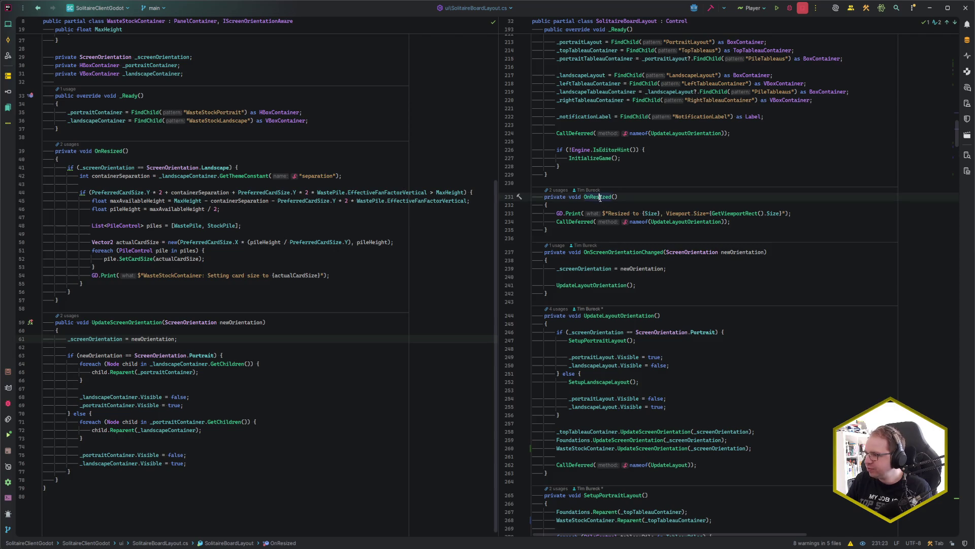
click(683, 222)
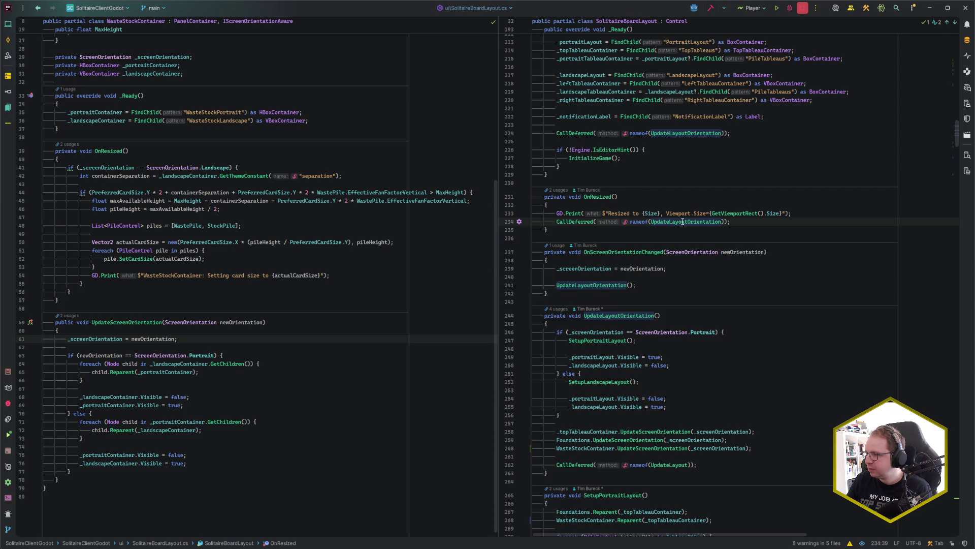
click(688, 222)
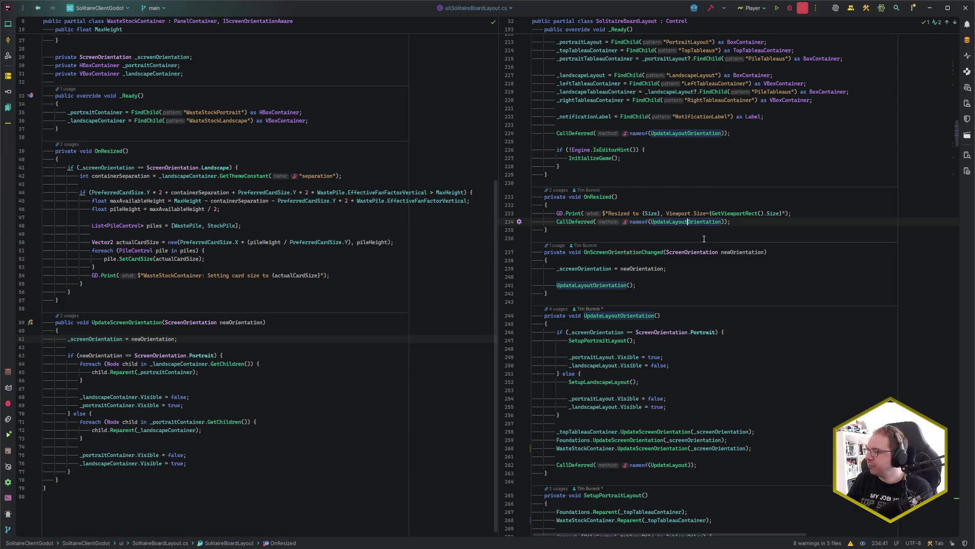
drag(804, 213, 804, 208)
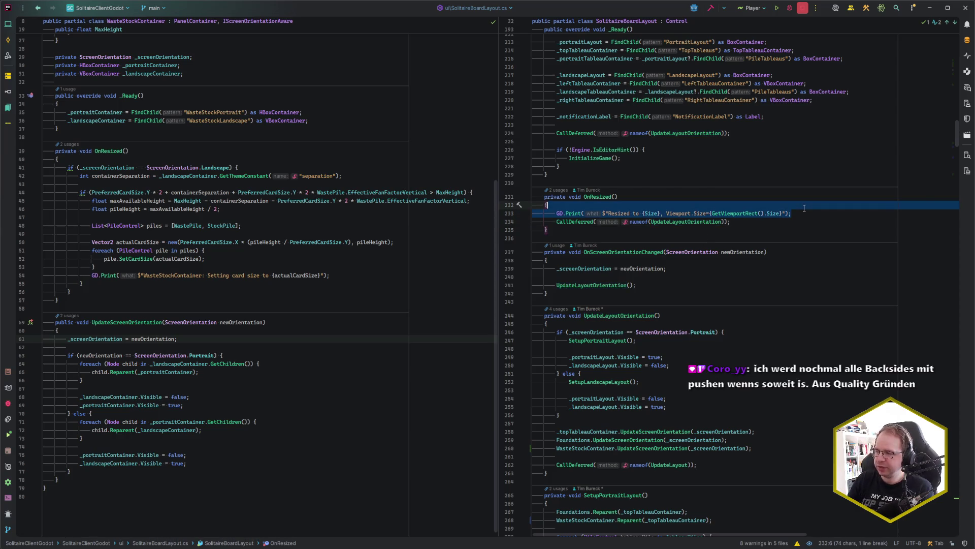
- Delete the resize debug print line from SolitaireBoardLayout's OnResized
key(Delete)
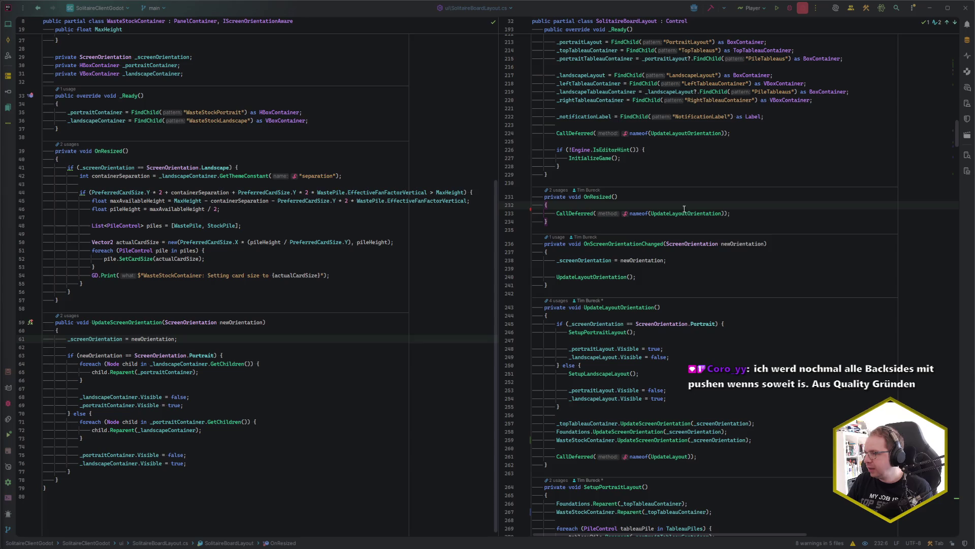
click(599, 197)
scroll(630, 224, down, 7)
scroll(631, 228, down, 6)
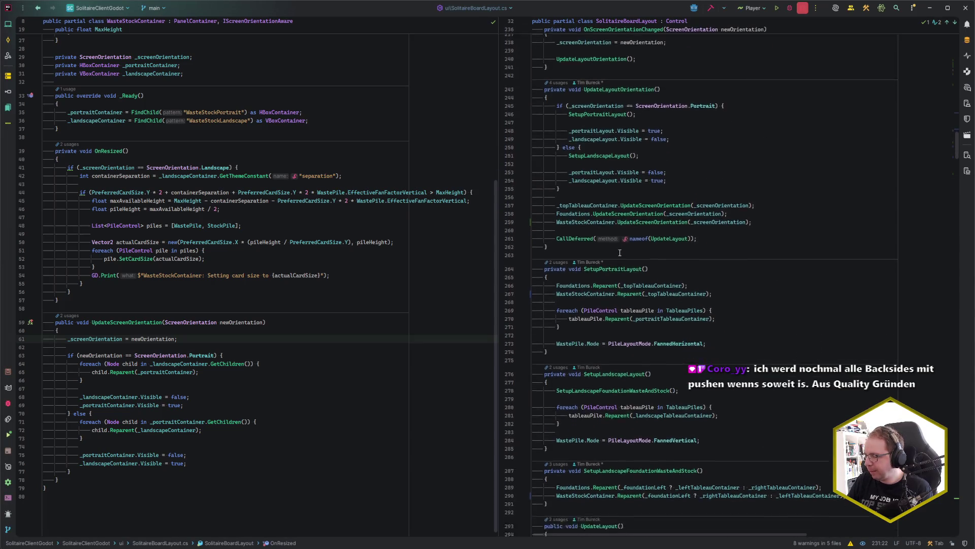
scroll(632, 428, down, 1)
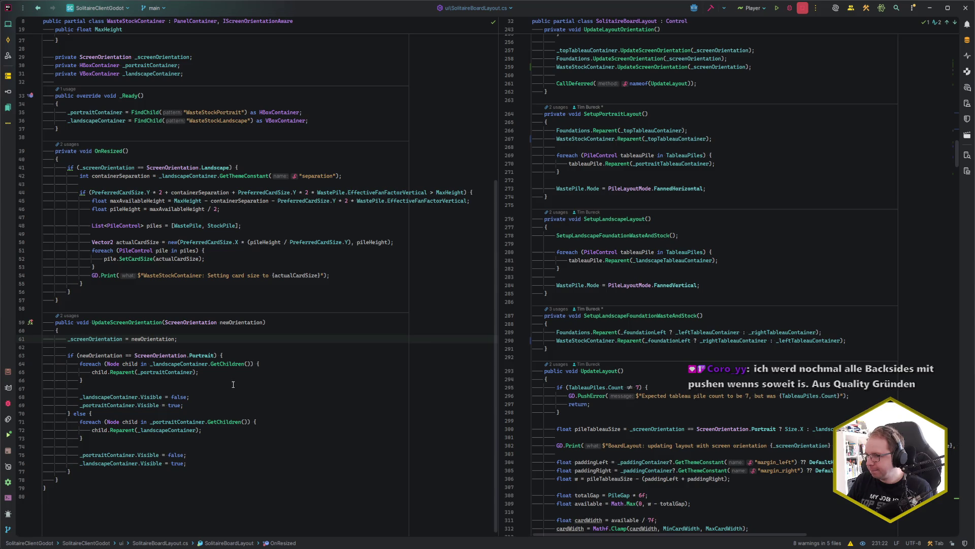
- Review the child reparenting block in WasteStockContainer's UpdateScreenOrientation and its OnResized method
click(71, 339)
drag(78, 347, 71, 472)
click(107, 151)
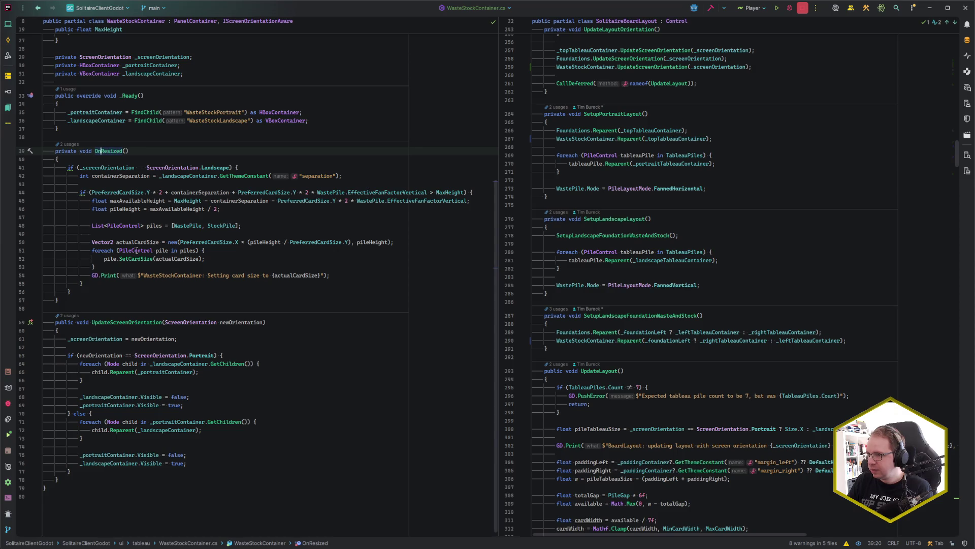
scroll(182, 153, up, 5)
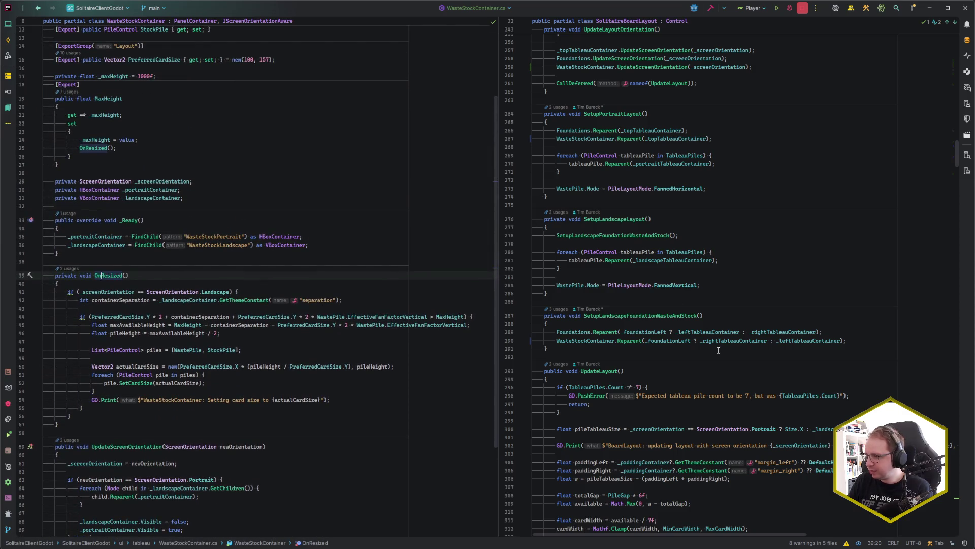
scroll(718, 350, down, 3)
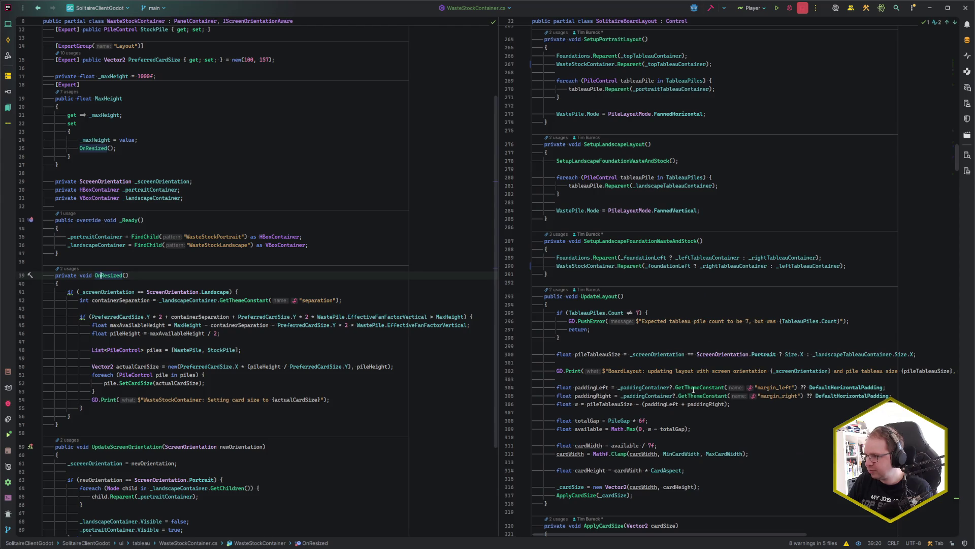
- Scroll up to the MaxHeight property and open its '5 usages' list
scroll(644, 408, up, 10)
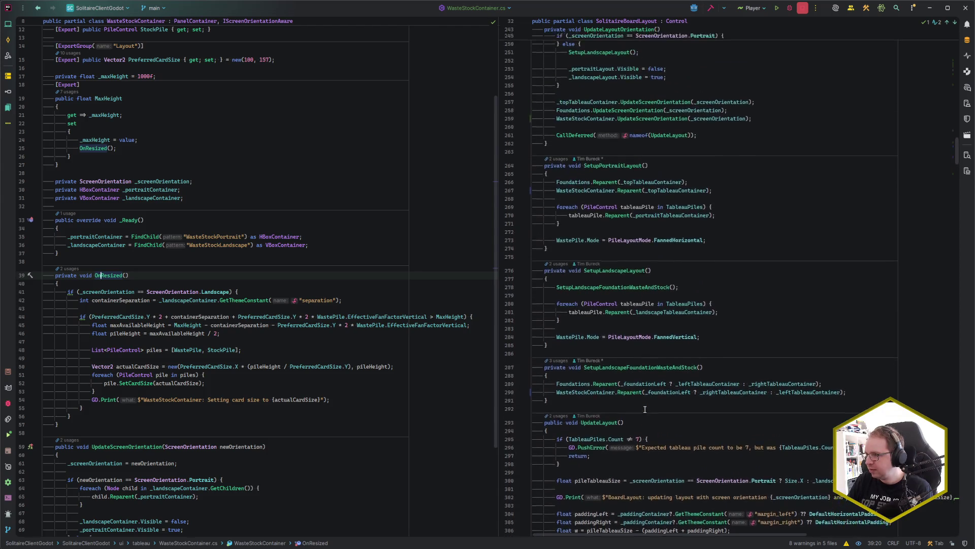
scroll(644, 408, up, 20)
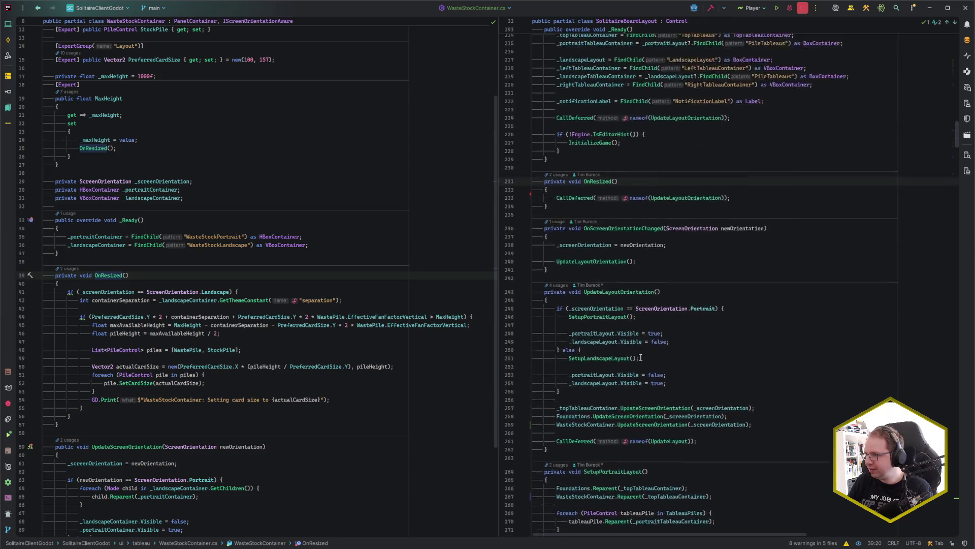
scroll(642, 374, up, 20)
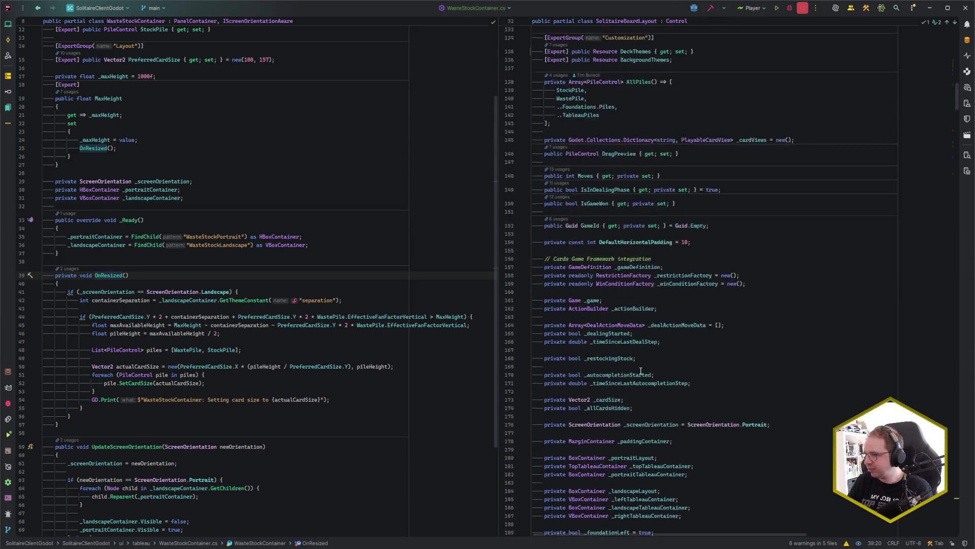
scroll(639, 370, up, 3)
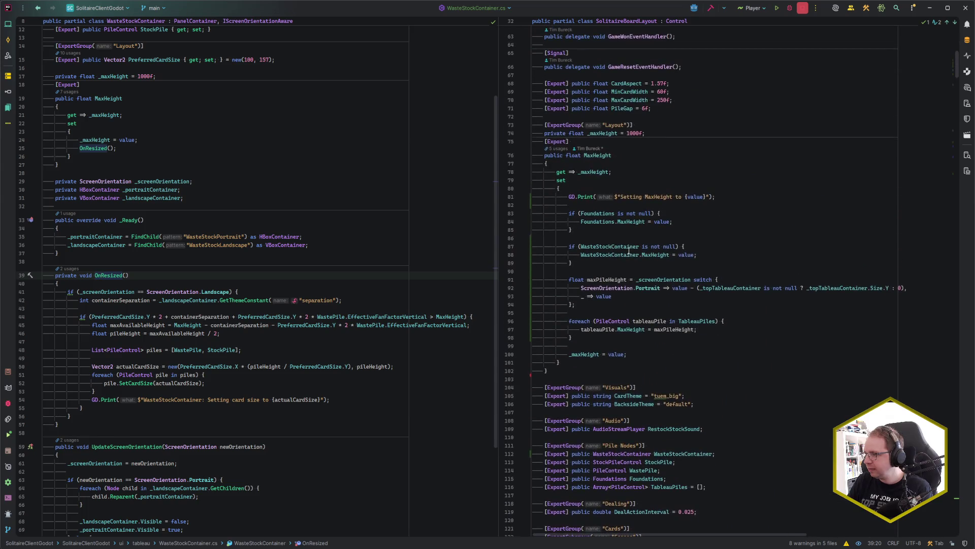
click(559, 149)
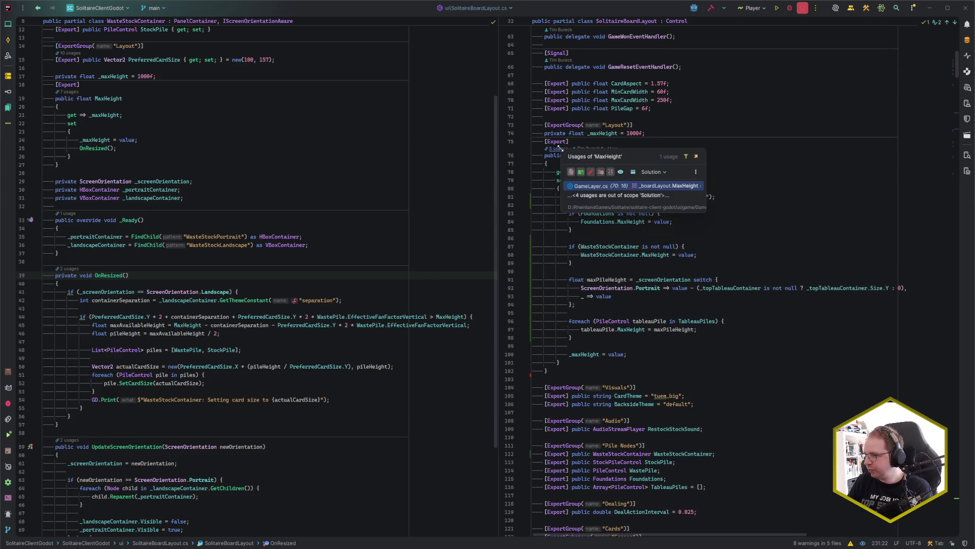
- Check MaxHeight's usage in GameLayer.cs, then return to SolitaireBoardLayout.cs
click(610, 186)
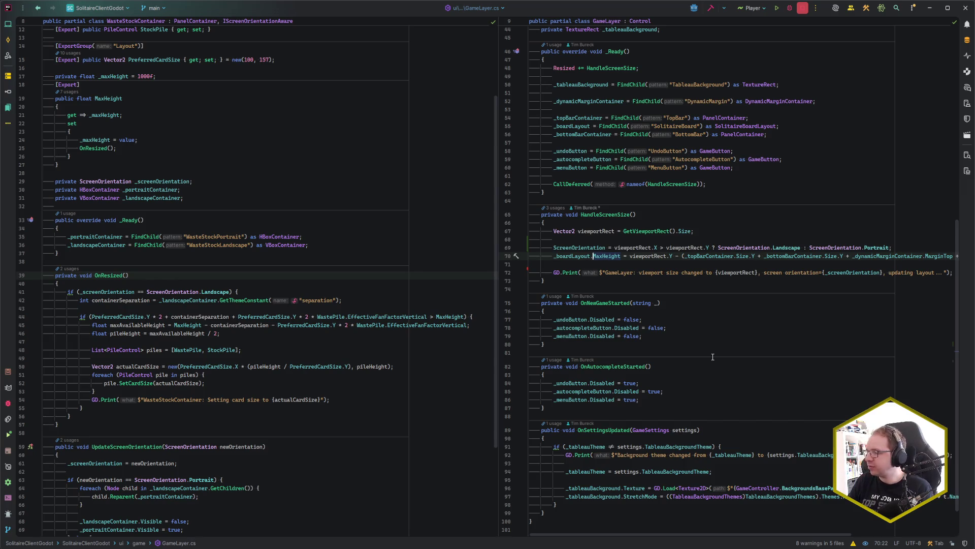
scroll(561, 164, up, 3)
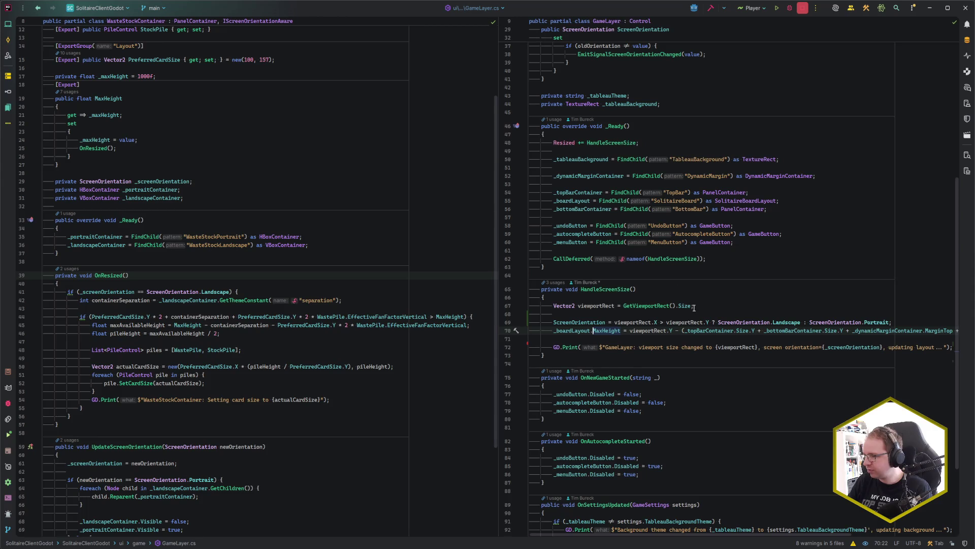
key(F12)
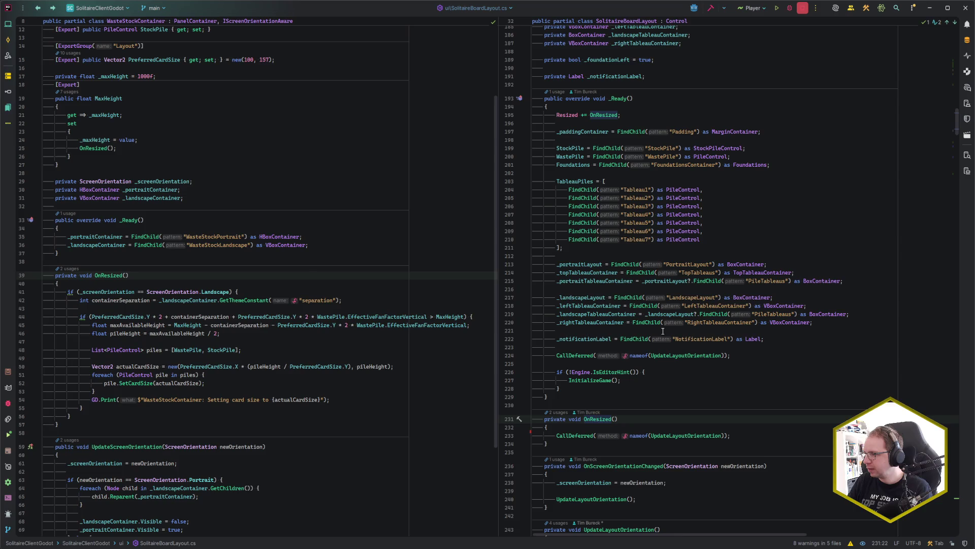
- Remove the Resized += OnResized line from _Ready and start a new line after _maxHeight = value
click(627, 115)
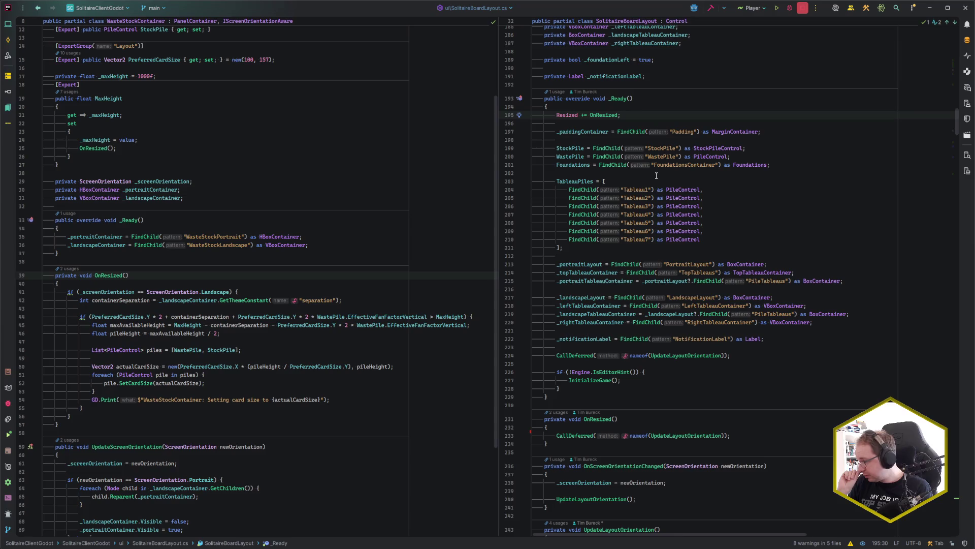
scroll(656, 175, up, 5)
shift+click(628, 235)
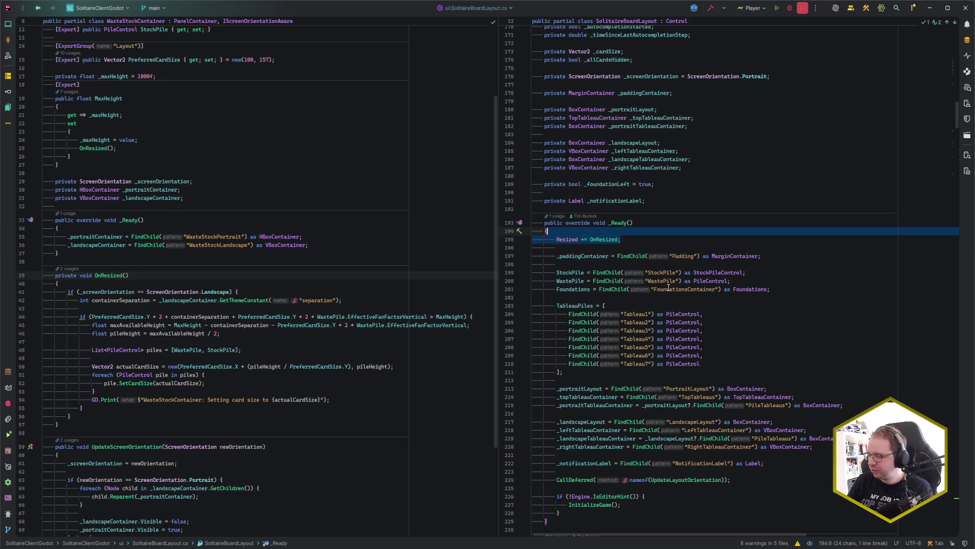
scroll(669, 279, up, 14)
scroll(672, 274, up, 20)
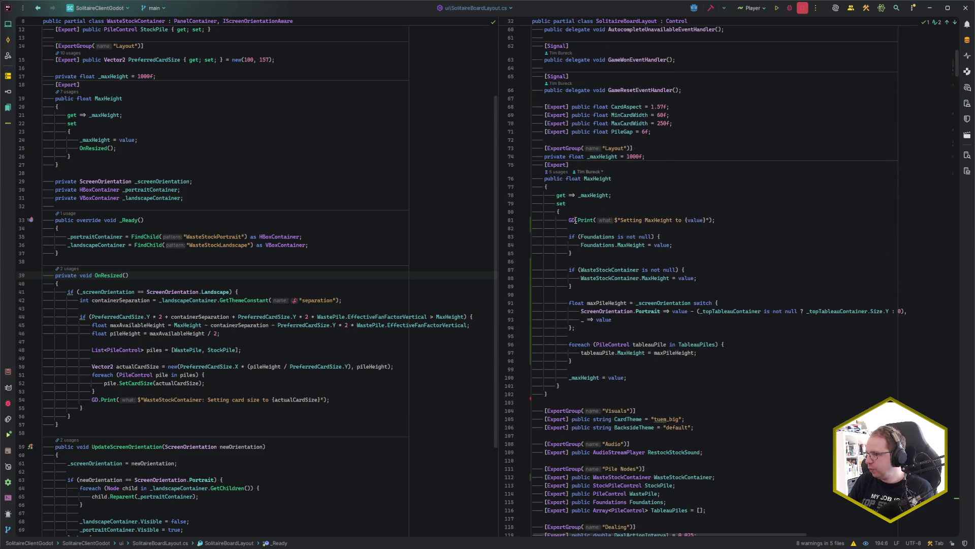
click(706, 379)
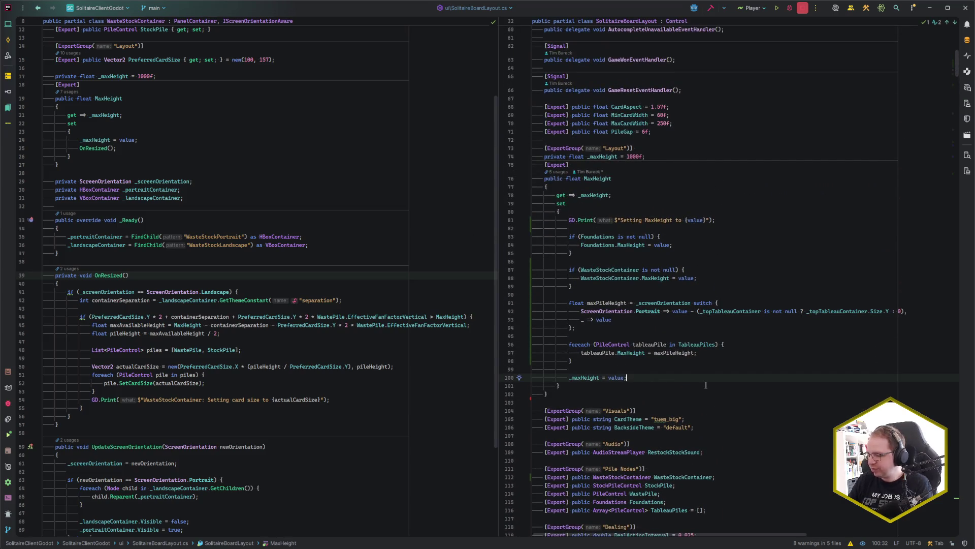
key(Return)
key(Return)
- Add an OnResized(); call to the MaxHeight setter after the _maxHeight assignment
text(OnResi)
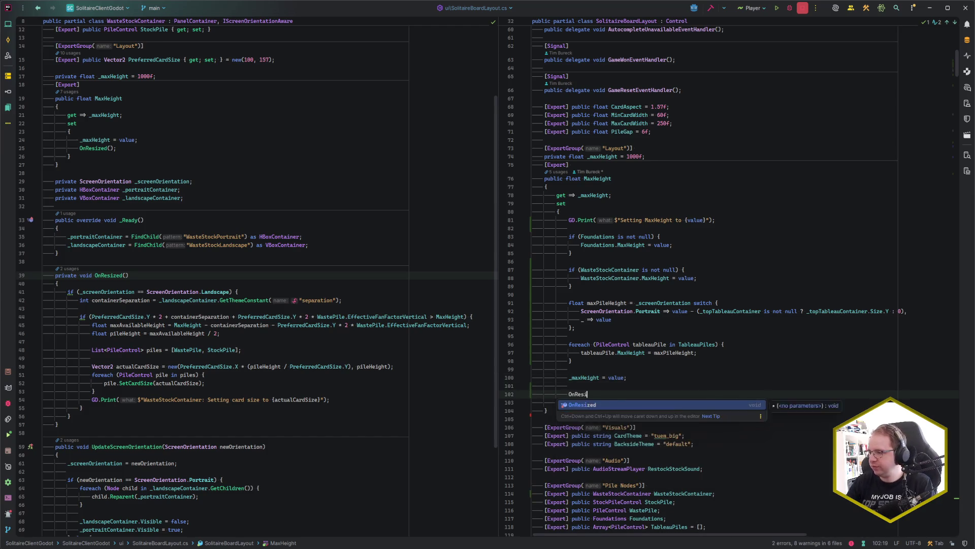
key(Return)
text(;)
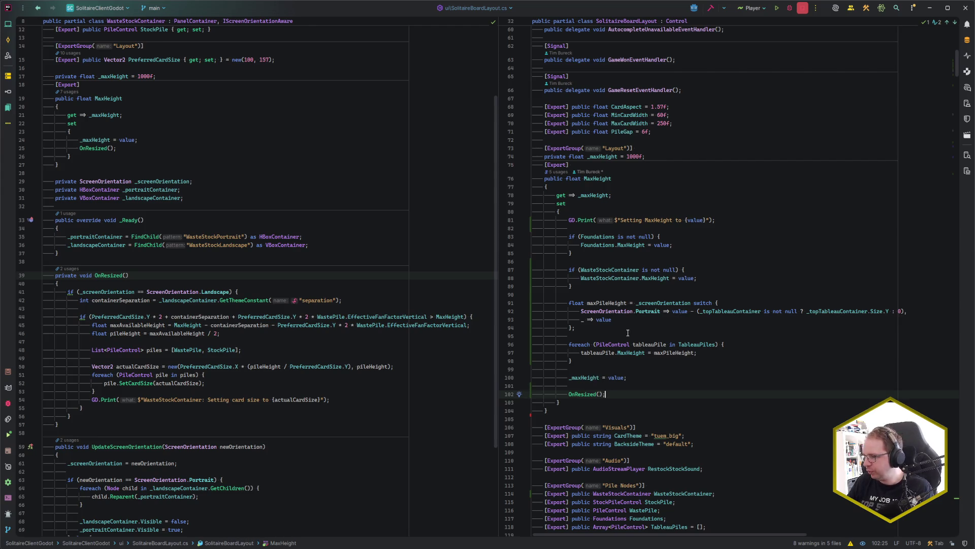
click(639, 381)
- Replace AllPiles with TableauPiles in ApplyCardSize's foreach loop
scroll(639, 381, down, 20)
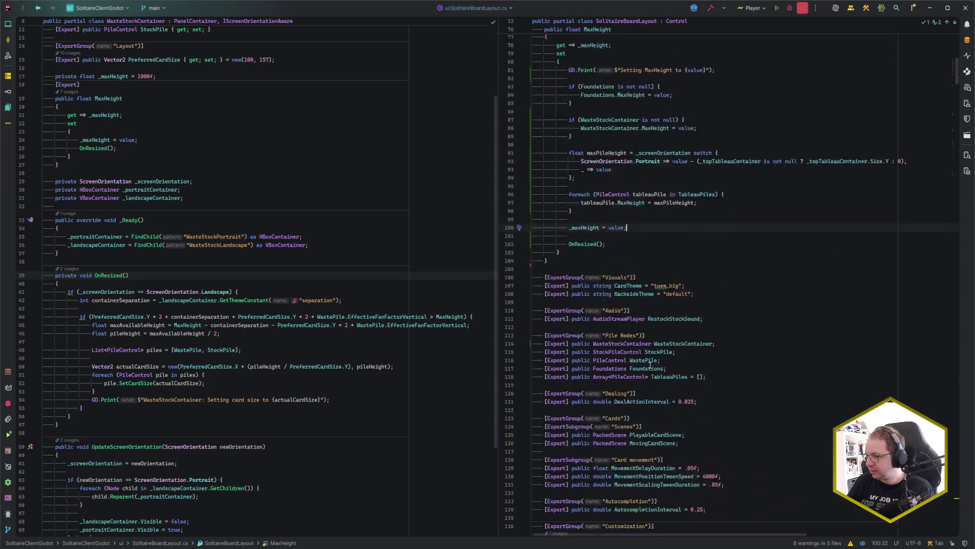
scroll(651, 339, down, 9)
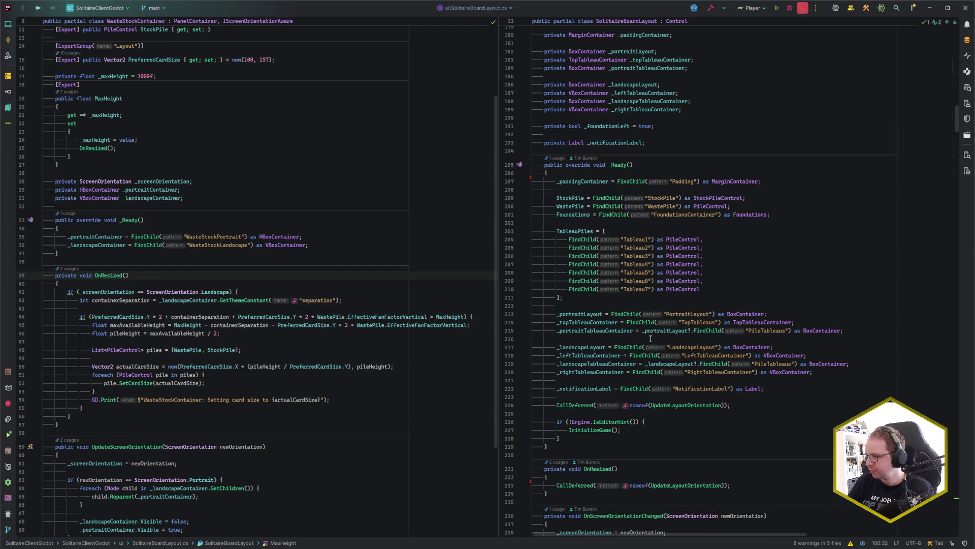
scroll(651, 339, down, 18)
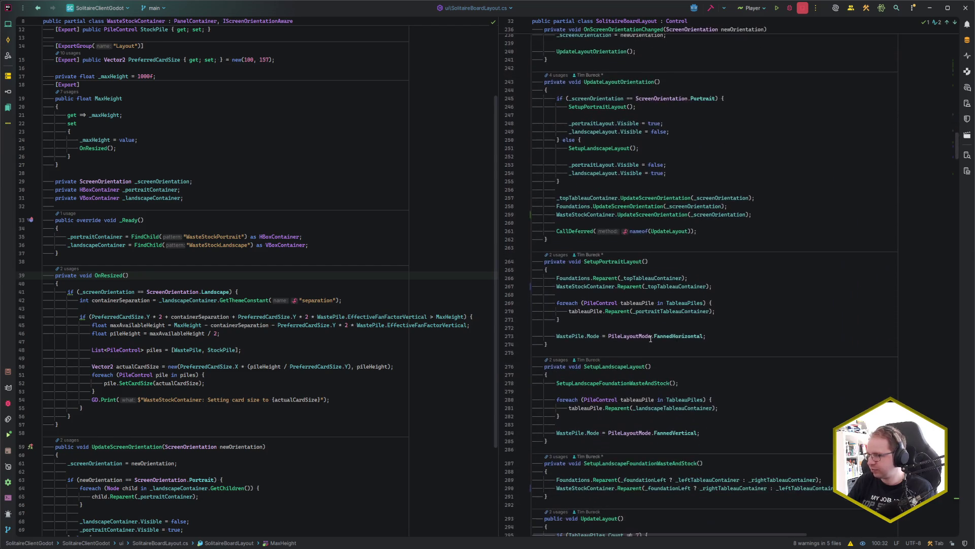
scroll(651, 338, down, 5)
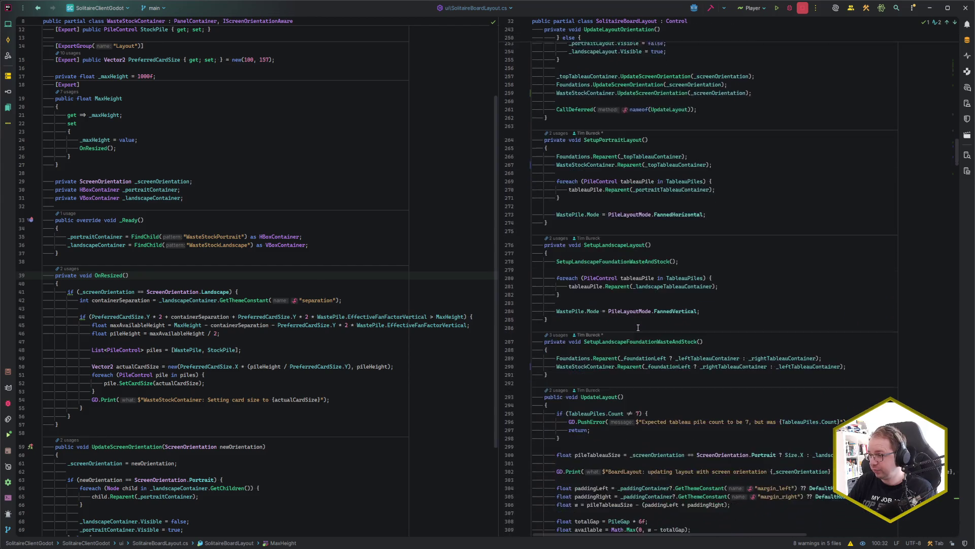
scroll(672, 336, down, 12)
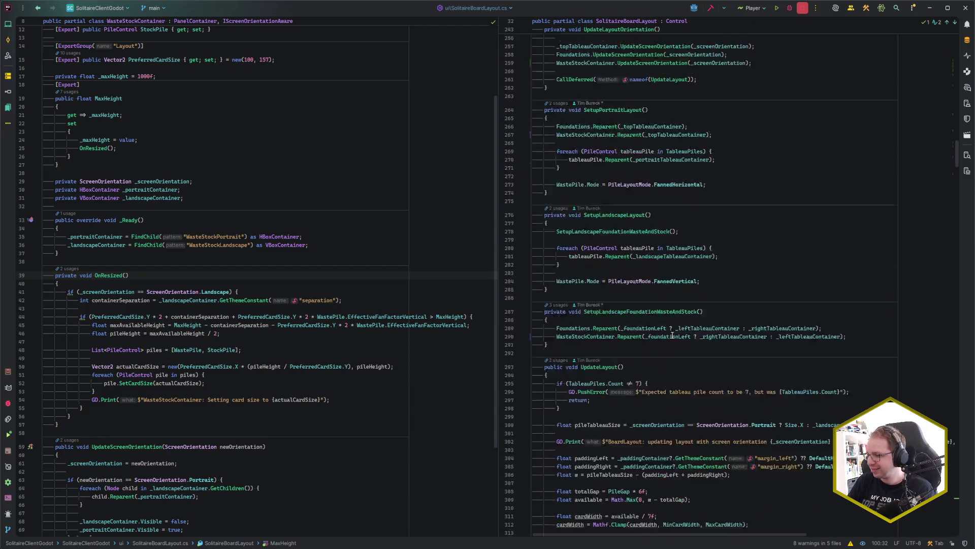
double_click(671, 293)
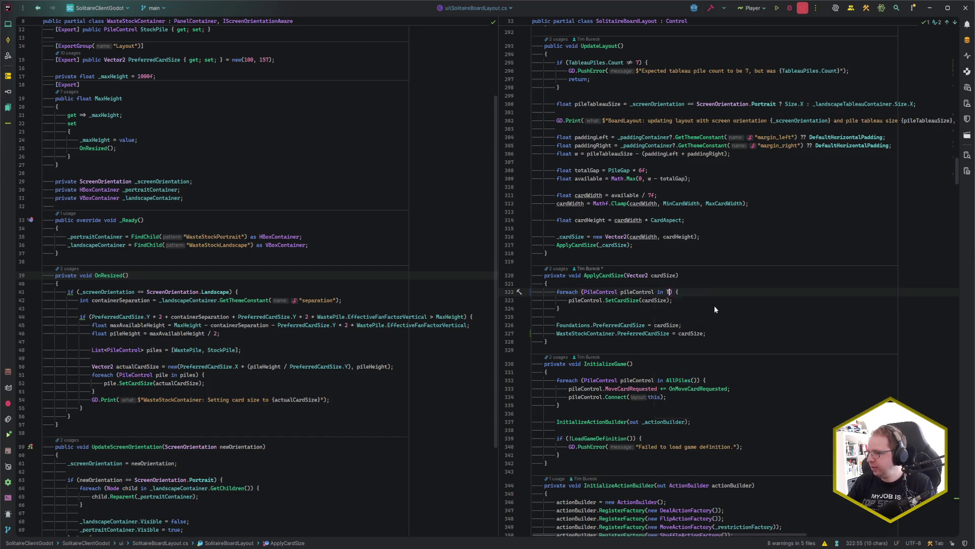
text(Tab)
key(Return)
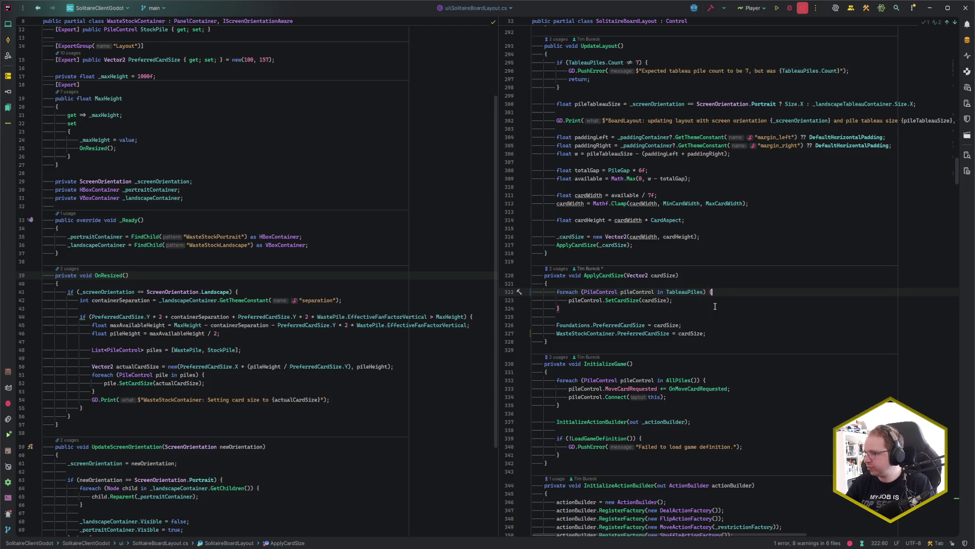
- Review the Foundations PreferredCardSize assignment and place the caret at its line end
click(702, 301)
click(684, 327)
click(632, 326)
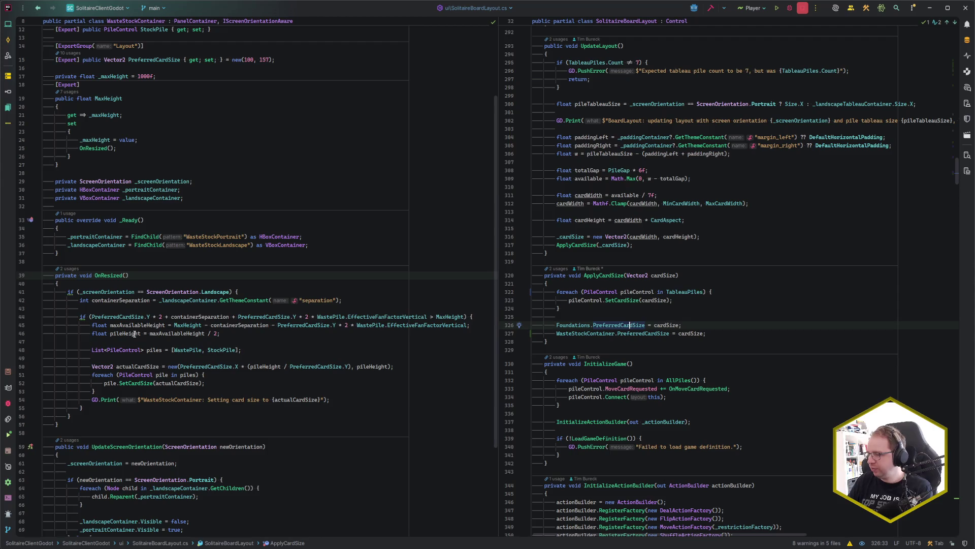
mouse_move(164, 330)
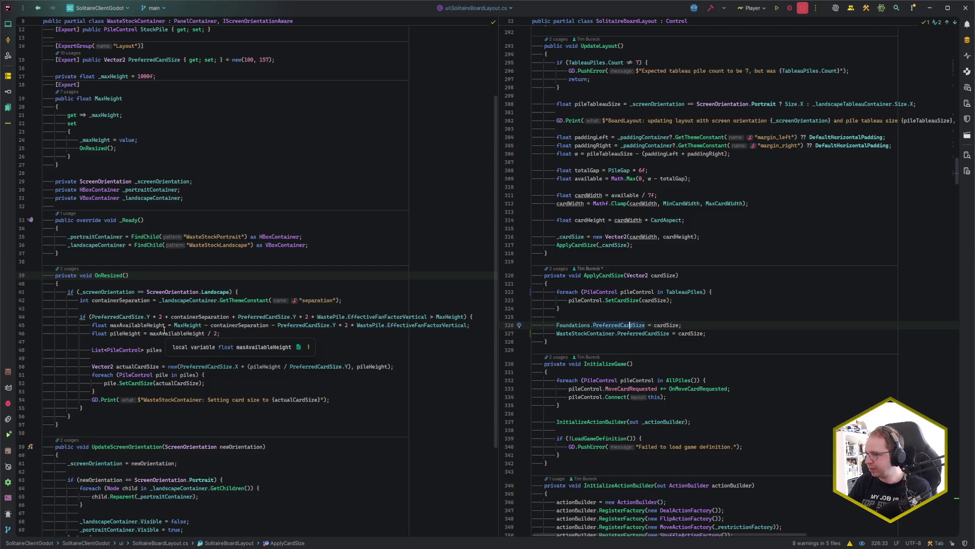
scroll(175, 374, up, 1)
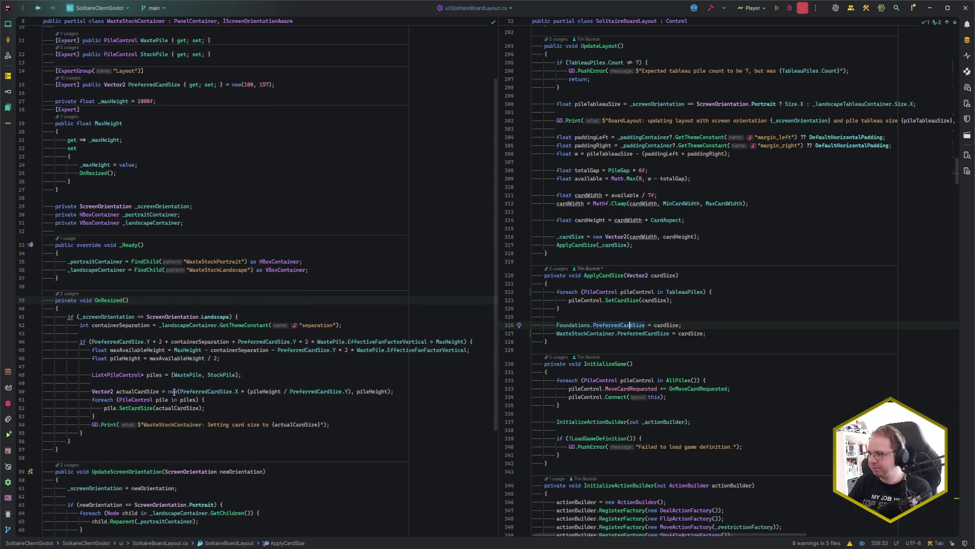
scroll(174, 392, up, 2)
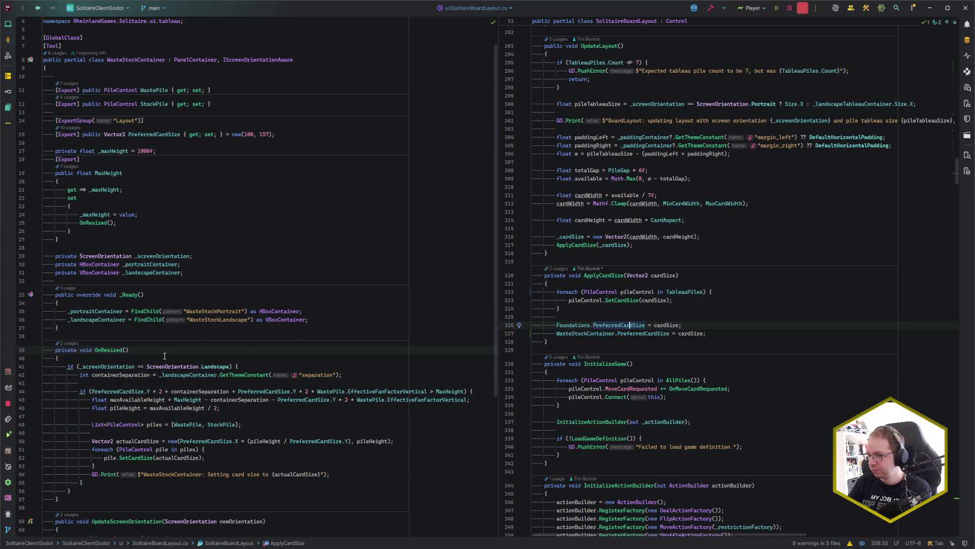
scroll(164, 356, up, 1)
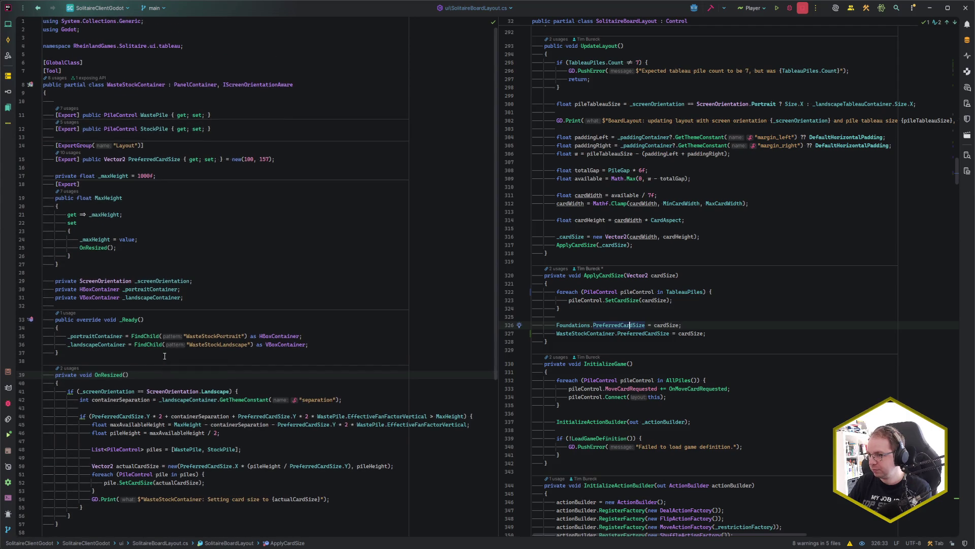
scroll(165, 356, down, 3)
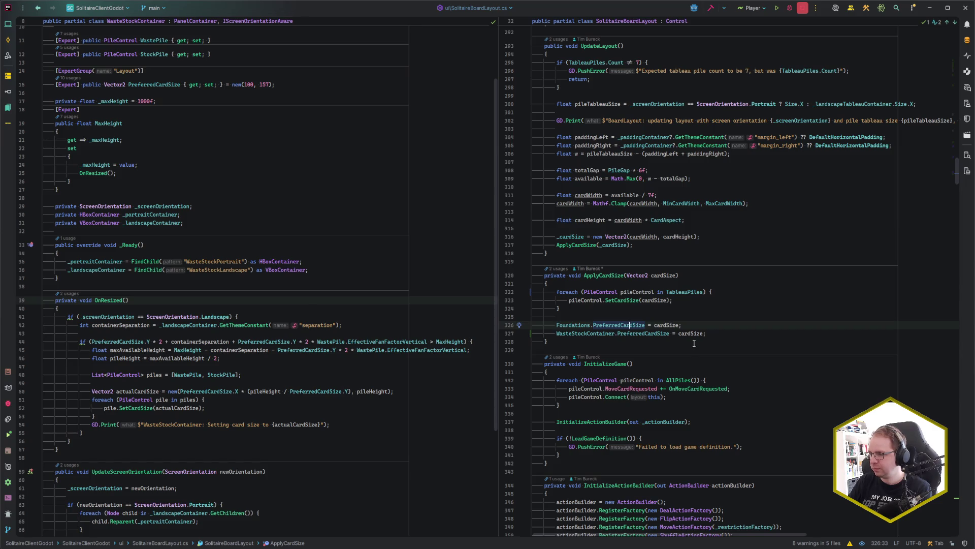
click(697, 324)
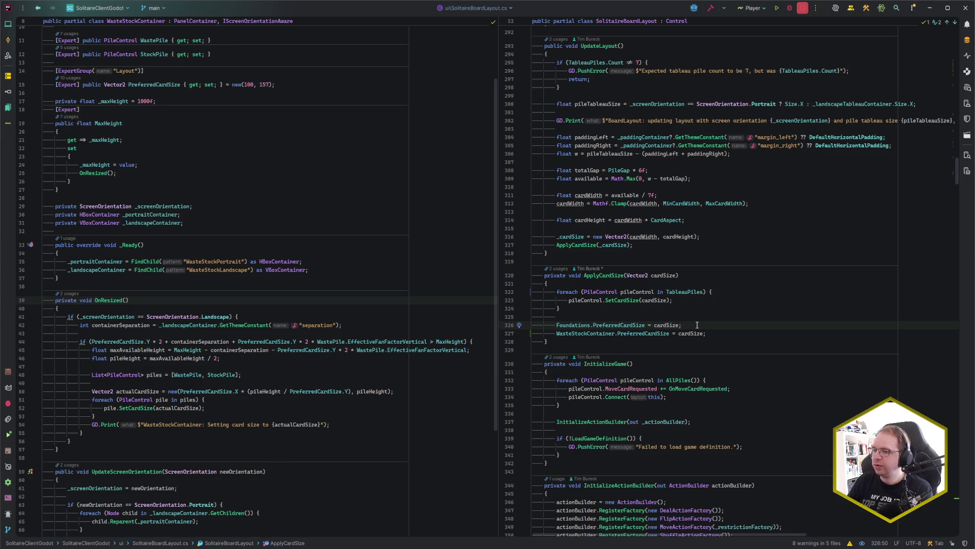
- Convert PreferredCardSize to a property with a backing field
click(144, 301)
click(272, 381)
click(242, 404)
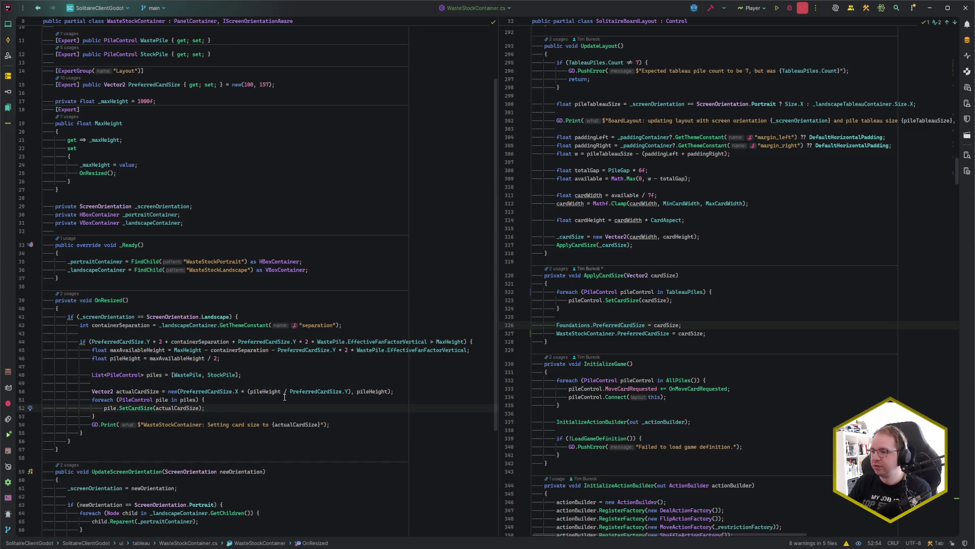
scroll(285, 397, up, 3)
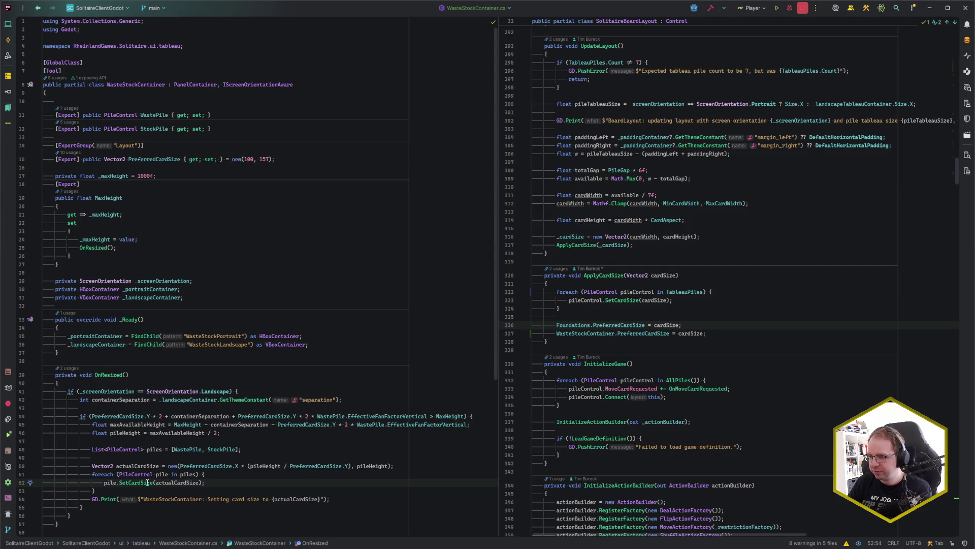
click(237, 159)
key(alt+Return)
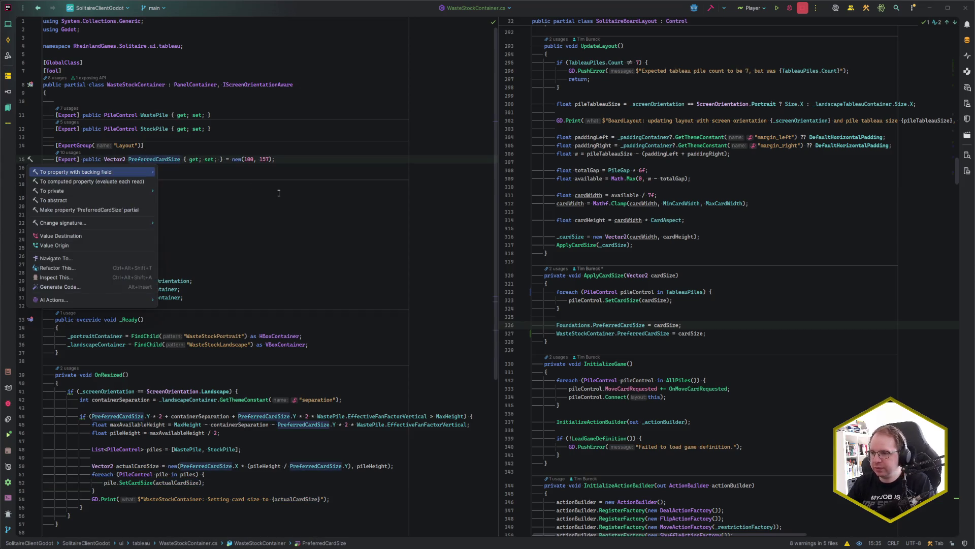
key(Return)
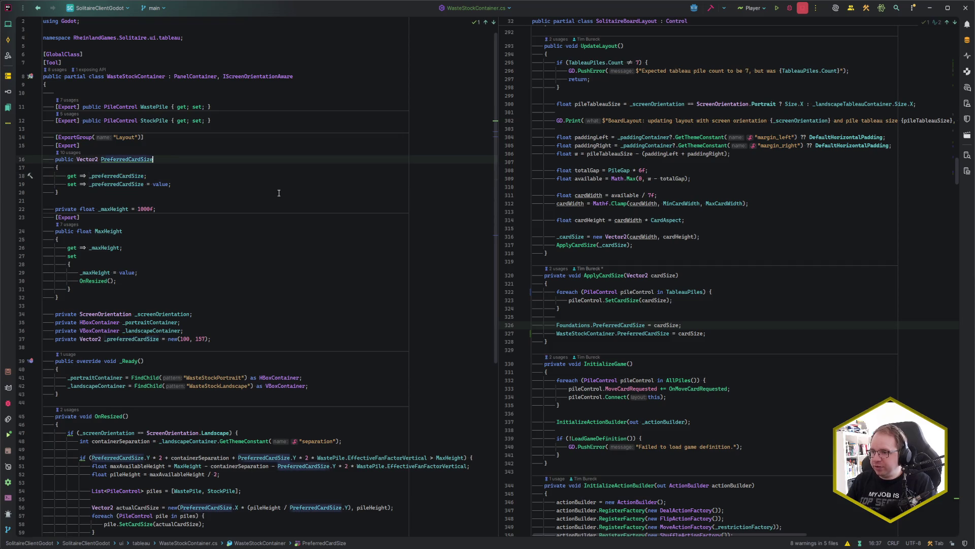
- Move the generated _preferredCardSize field above the PreferredCardSize property
click(51, 339)
key(ctrl+x)
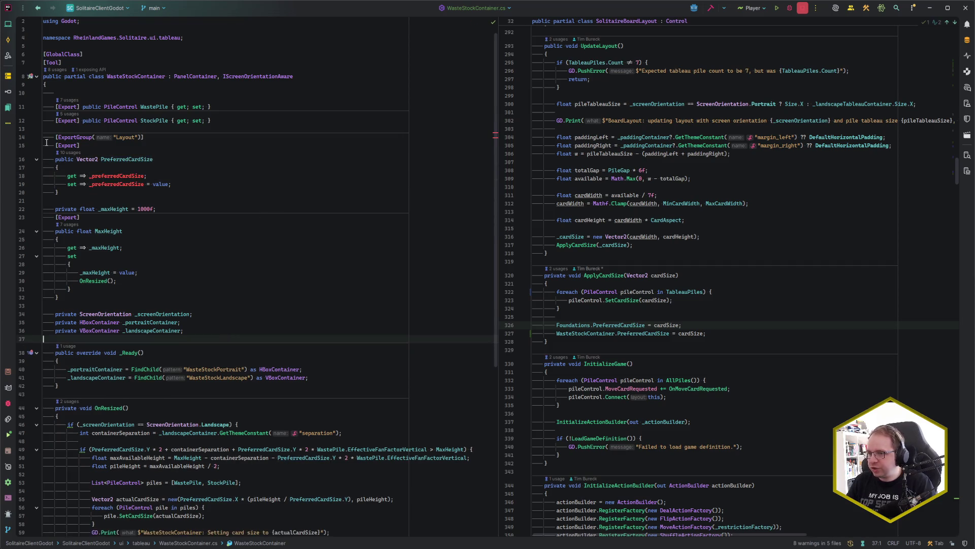
click(44, 146)
key(ctrl+v)
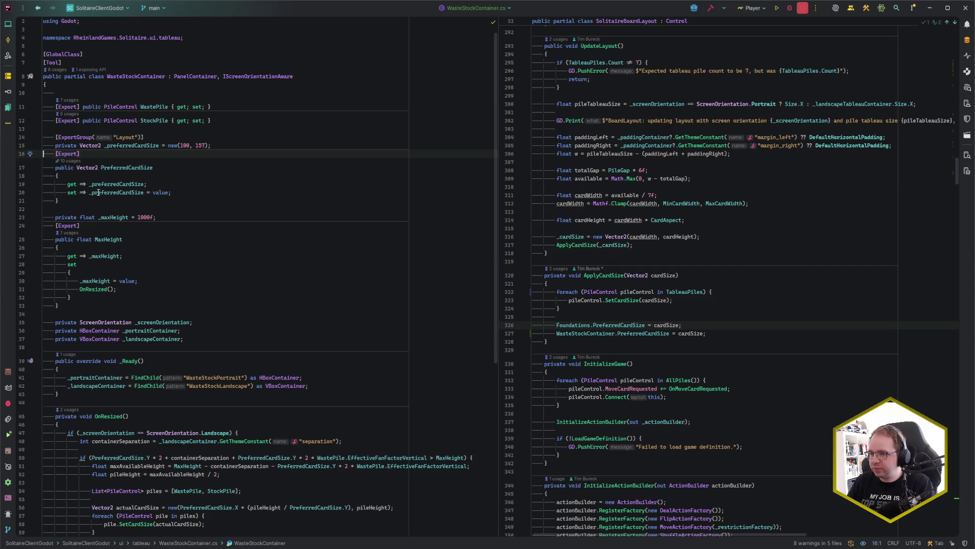
- Convert the PreferredCardSize setter to a statement body that also calls OnResized();
click(73, 193)
key(alt+Return)
key(Down)
key(Down)
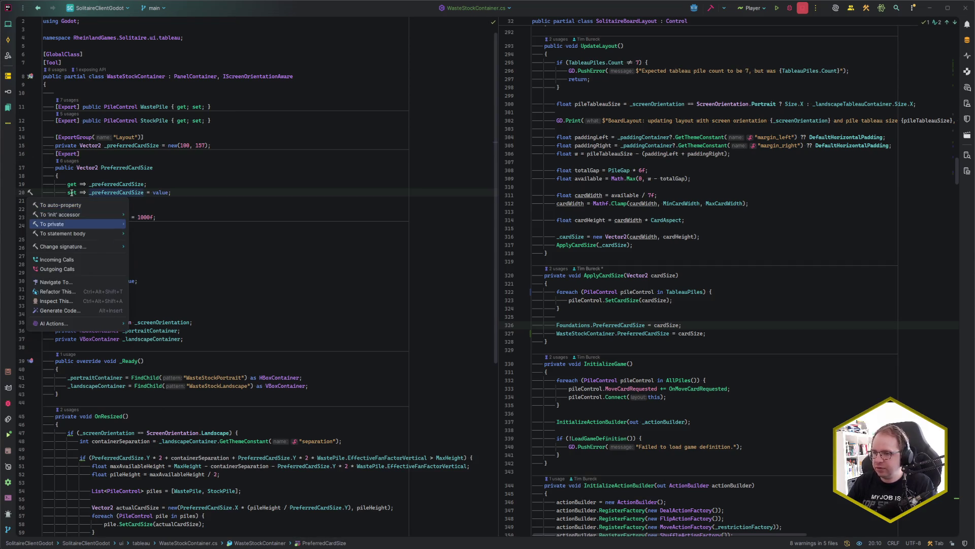
key(Return)
click(168, 193)
key(Return)
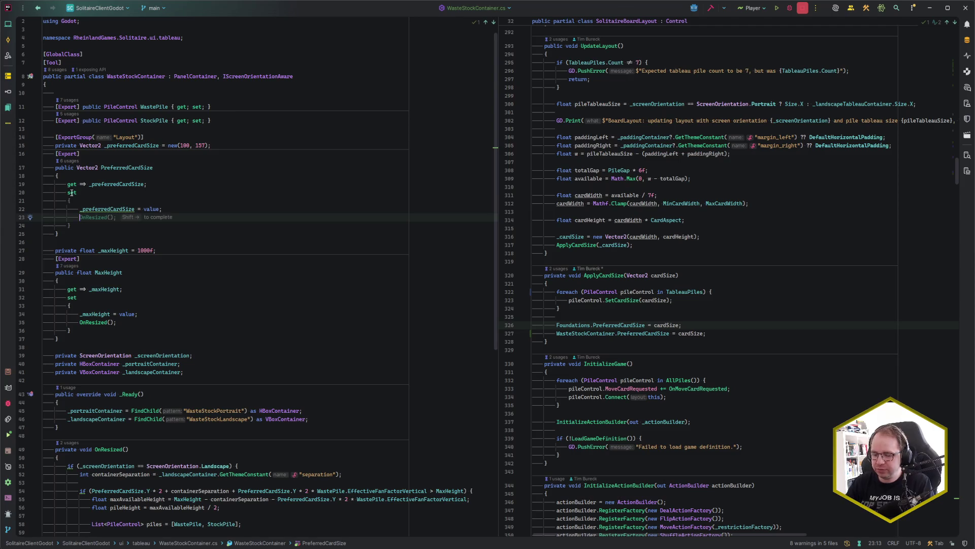
text(O)
key(shift+Right)
click(161, 209)
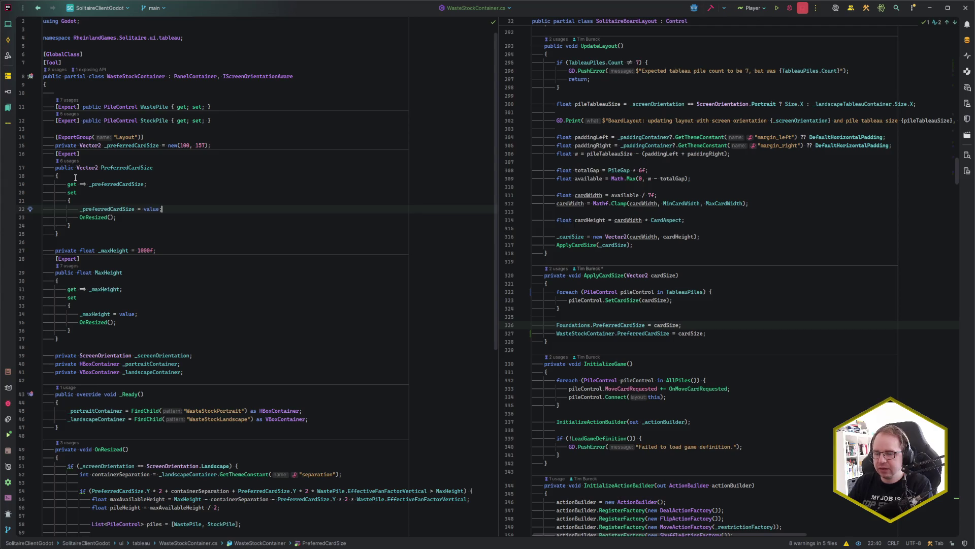
click(584, 261)
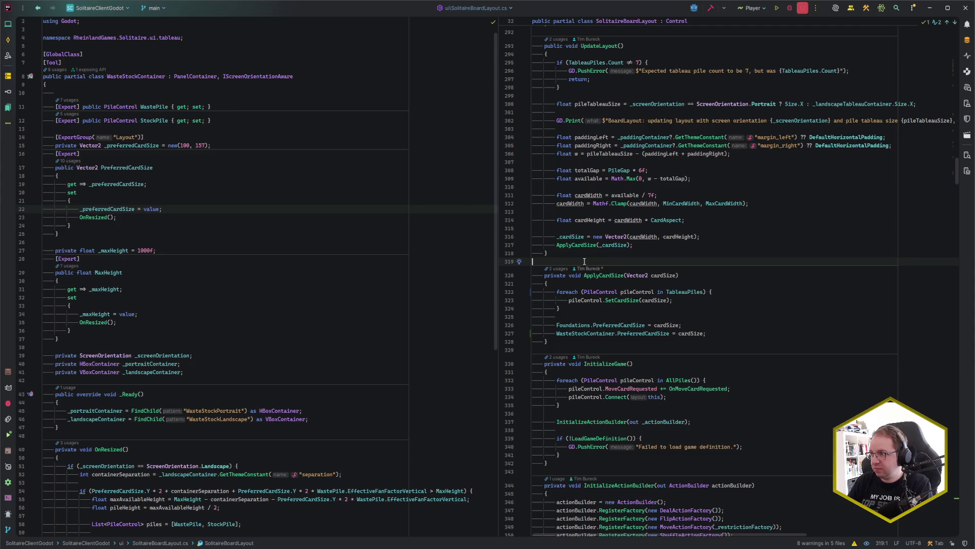
key(alt+Tab)
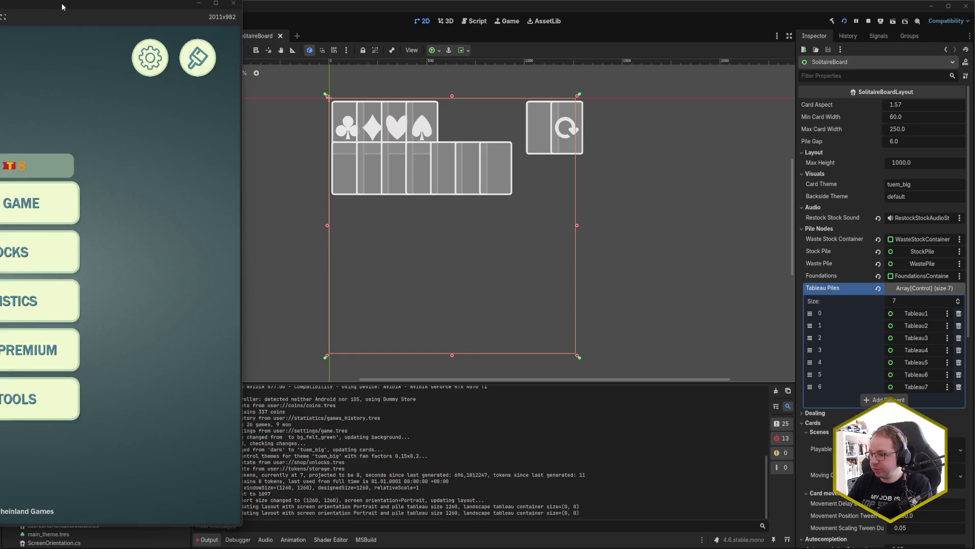
- Bring the game window into view, enlarge it to 1985x928, and start a NEW GAME
mouse_move(63, 6)
mouse_down()
mouse_move(274, 26)
mouse_move(358, 18)
mouse_move(339, 17)
mouse_up()
mouse_move(519, 535)
mouse_down()
mouse_move(740, 461)
mouse_move(797, 406)
mouse_up()
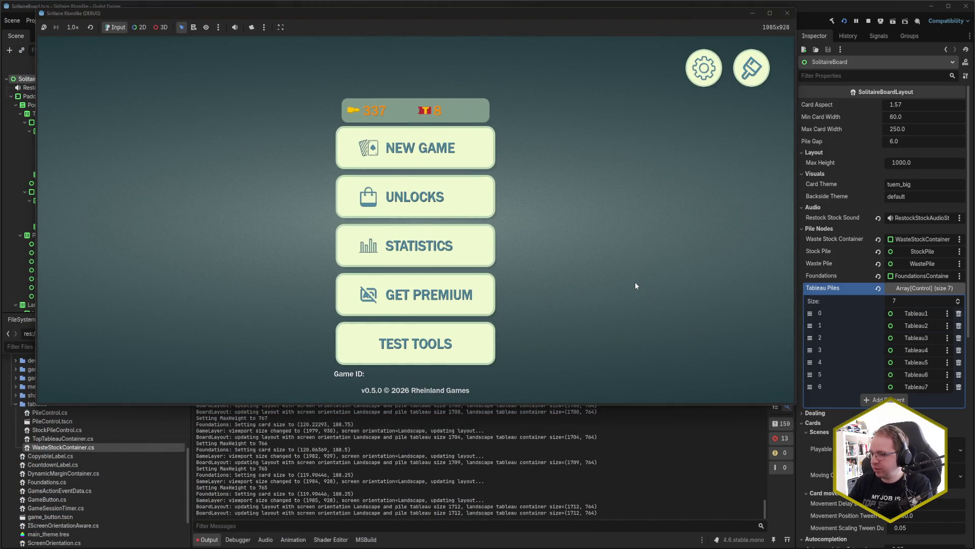
click(440, 156)
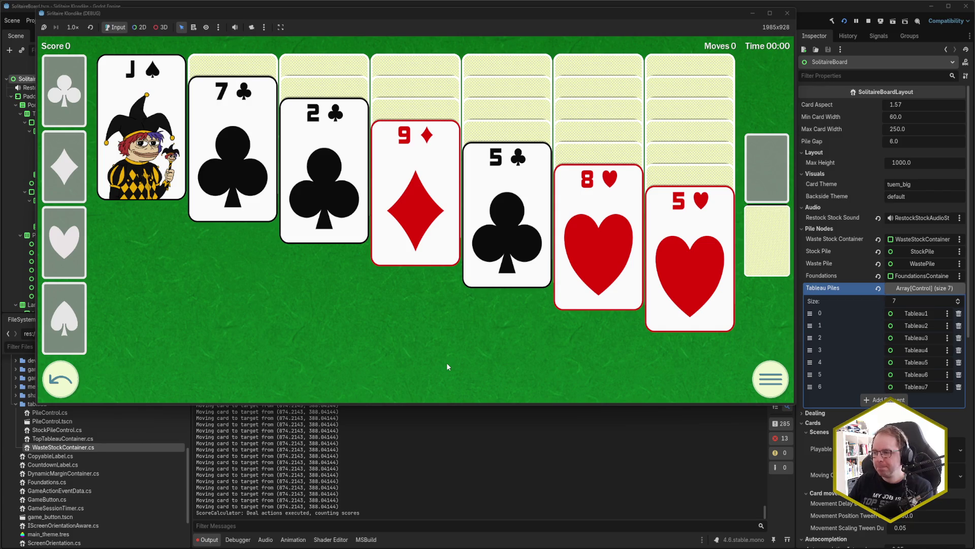
- Draw from stock to waste, shrink and grow the window height to test rescaling, then close the game
click(784, 251)
click(772, 255)
click(772, 255)
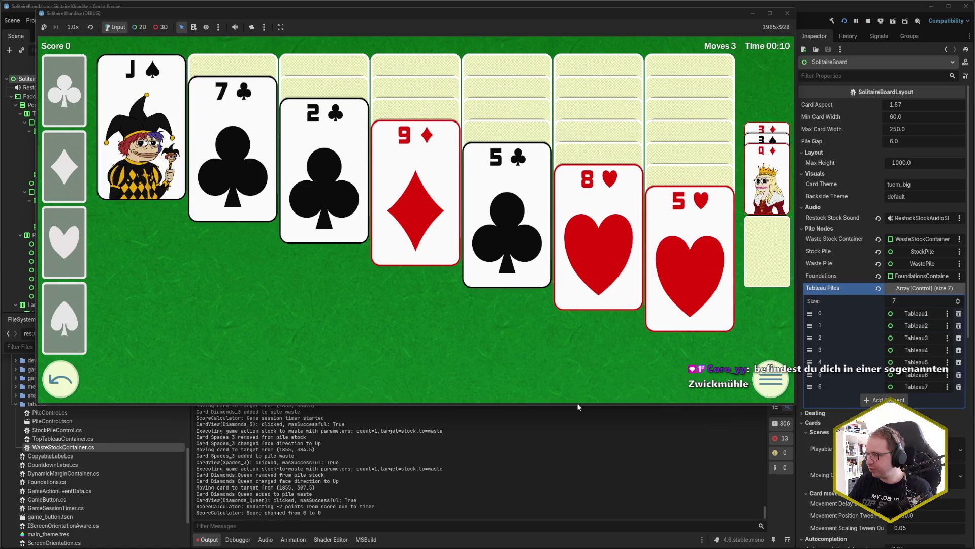
mouse_move(579, 404)
mouse_down()
mouse_move(582, 441)
mouse_move(581, 373)
mouse_move(578, 392)
mouse_up()
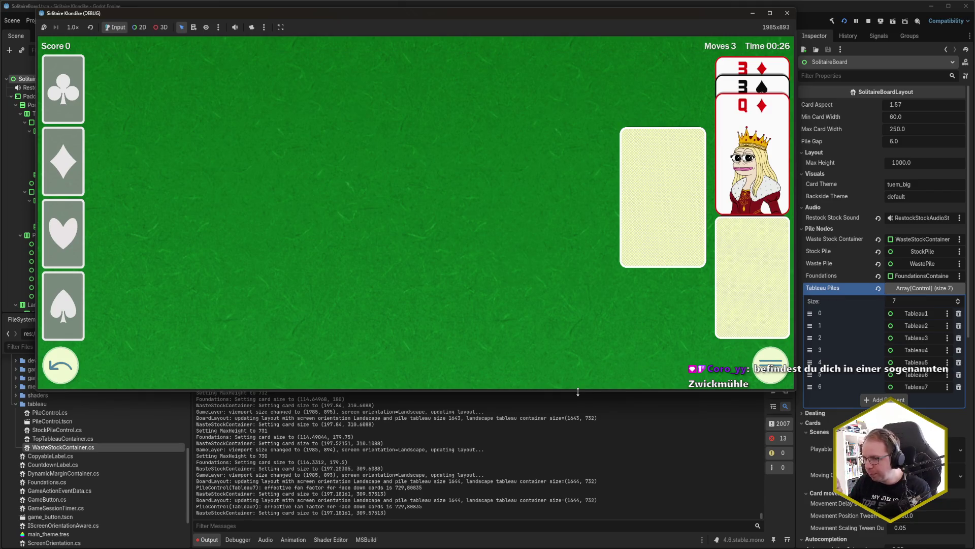
drag(572, 401, 572, 408)
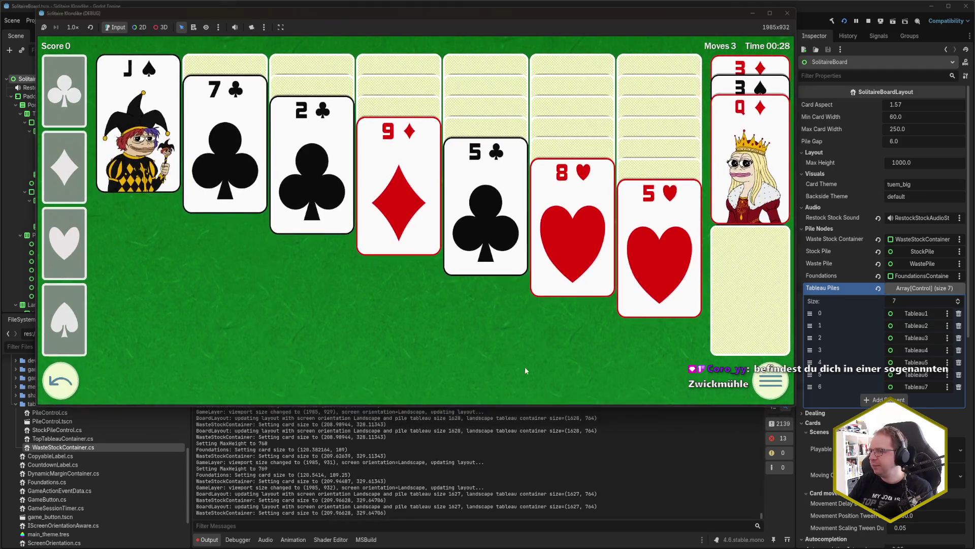
click(787, 13)
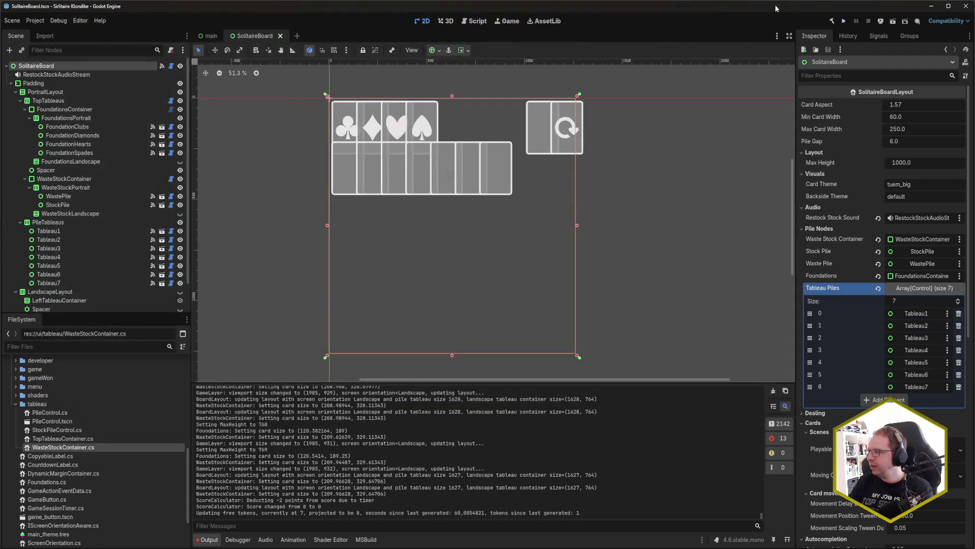
- Launch Visual Studio from Windows search by typing 'visual'
key(super)
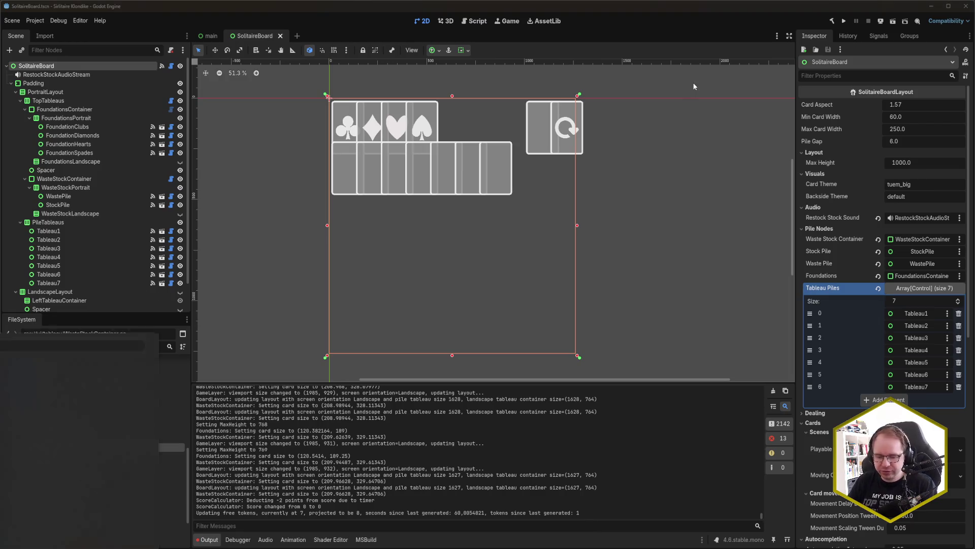
text(visual)
key(Return)
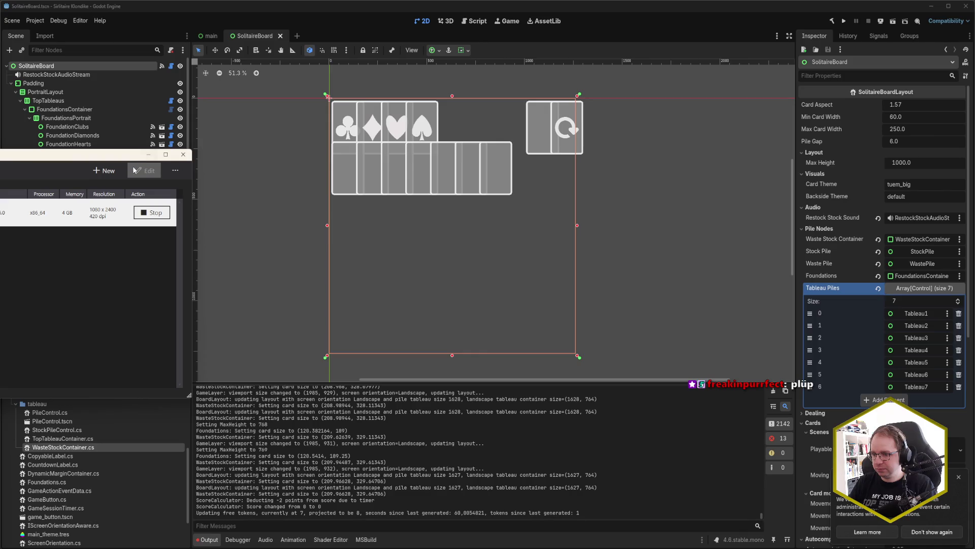
- Restart the Android emulator with Stop and Start, minimise Device Manager, and reposition the emulator window
click(152, 213)
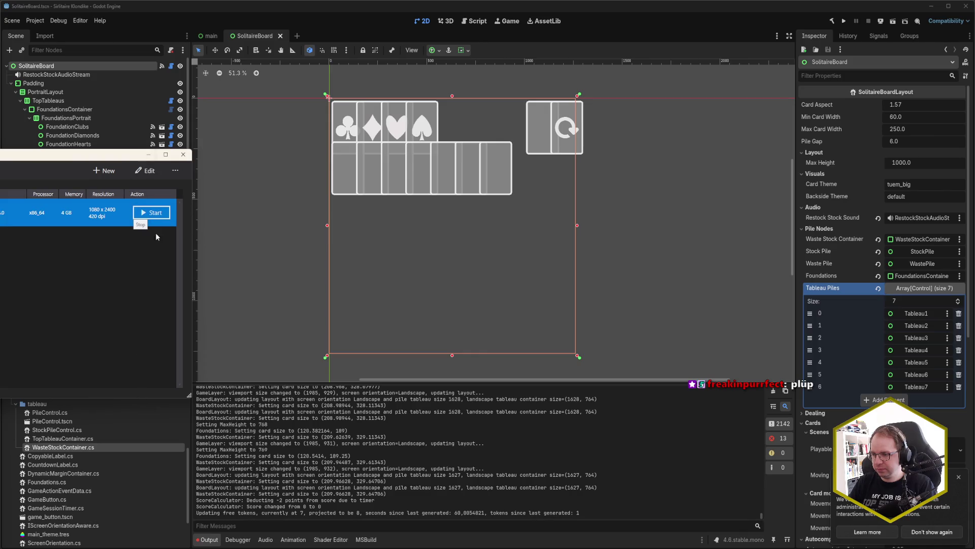
click(159, 214)
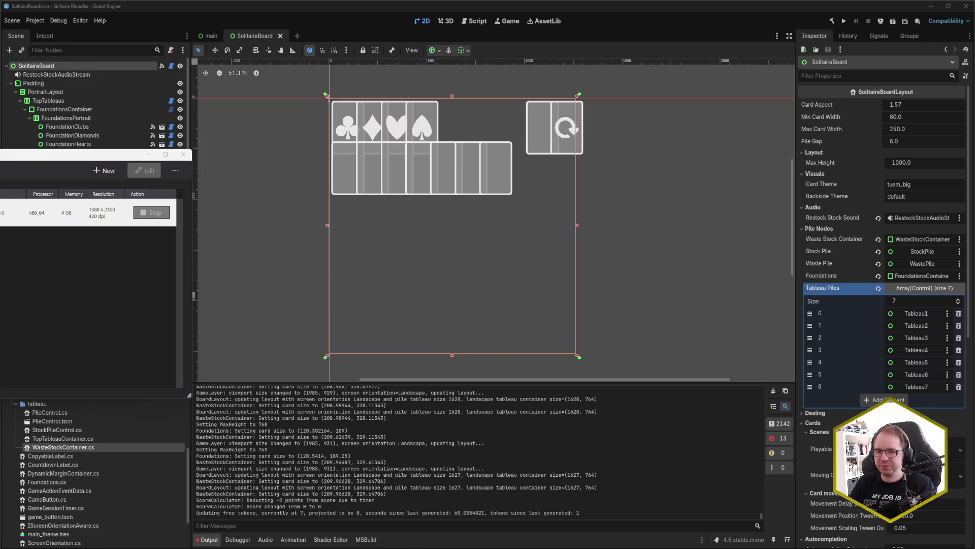
click(148, 154)
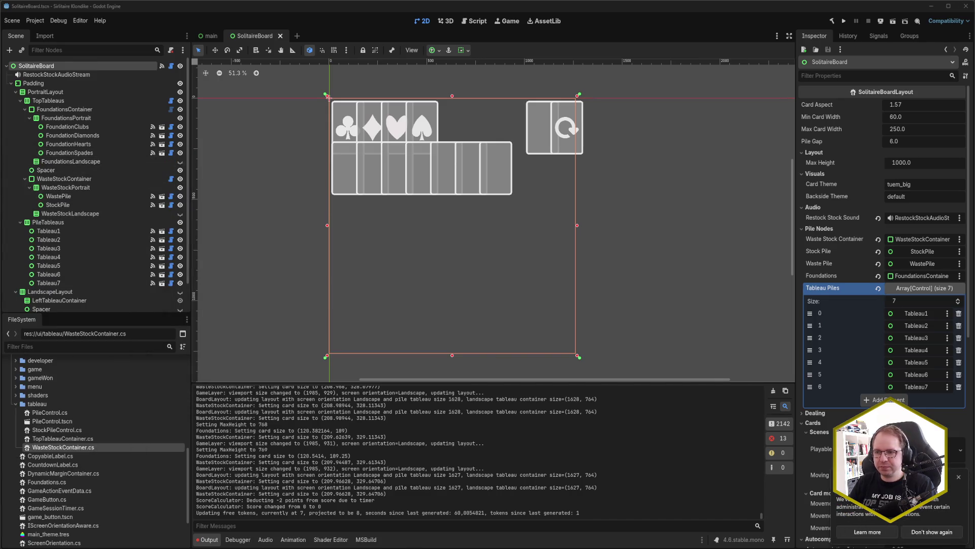
drag(144, 104, 266, 101)
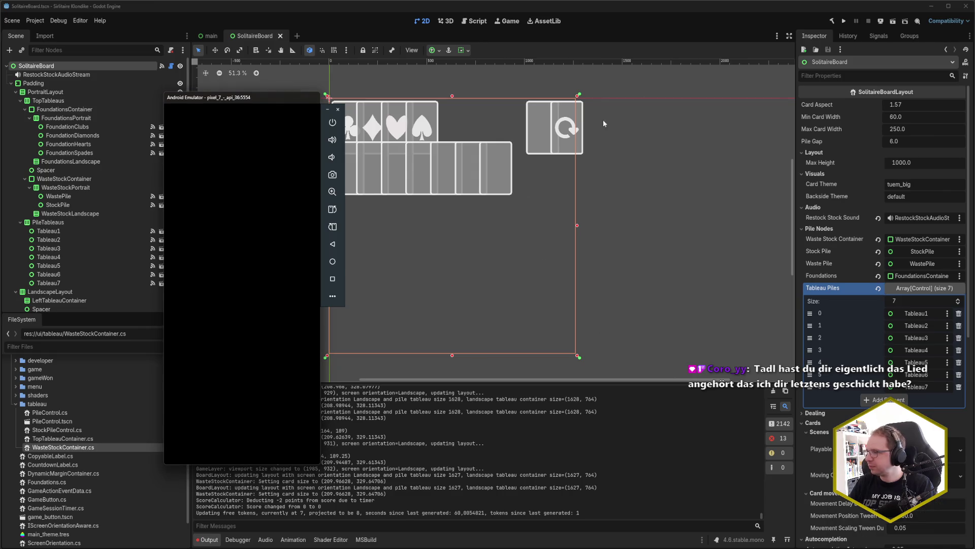
- In Godot, deploy the game to the Google sdk_gphone64_x86_64 emulator via Android remote deploy
click(875, 22)
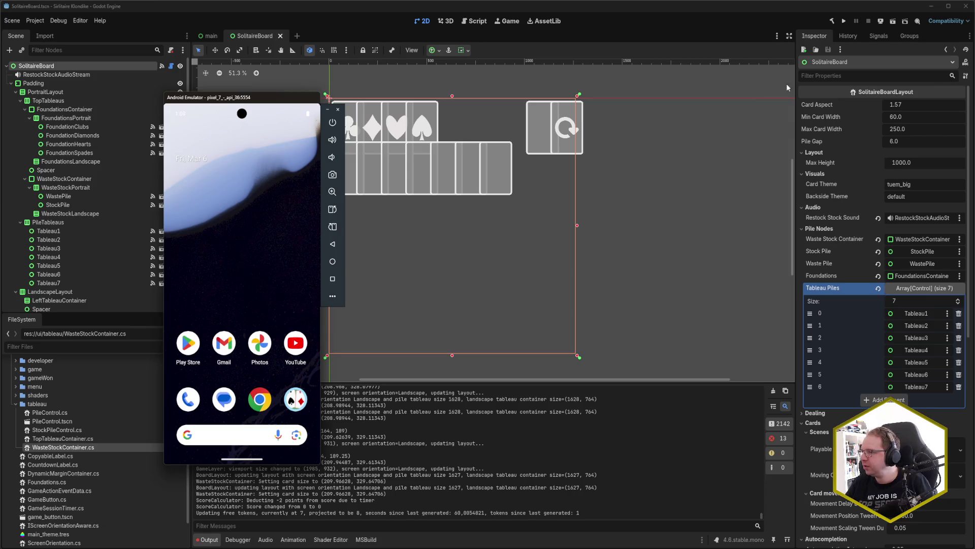
click(880, 21)
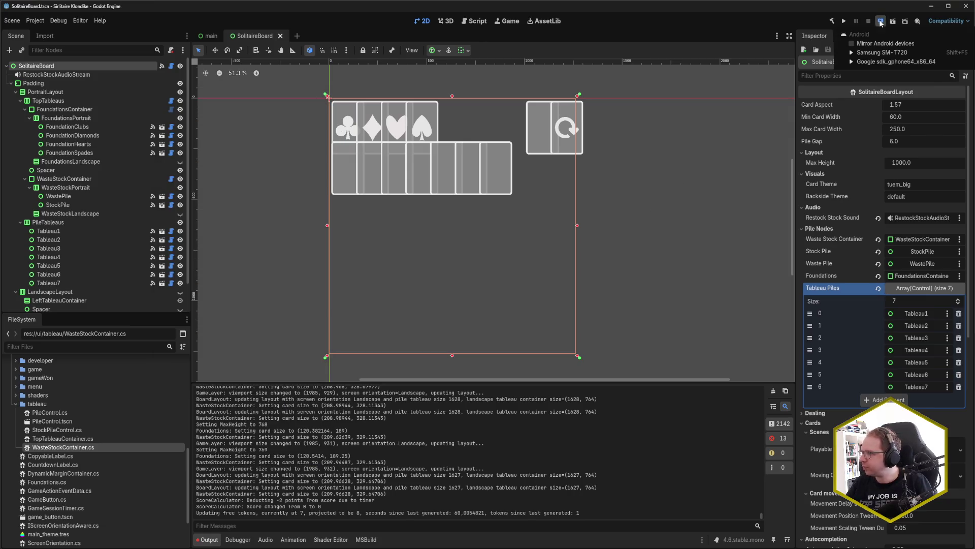
click(881, 62)
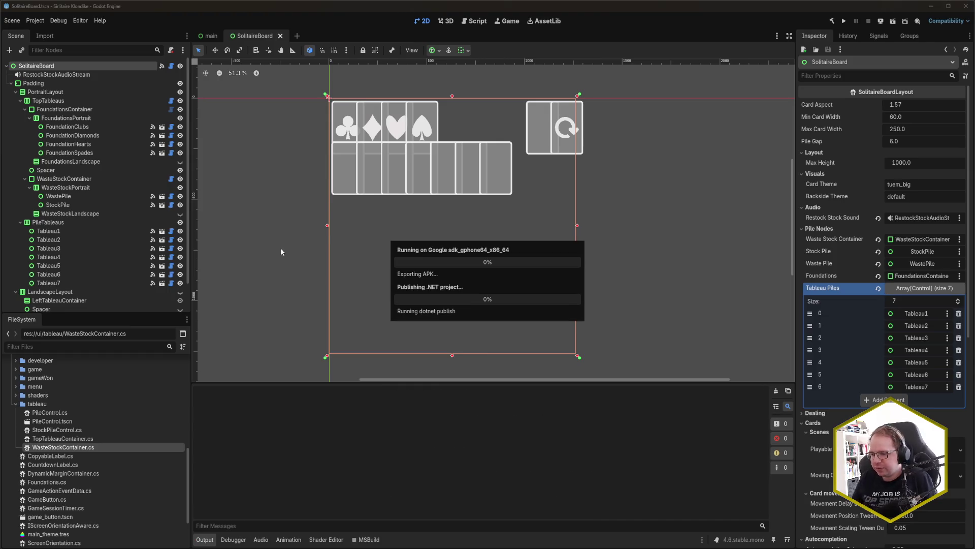
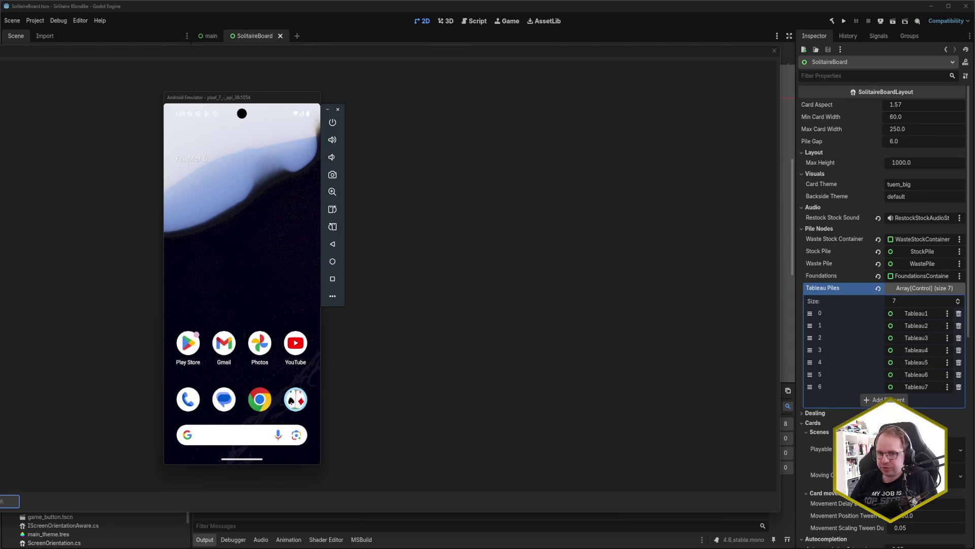
- Deploy the Solitaire Klondike build from Godot so it runs on the Android emulator
click(275, 98)
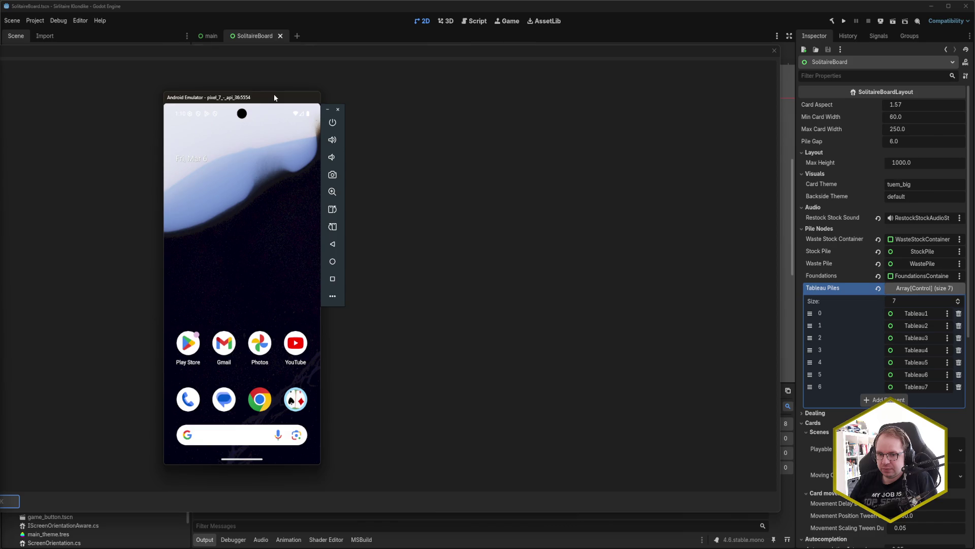
click(238, 51)
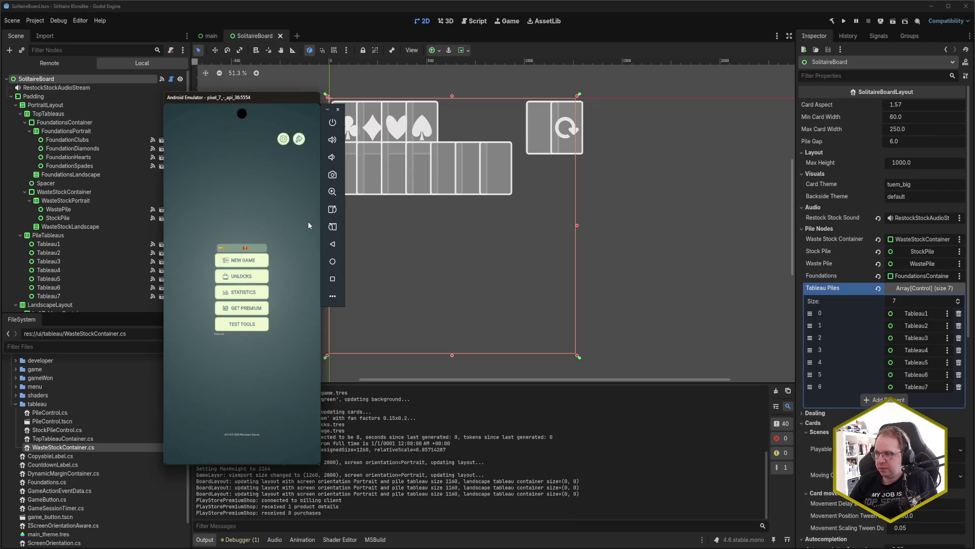
- Deal a new Klondike game on the emulator and rotate it between landscape and portrait twice
click(331, 229)
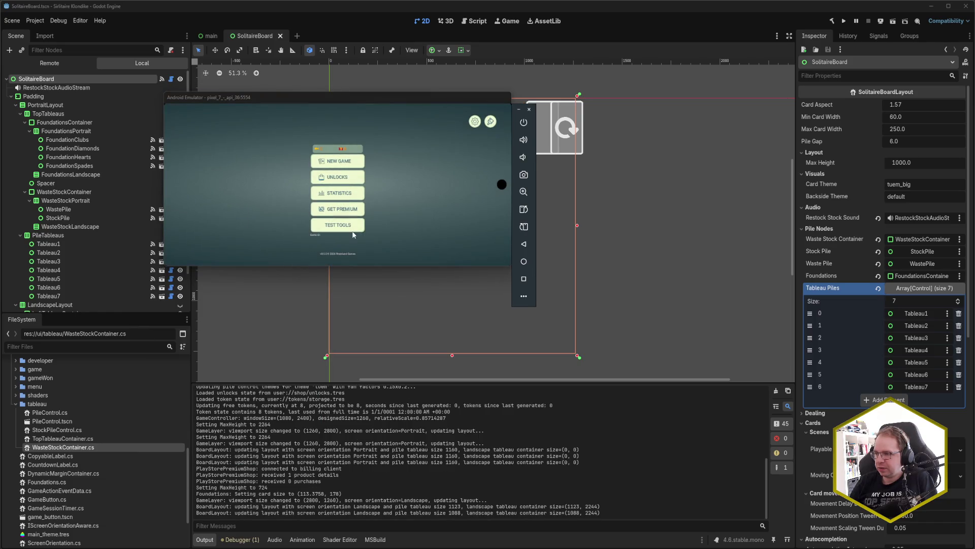
click(344, 164)
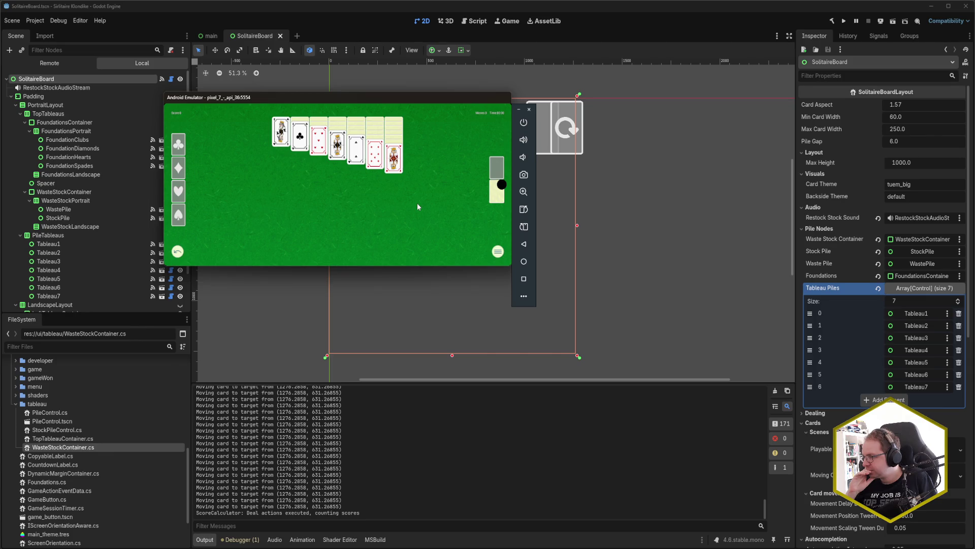
click(523, 209)
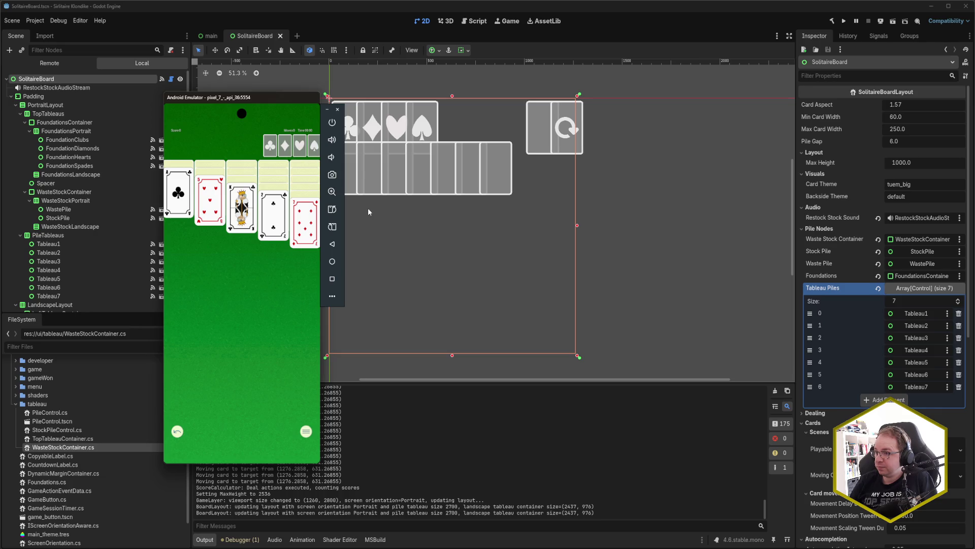
click(340, 227)
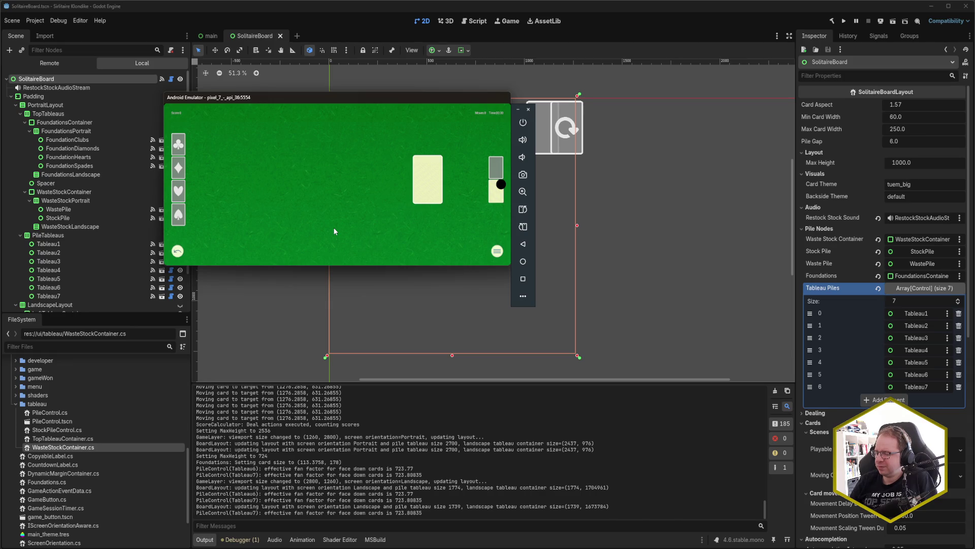
click(524, 211)
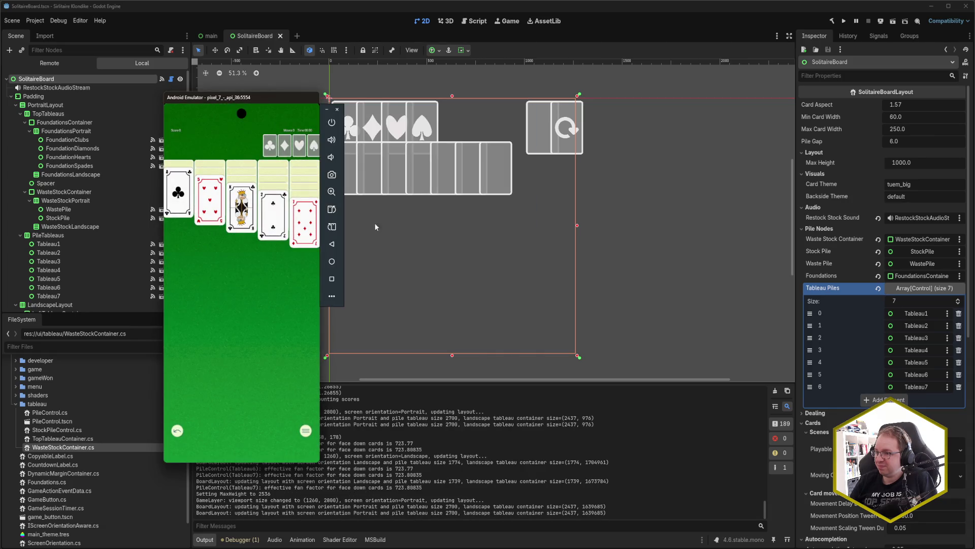
click(347, 483)
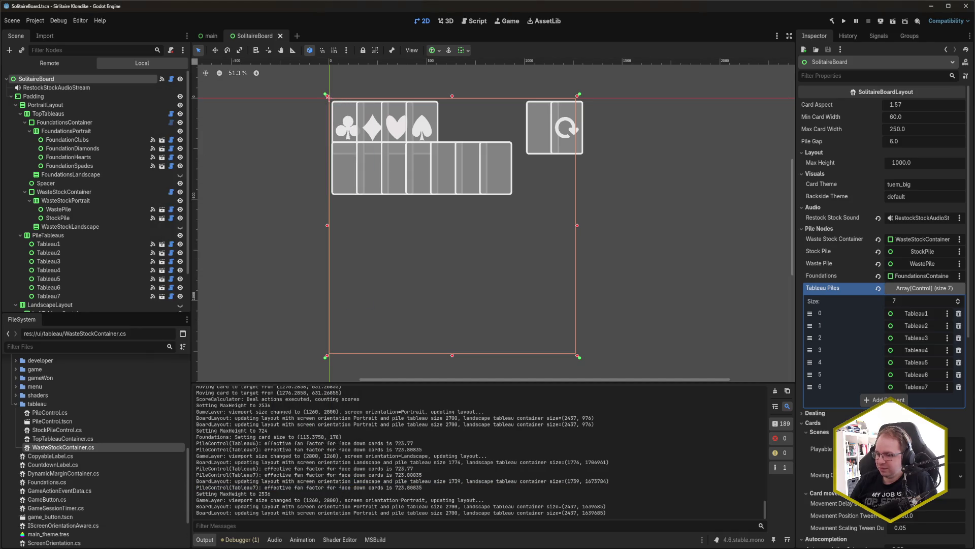
- Enlarge the emulator, send the aces of clubs and diamonds to the foundations, and rotate to landscape
drag(322, 409, 468, 520)
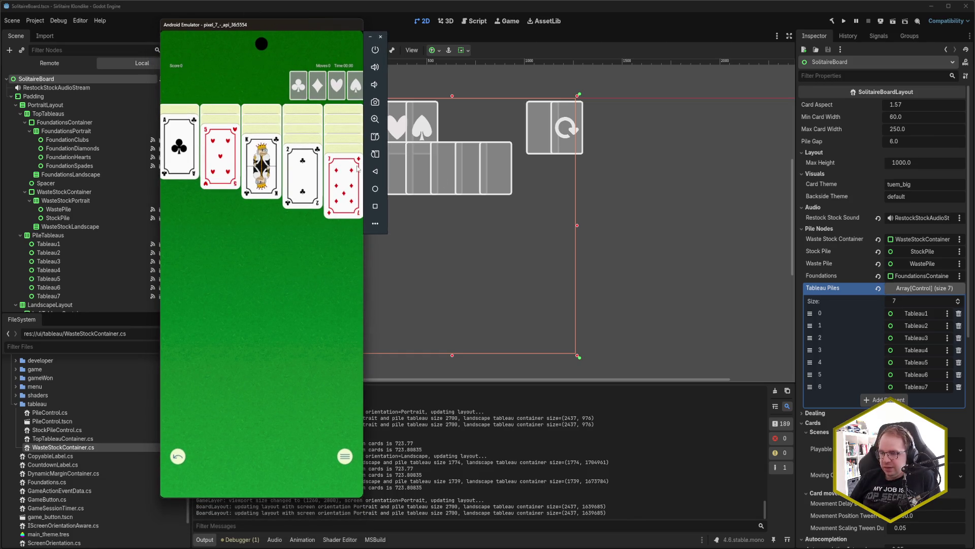
click(188, 156)
click(188, 155)
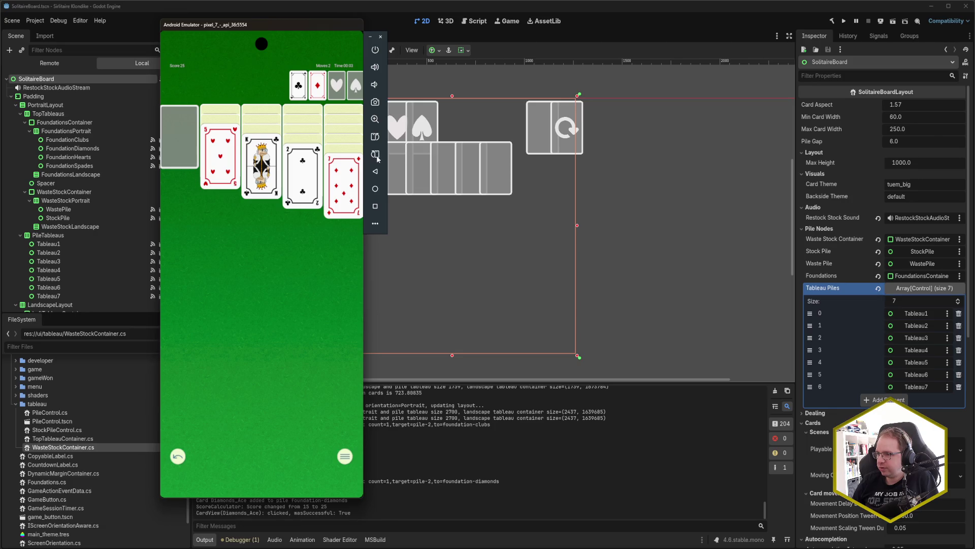
click(375, 137)
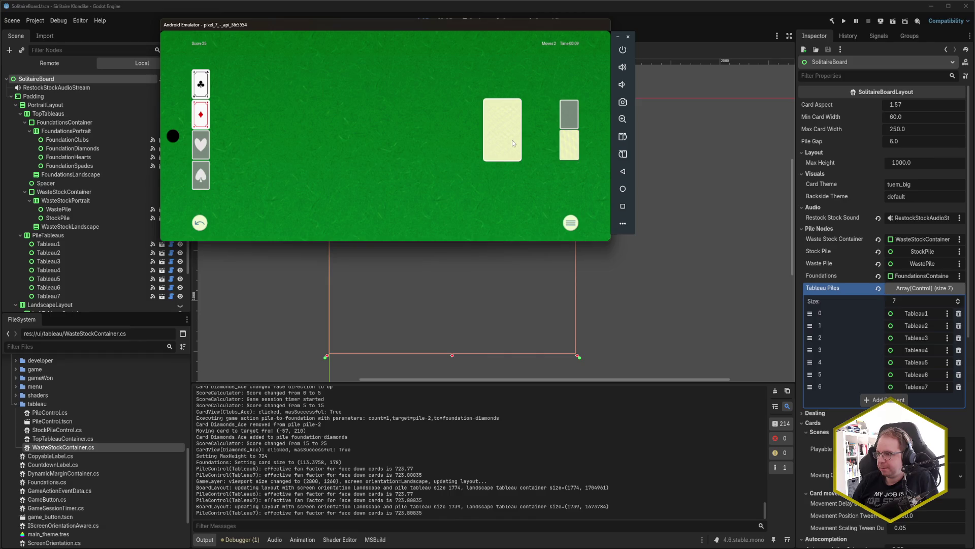
- Draw three stock cards, try to play the top waste card, and view the debugger errors
click(570, 150)
click(570, 151)
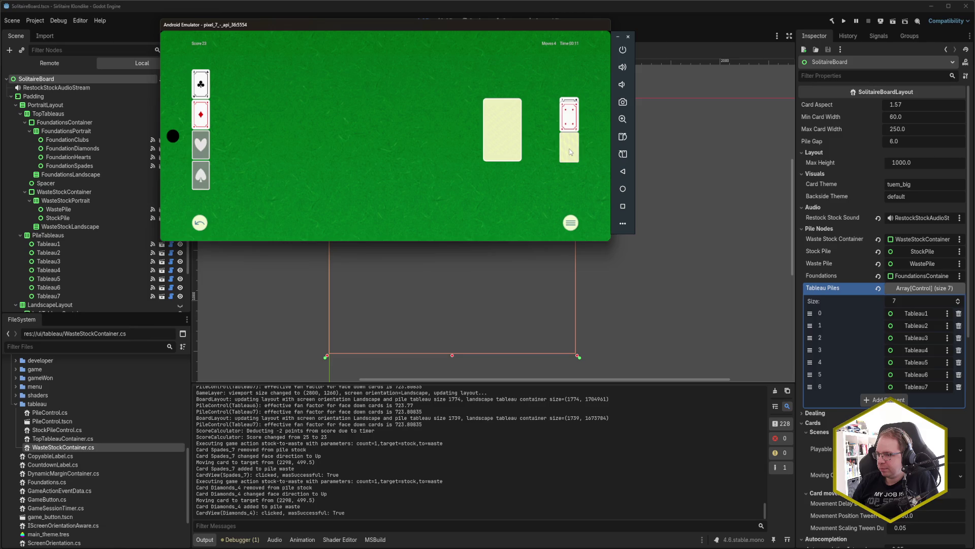
click(564, 150)
click(498, 144)
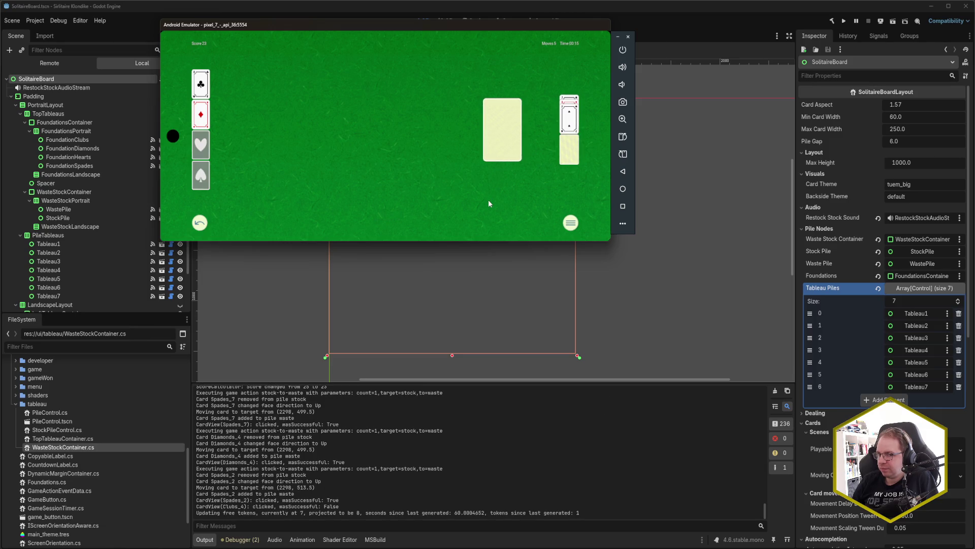
click(240, 540)
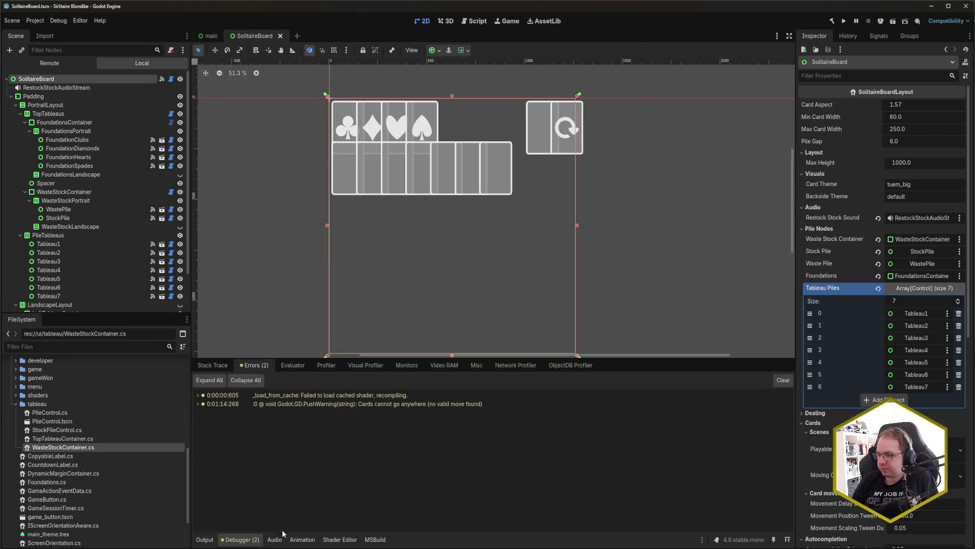
- Rotate the emulator back to portrait, go to the phone's home screen, and return to the editors
key(alt+Tab)
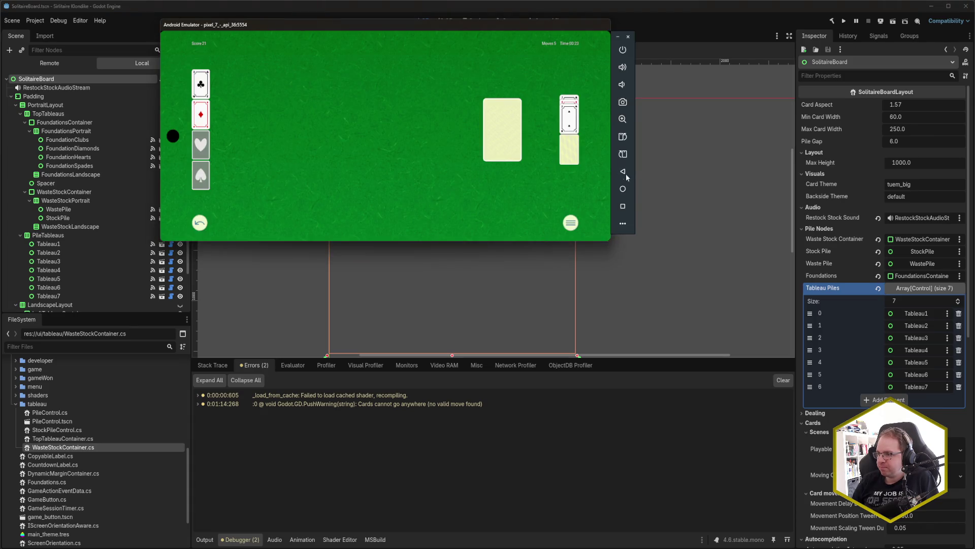
click(624, 157)
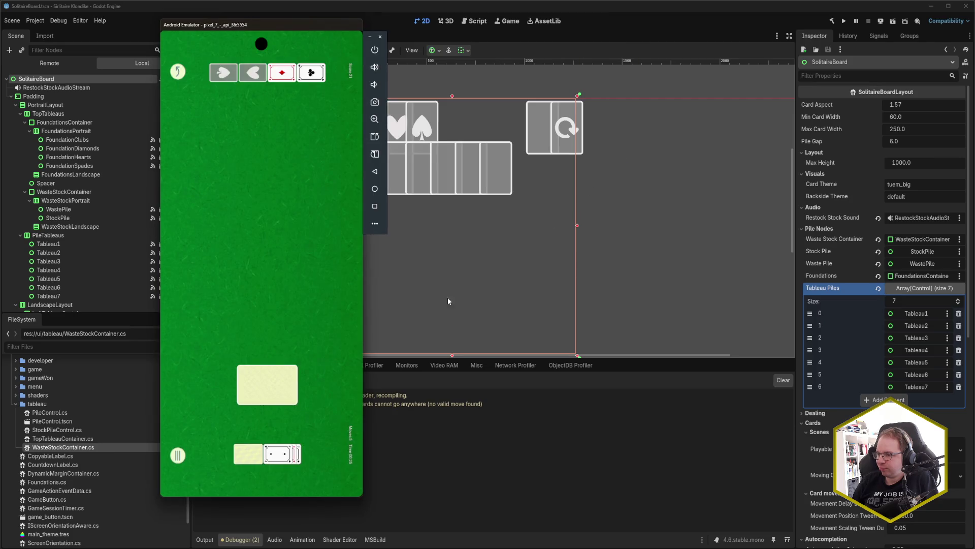
mouse_move(266, 491)
mouse_down()
mouse_move(298, 408)
mouse_move(305, 206)
mouse_up()
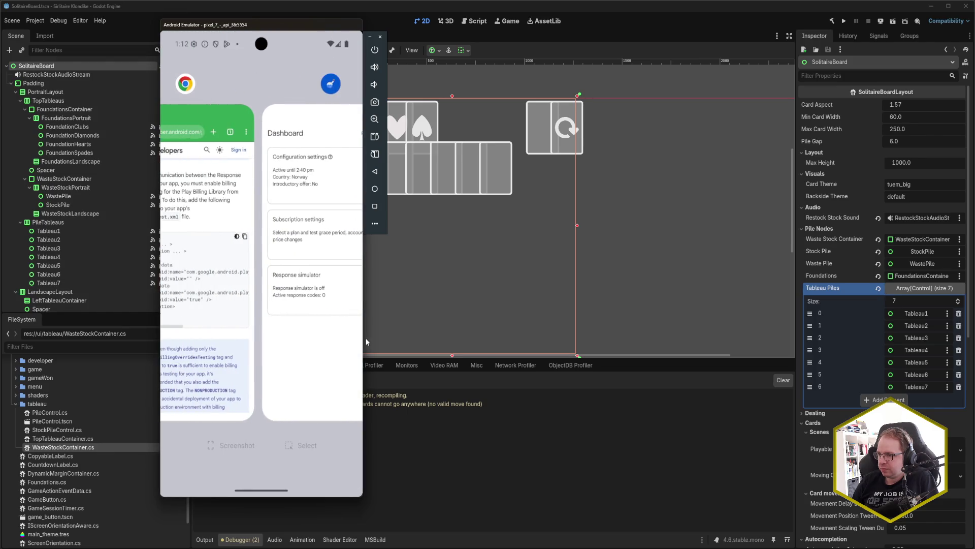
click(357, 308)
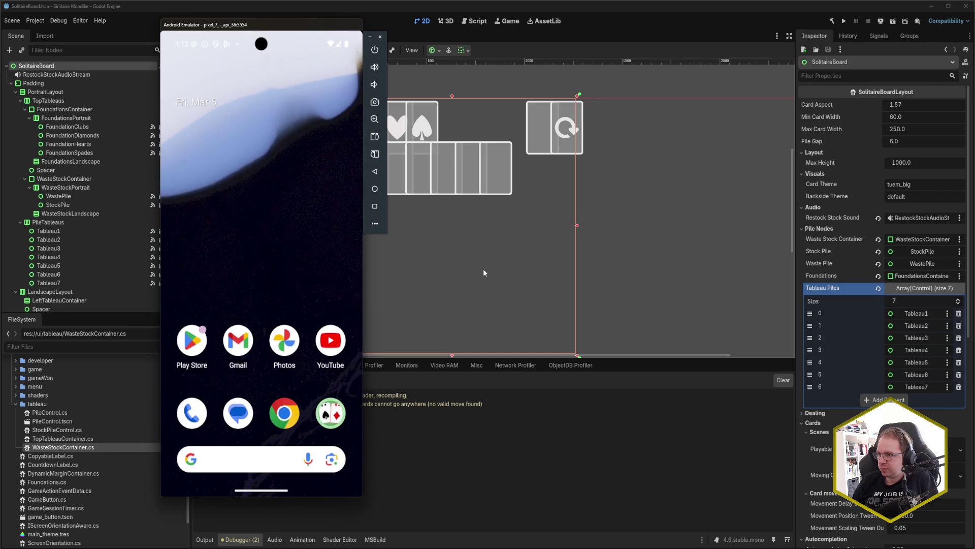
click(483, 270)
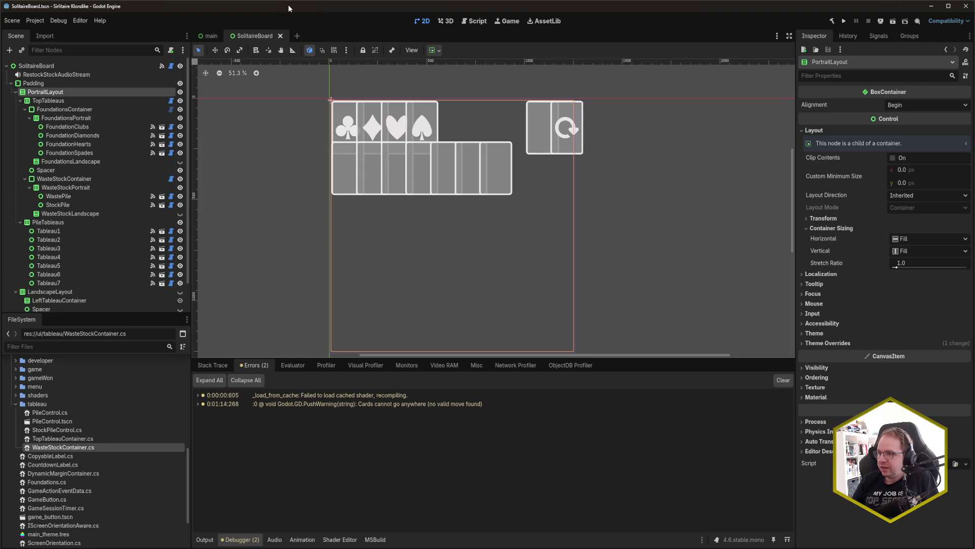
key(alt+Tab)
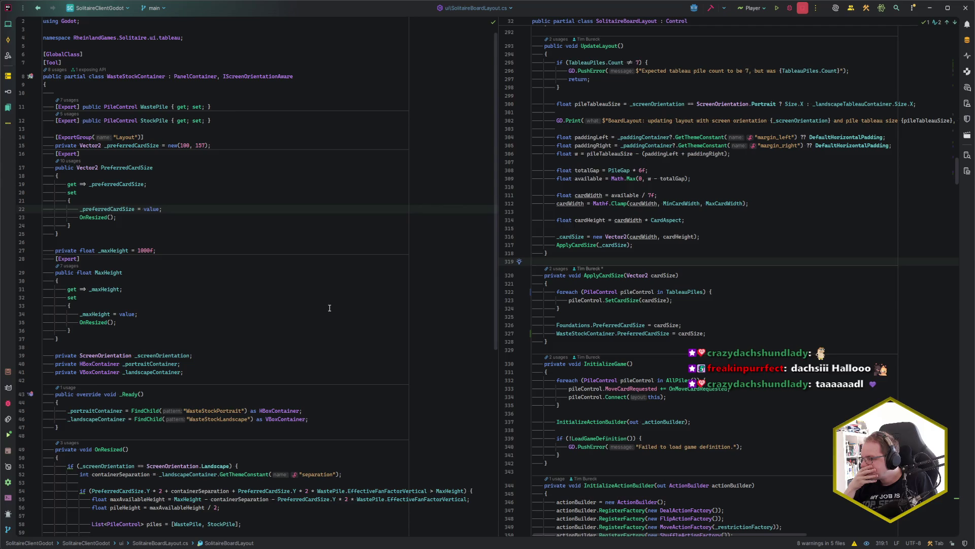
- Review the local history of WasteStockContainer.cs from its MaxHeight setter
click(294, 297)
click(200, 305)
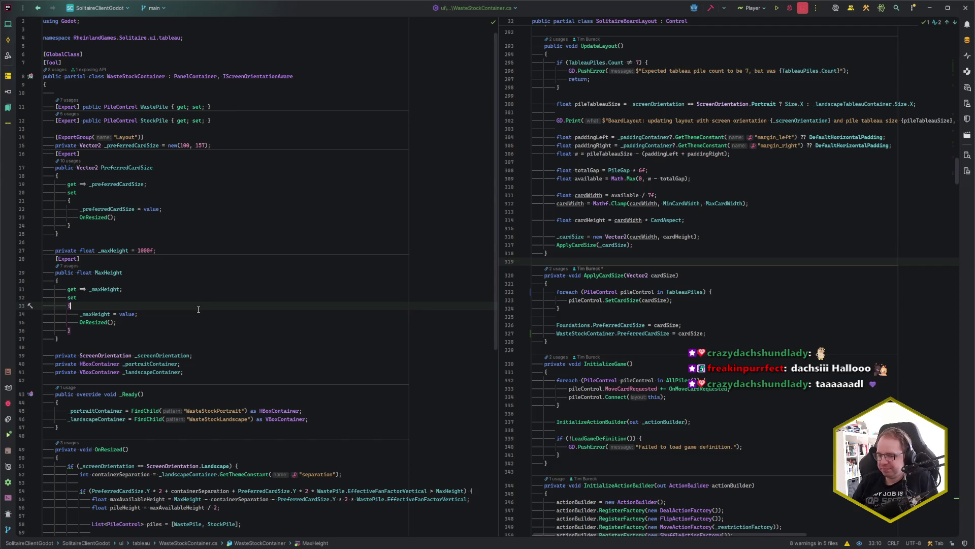
key(ctrl+shift+a)
text(local hist)
key(Return)
key(Return)
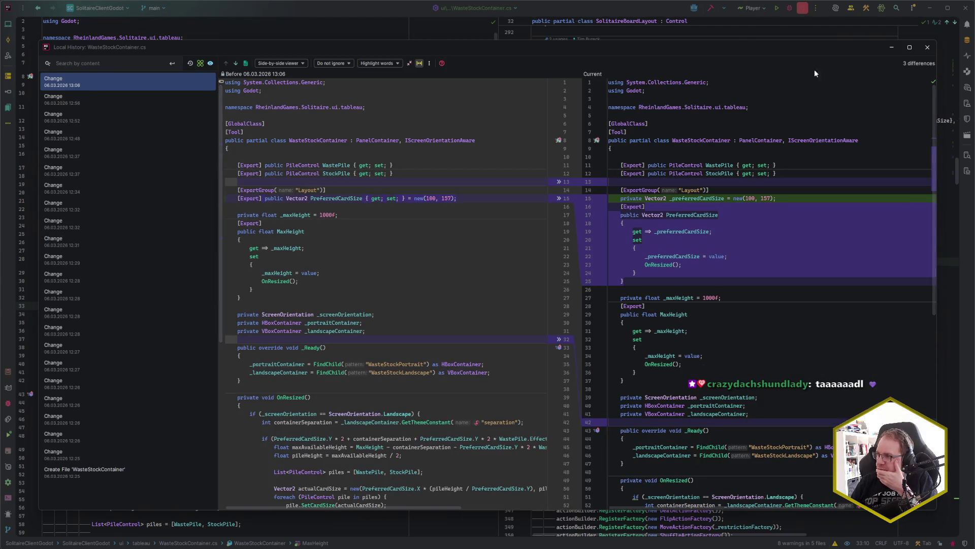
click(928, 47)
- Show the uncommitted changes list with the unversioned files expanded
click(245, 325)
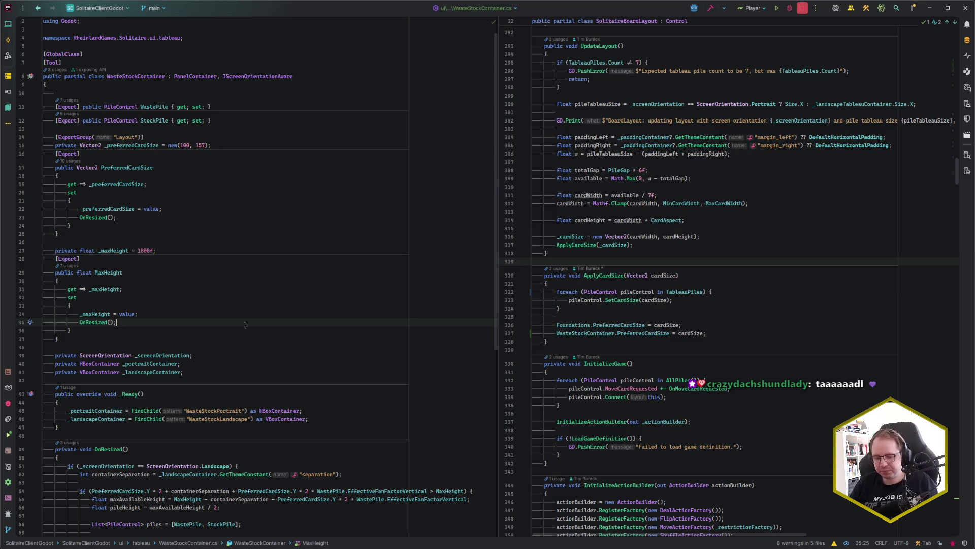
key(ctrl+k)
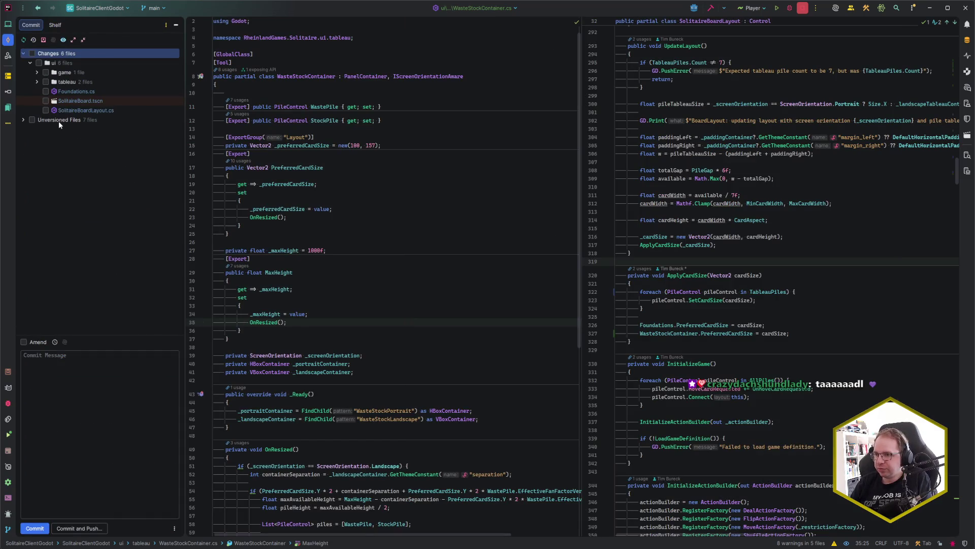
click(23, 120)
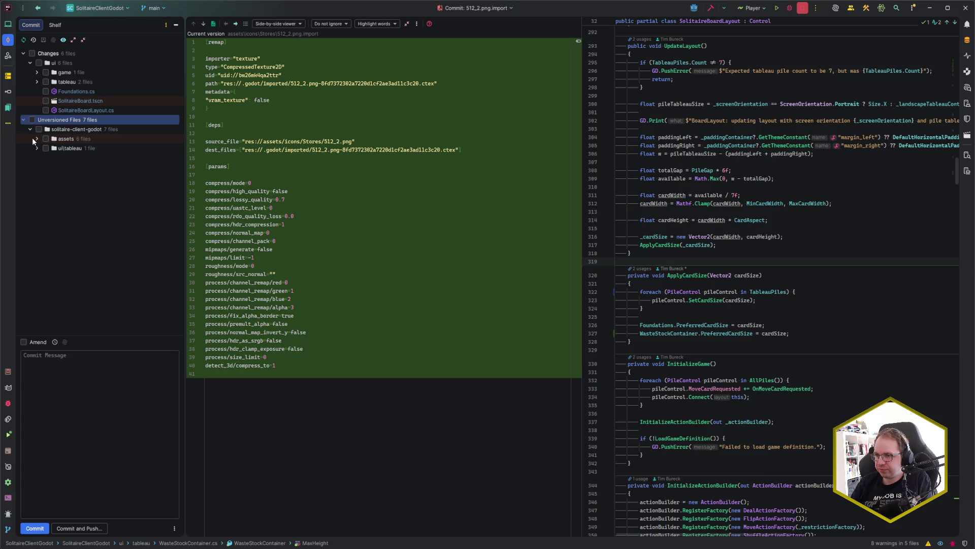
- Expand the new and changed file groups and view the GameLayer.cs diff
click(32, 138)
click(32, 147)
click(38, 148)
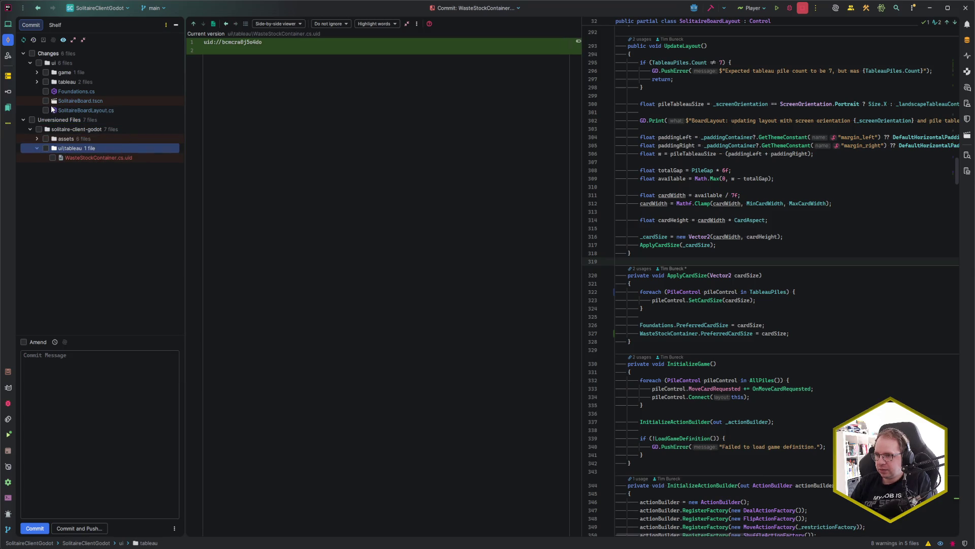
click(36, 82)
click(37, 72)
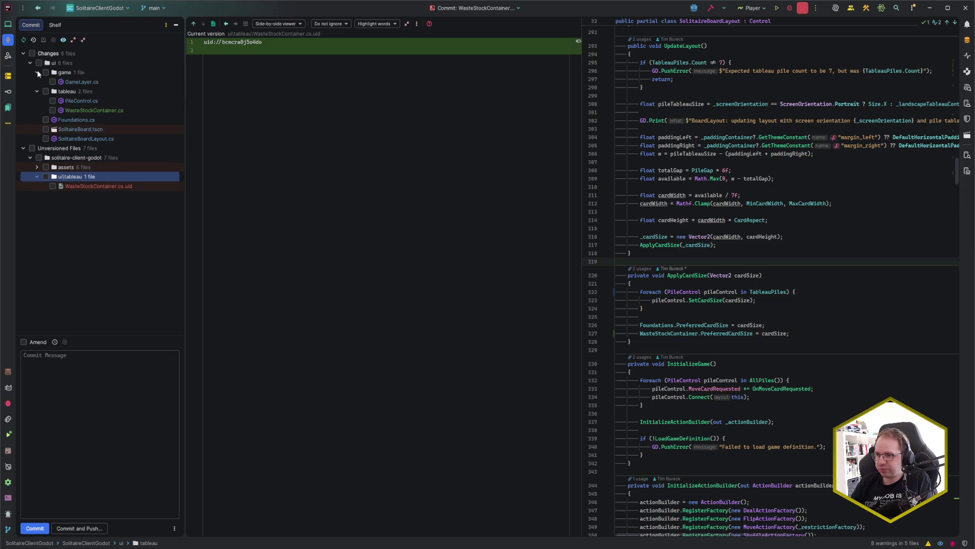
click(119, 85)
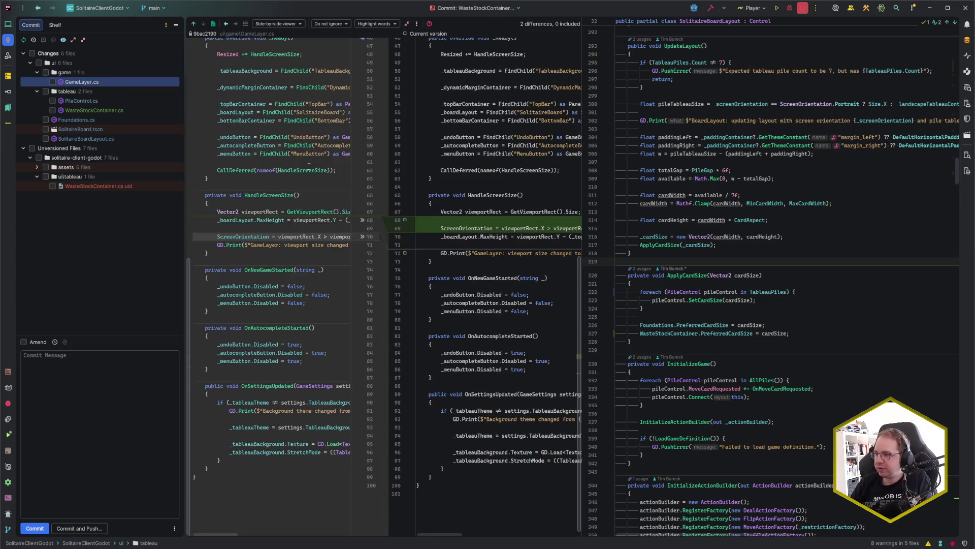
click(655, 203)
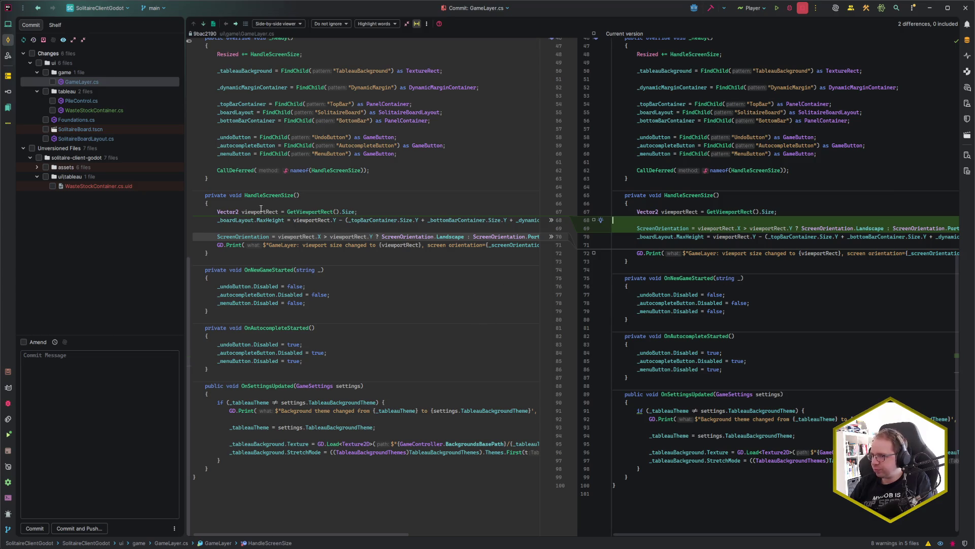
- Scroll through the PileControl.cs diff, then show the added WasteStockContainer.cs
click(91, 101)
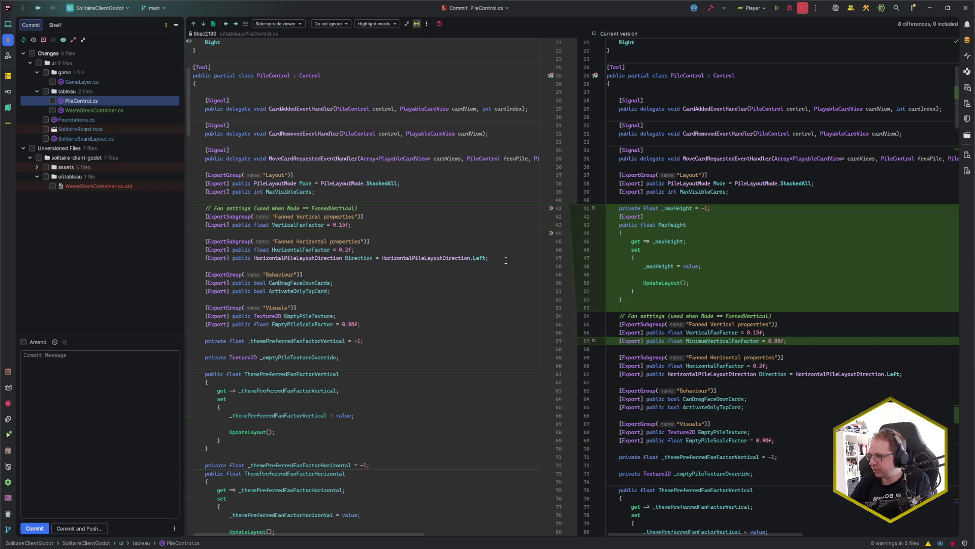
click(678, 310)
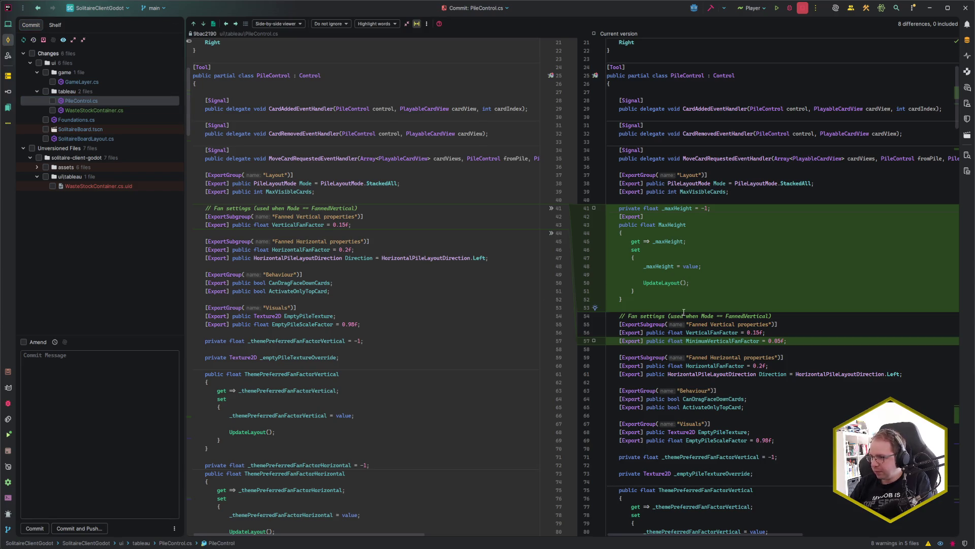
scroll(684, 312, down, 10)
scroll(696, 314, down, 20)
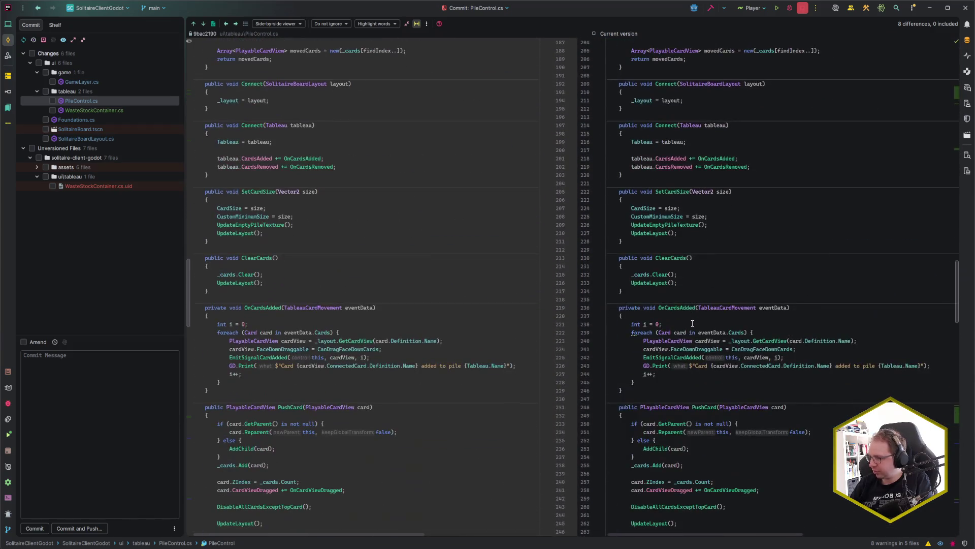
scroll(692, 325, down, 20)
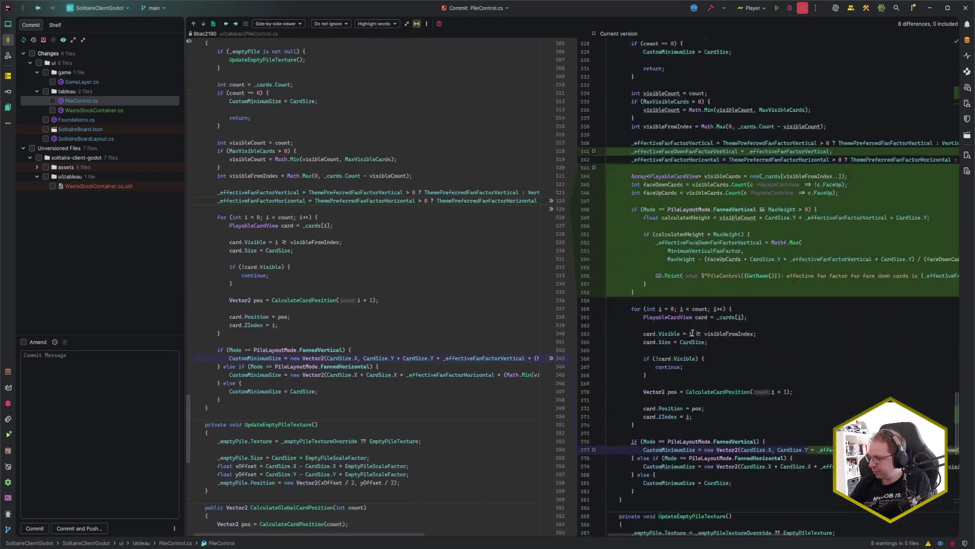
scroll(692, 333, down, 1)
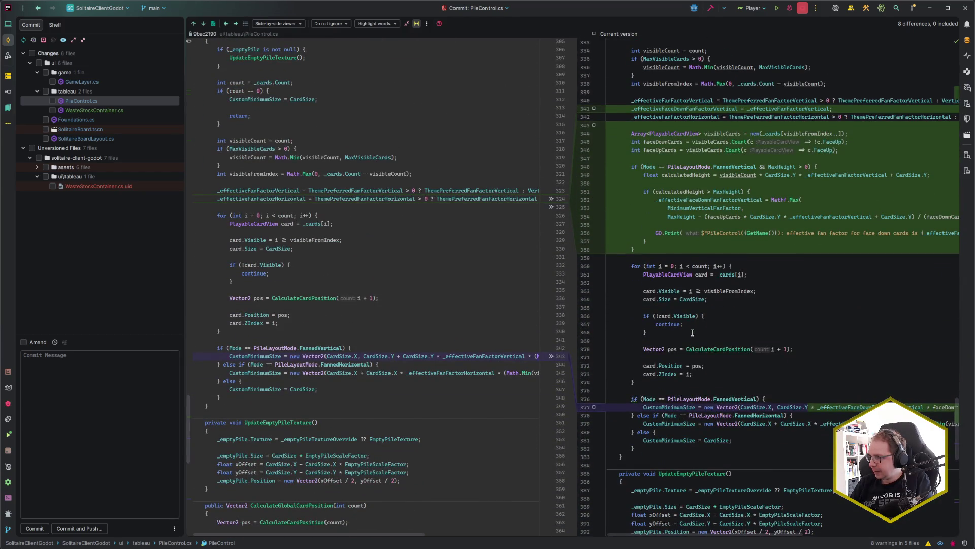
scroll(692, 332, up, 1)
scroll(693, 333, up, 1)
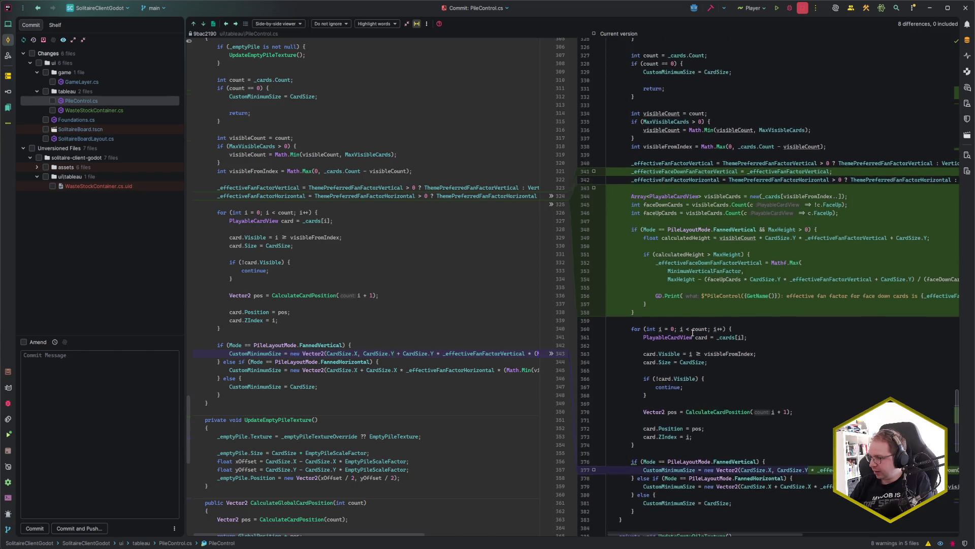
scroll(692, 333, up, 3)
scroll(692, 333, down, 15)
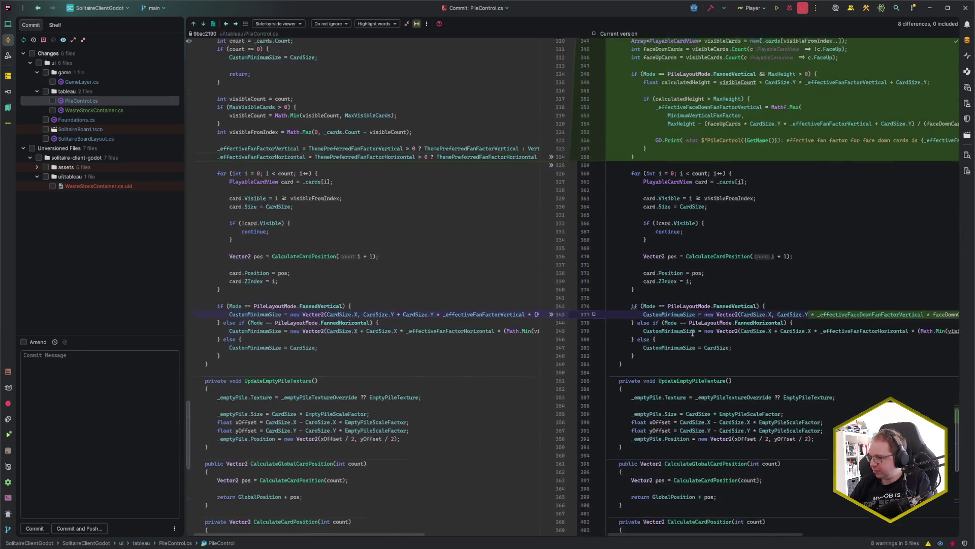
scroll(716, 342, down, 3)
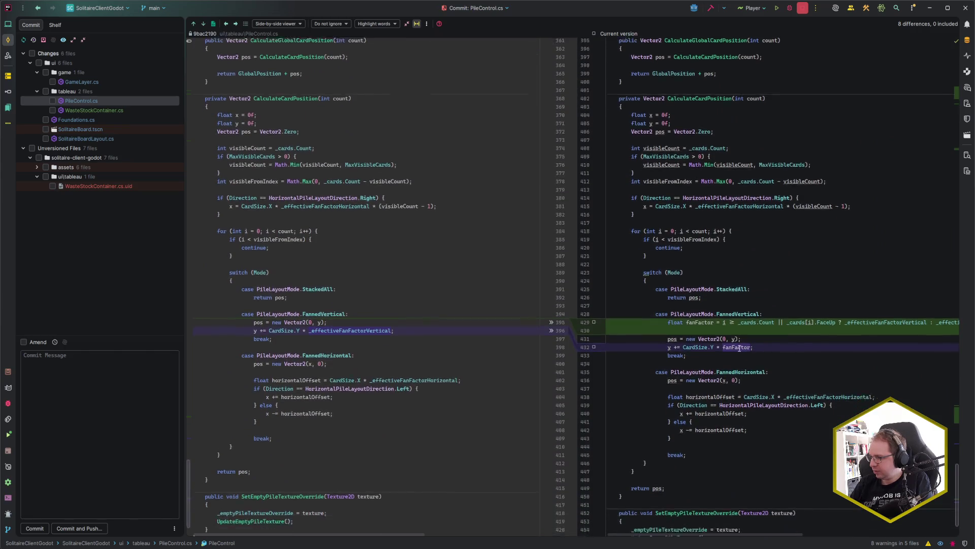
click(108, 109)
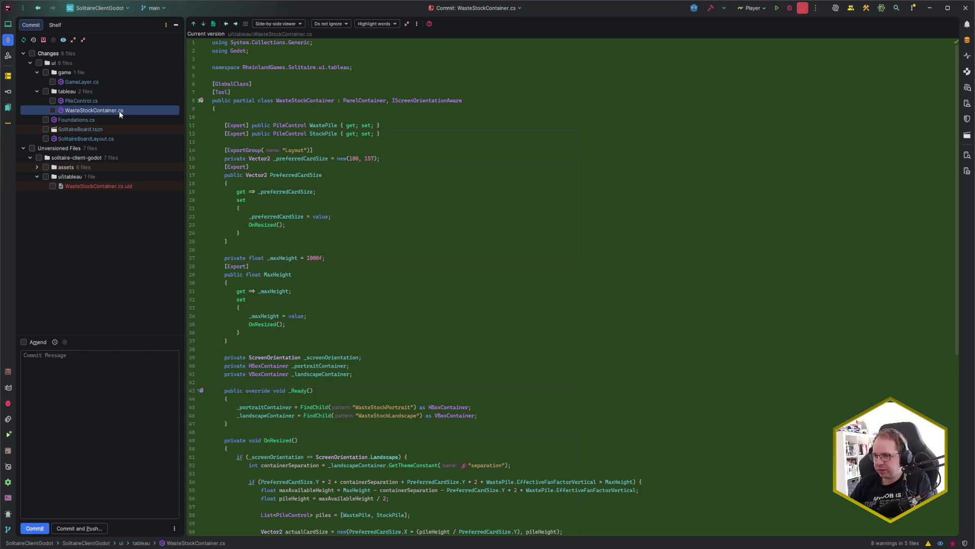
- Cancel the WasteStockContainer.cs rollback, then roll back Foundations.cs to its committed version
key(ctrl+alt+z)
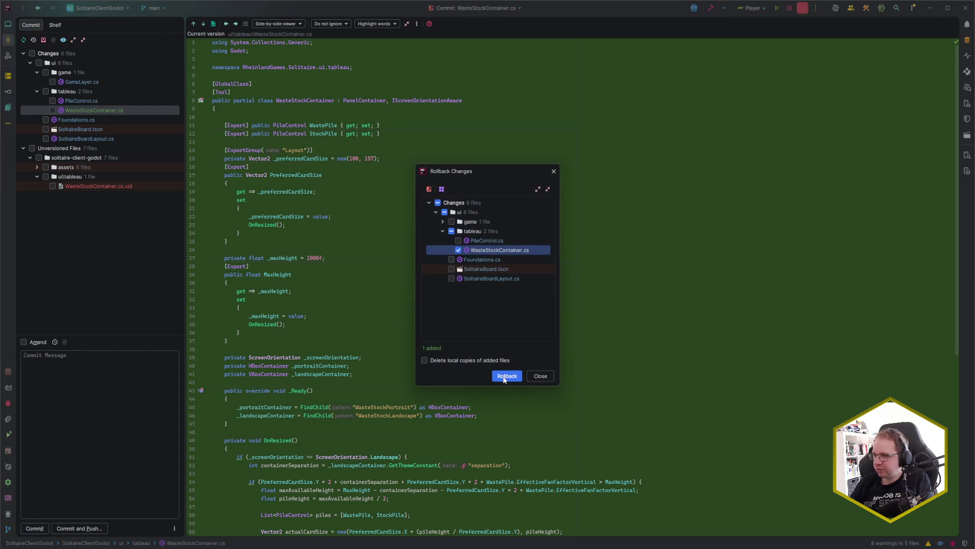
click(534, 374)
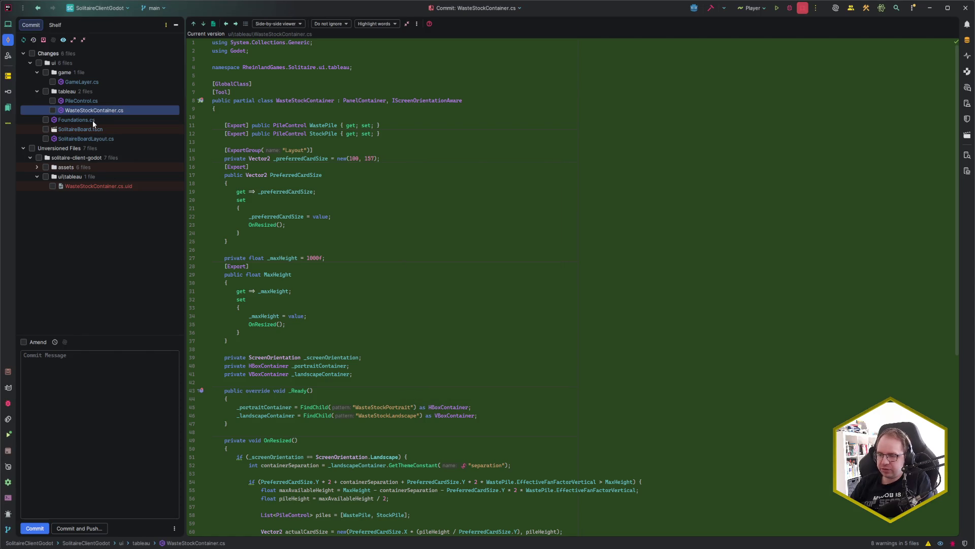
click(93, 120)
mouse_move(342, 223)
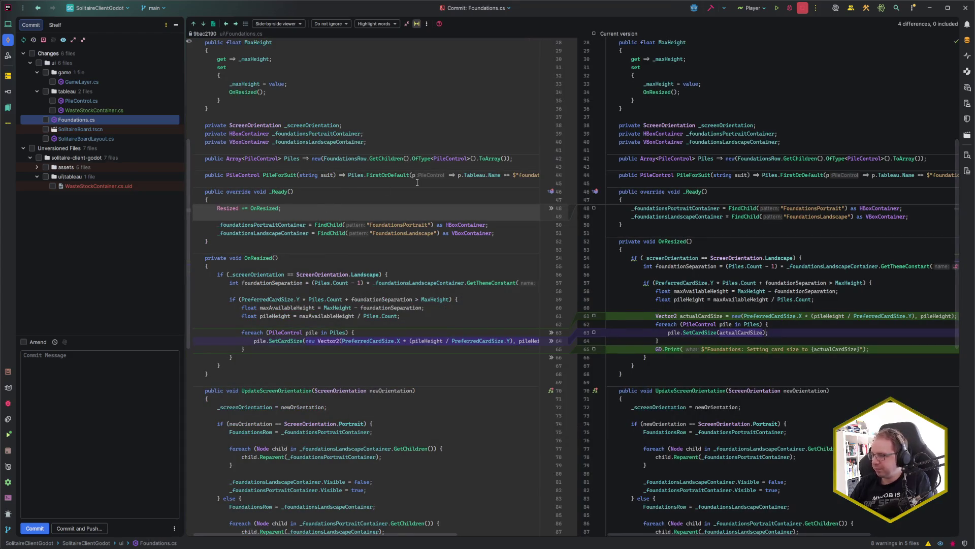
scroll(437, 318, down, 15)
scroll(435, 311, up, 20)
key(ctrl+alt+z)
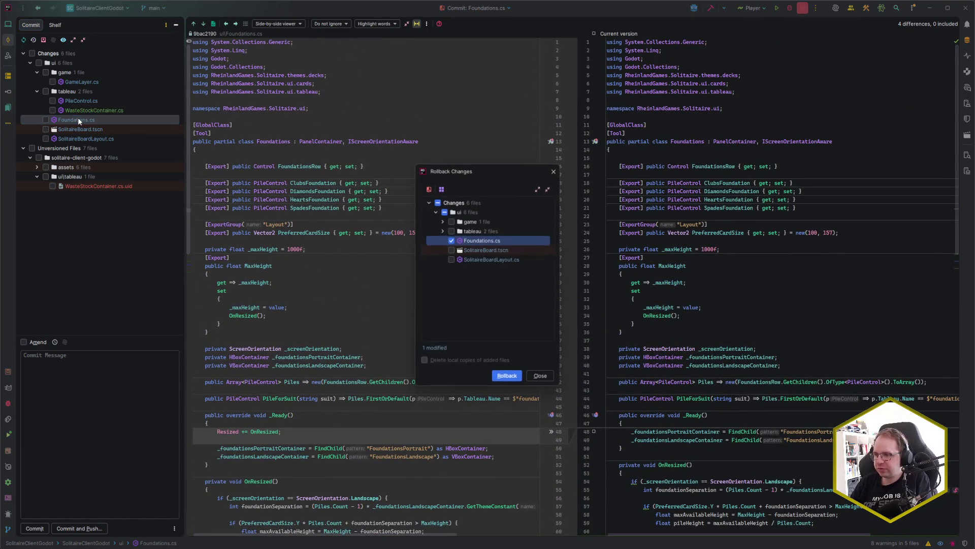
click(507, 375)
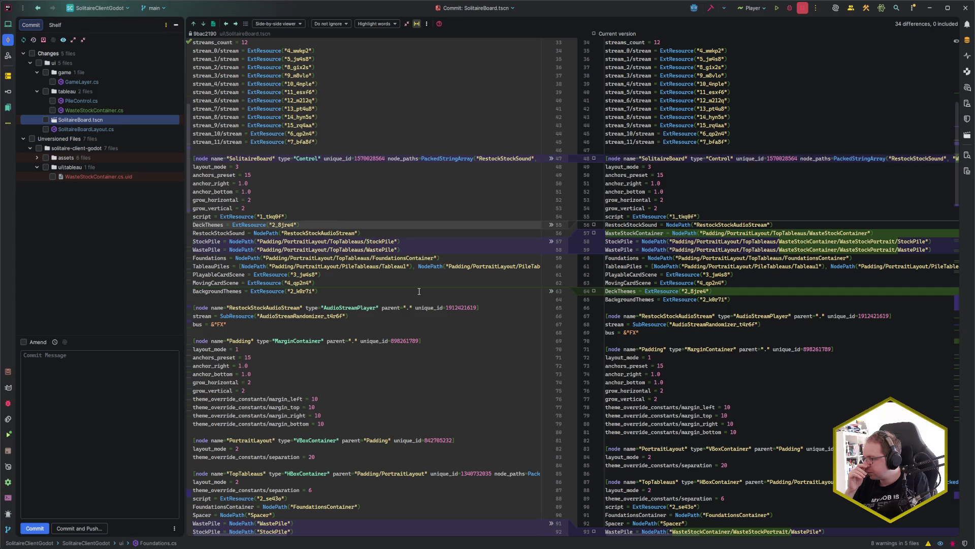
- Review the 34-difference SolitaireBoard.tscn diff and roll the file back
scroll(770, 255, right, 6)
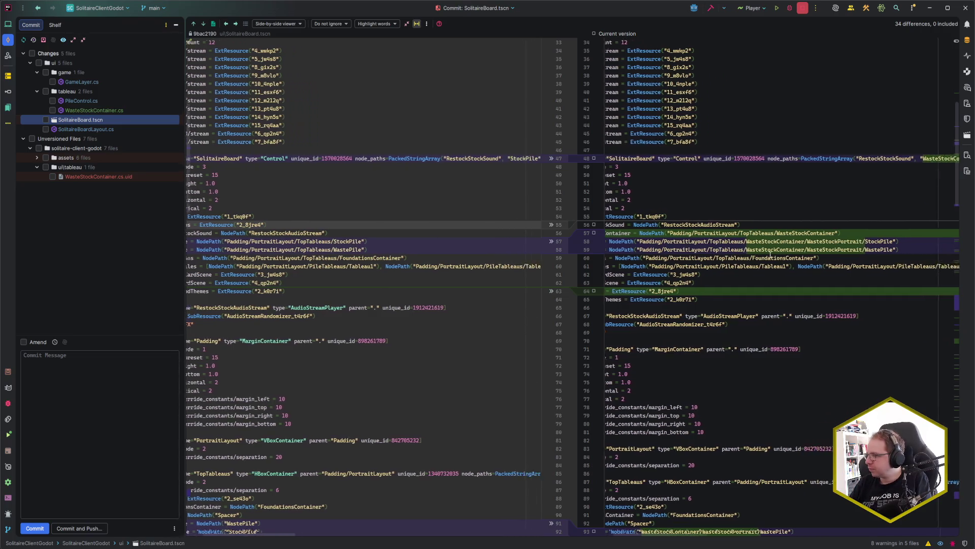
scroll(770, 254, right, 9)
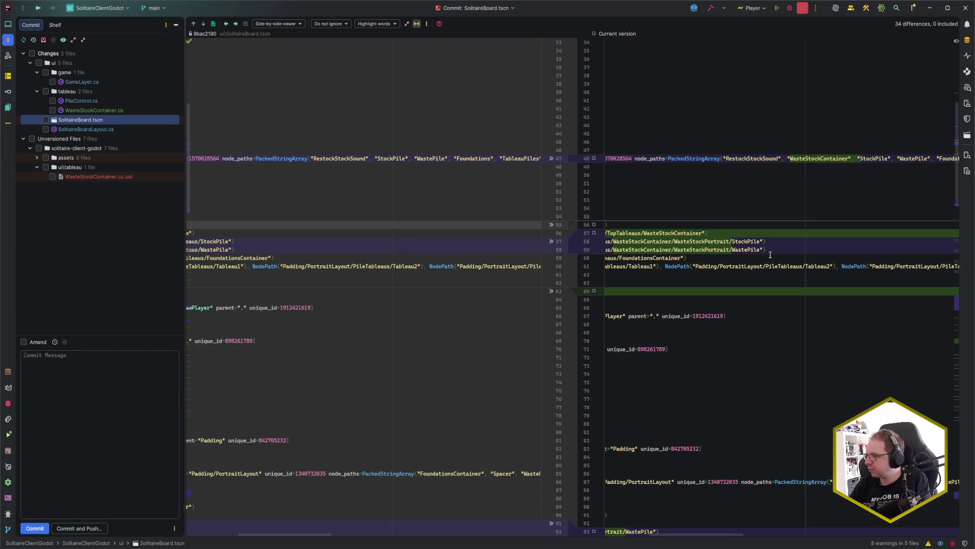
scroll(770, 255, left, 15)
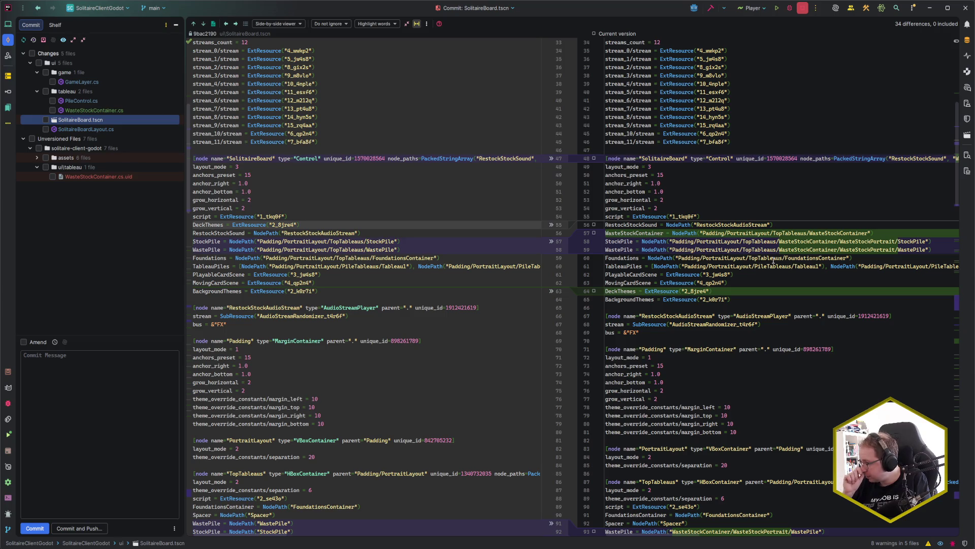
scroll(491, 311, down, 8)
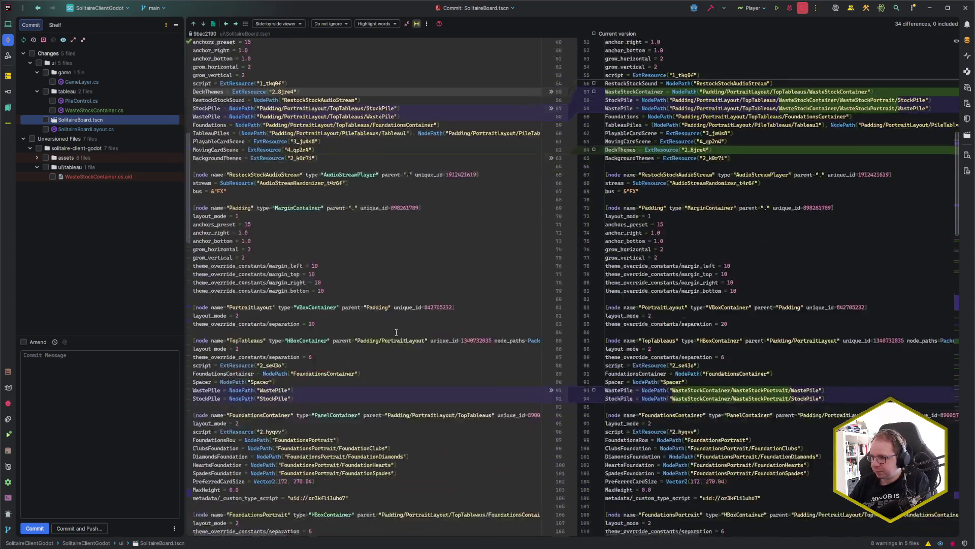
scroll(424, 322, down, 10)
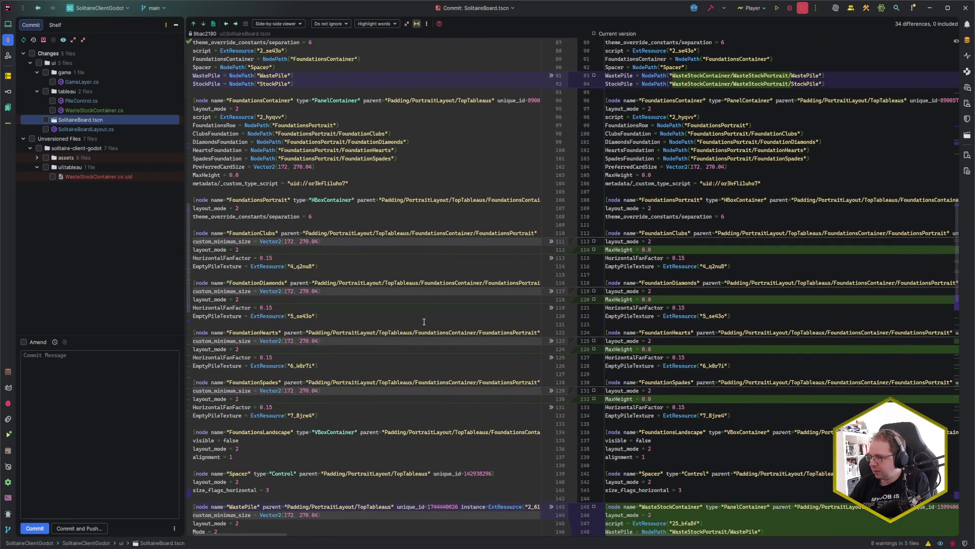
scroll(424, 322, down, 10)
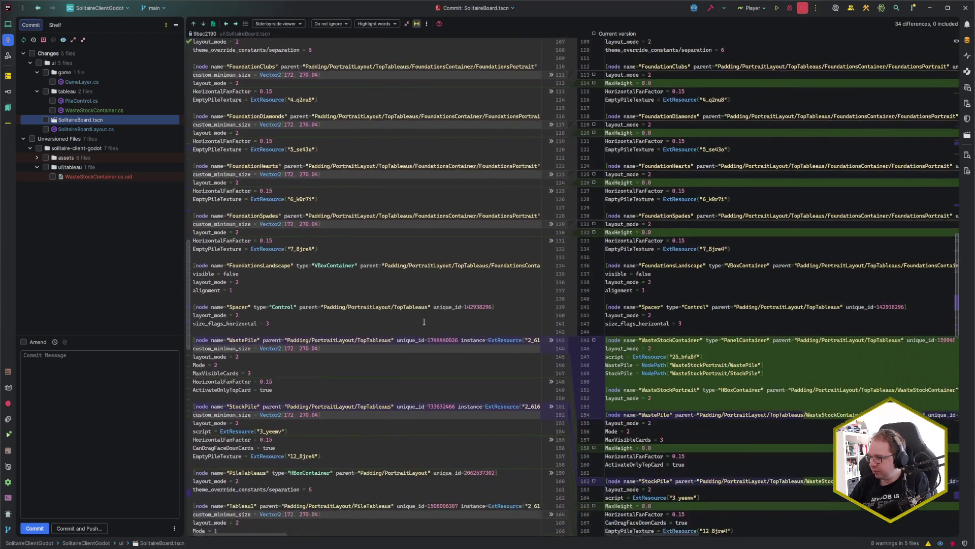
scroll(424, 322, down, 6)
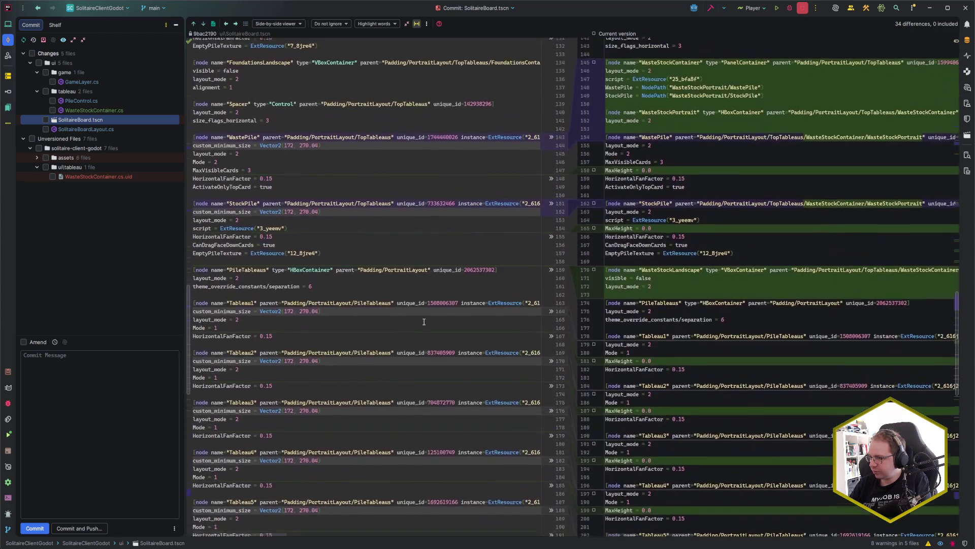
scroll(424, 321, down, 13)
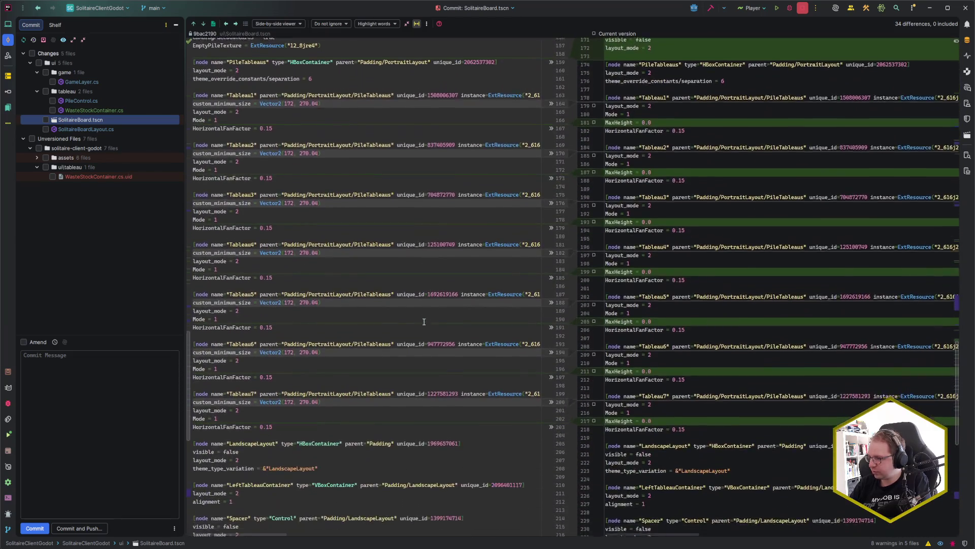
scroll(424, 322, down, 11)
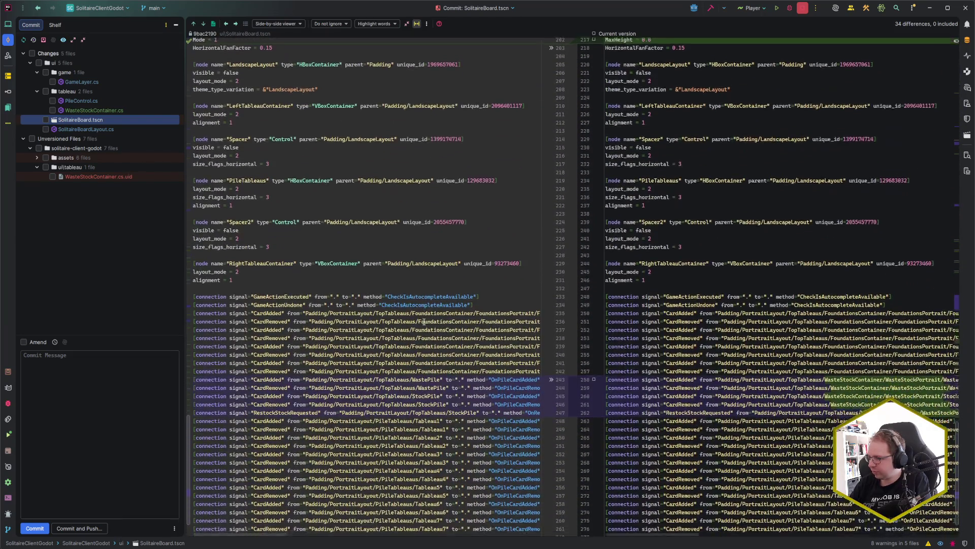
scroll(424, 321, down, 1)
scroll(431, 365, right, 5)
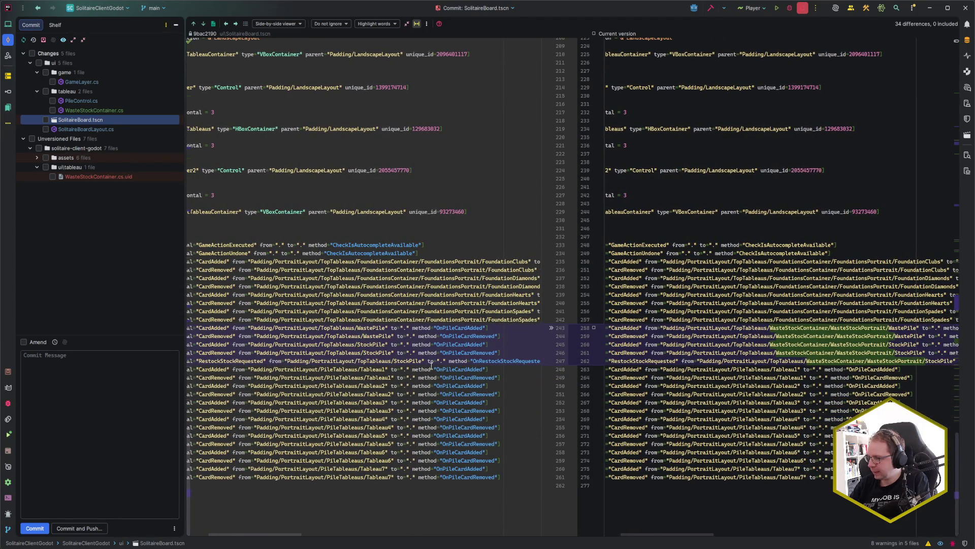
scroll(431, 365, left, 5)
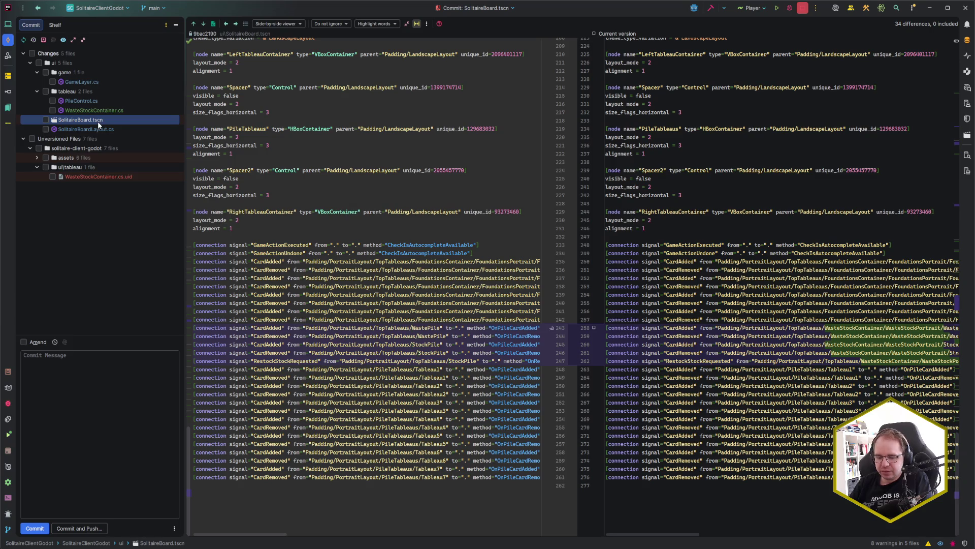
key(ctrl+alt+z)
click(505, 375)
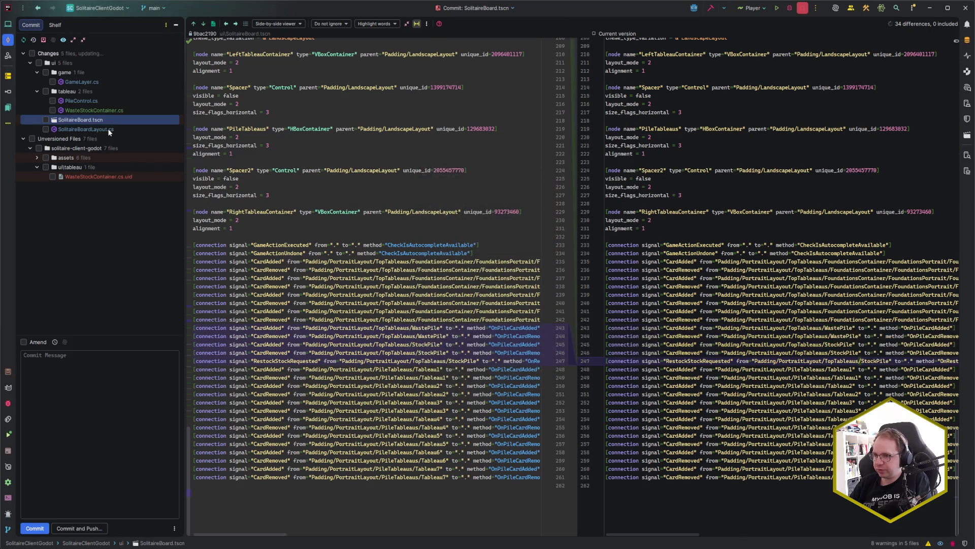
- In the SolitaireBoardLayout.cs diff, delete the MaxHeight debug print and the WasteStockContainer null-check block
click(109, 130)
click(433, 290)
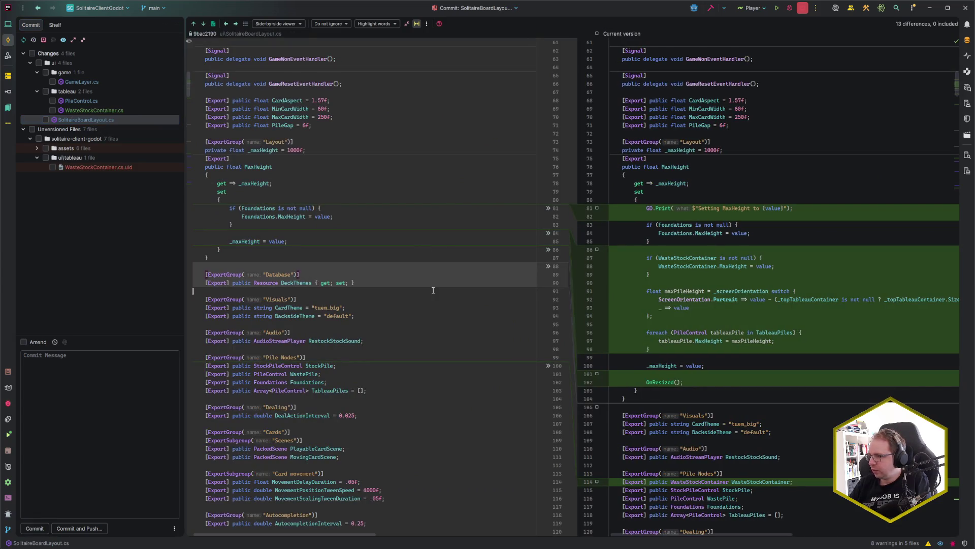
scroll(405, 267, down, 1)
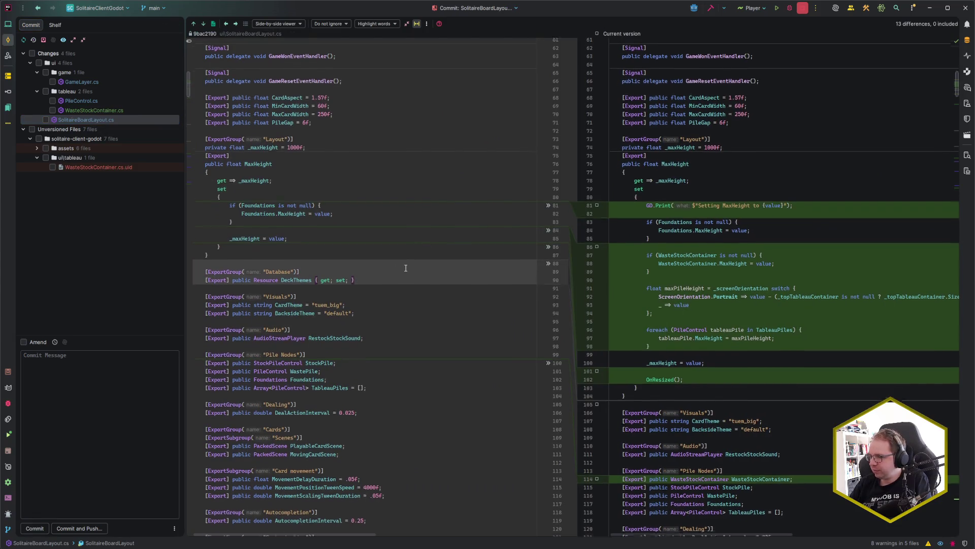
scroll(406, 267, down, 5)
scroll(406, 268, up, 5)
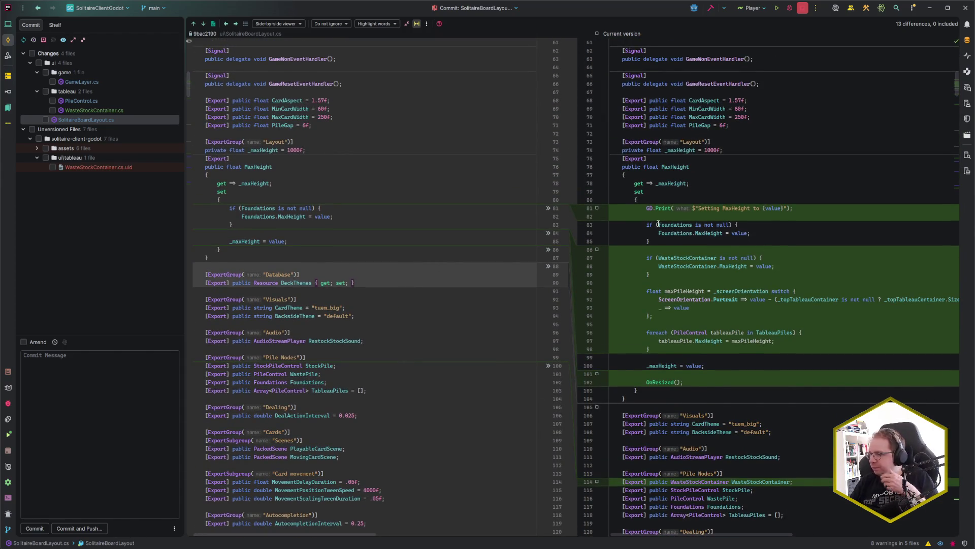
click(549, 208)
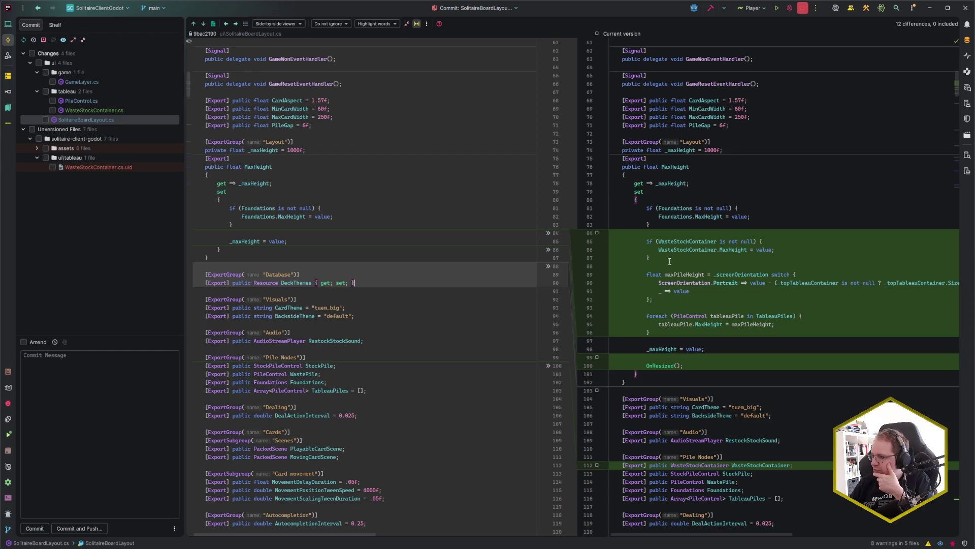
drag(668, 264, 665, 225)
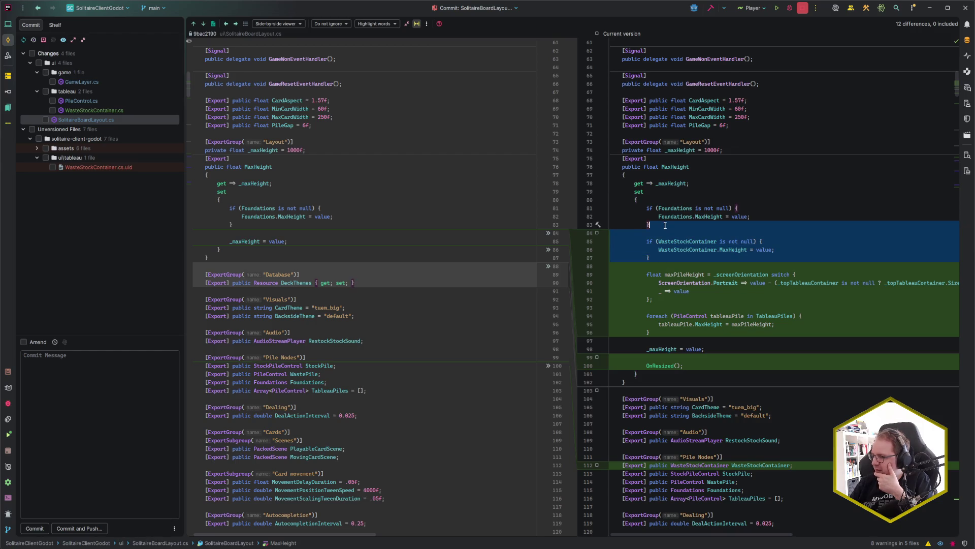
key(Delete)
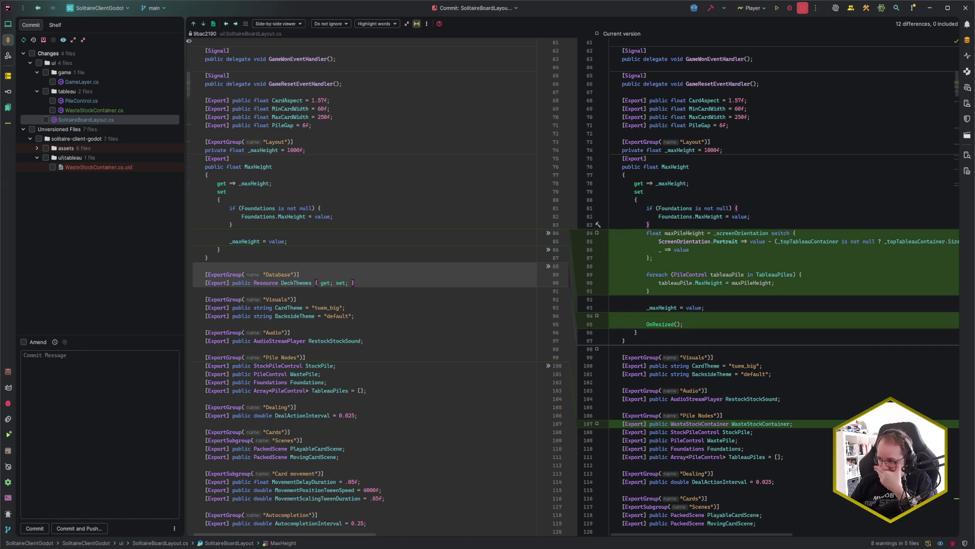
- Revert the WasteStockContainer field declaration and its added orientation update
click(692, 323)
key(Home)
scroll(704, 301, down, 4)
scroll(704, 301, down, 2)
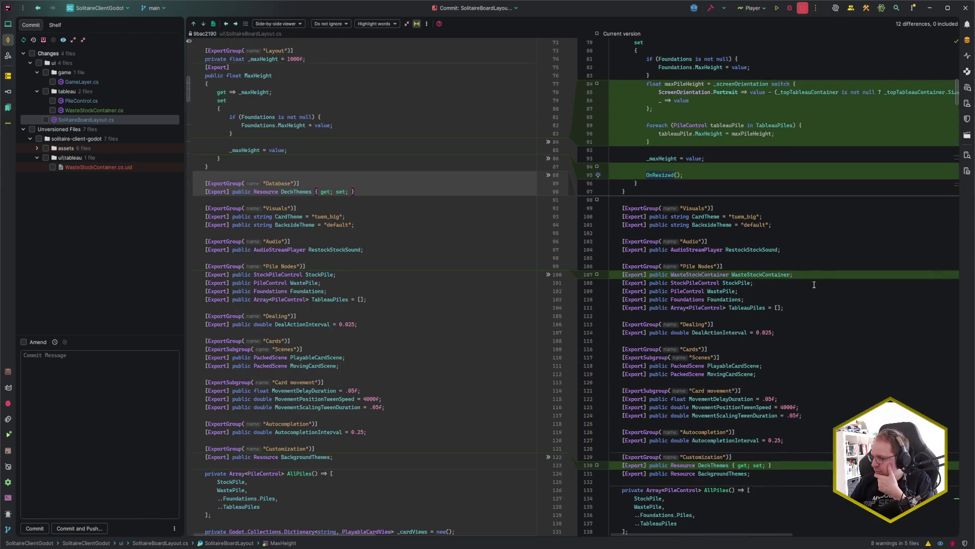
click(548, 274)
scroll(625, 335, down, 5)
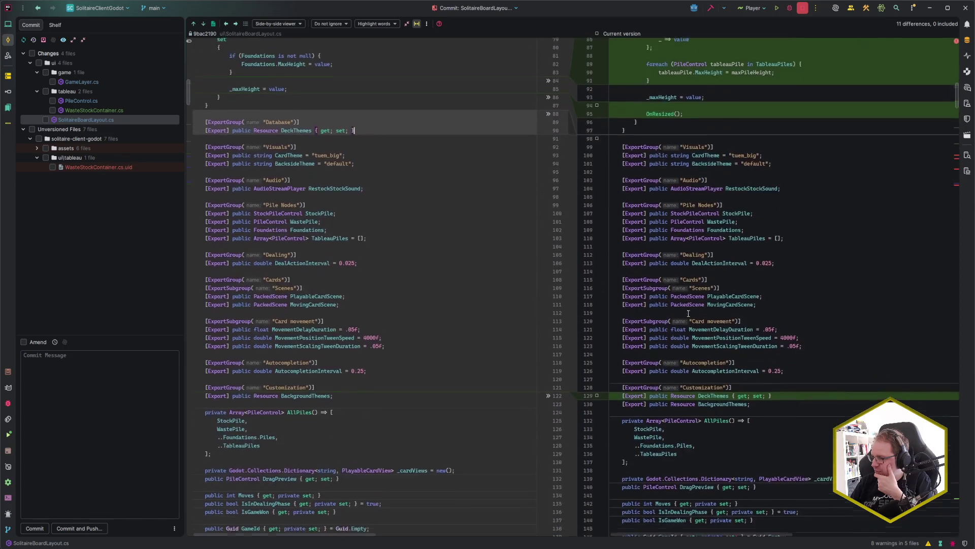
scroll(635, 335, down, 5)
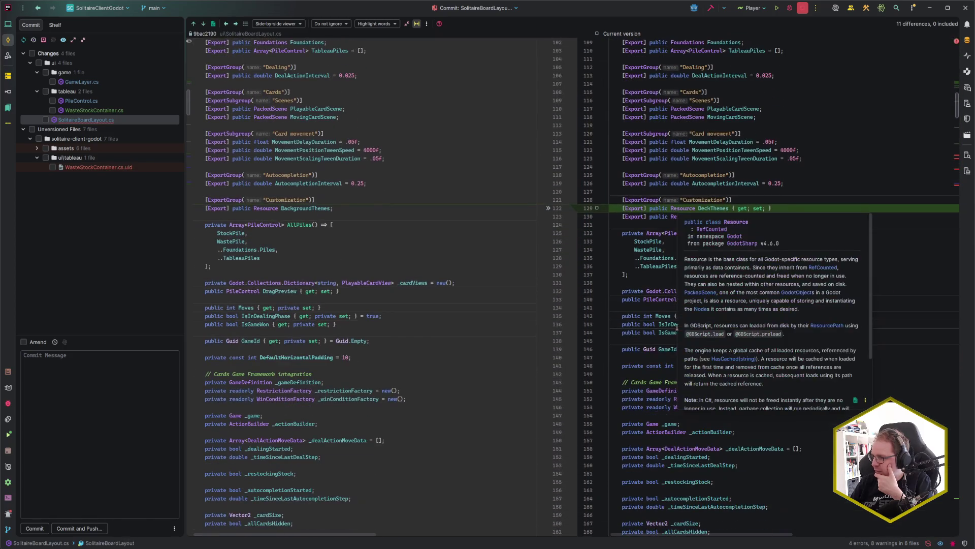
scroll(646, 332, down, 15)
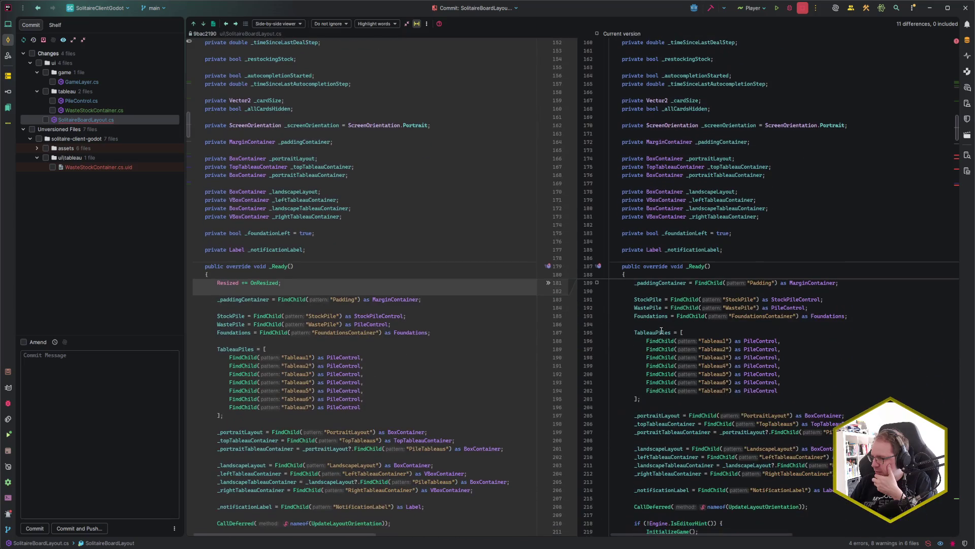
scroll(662, 331, down, 12)
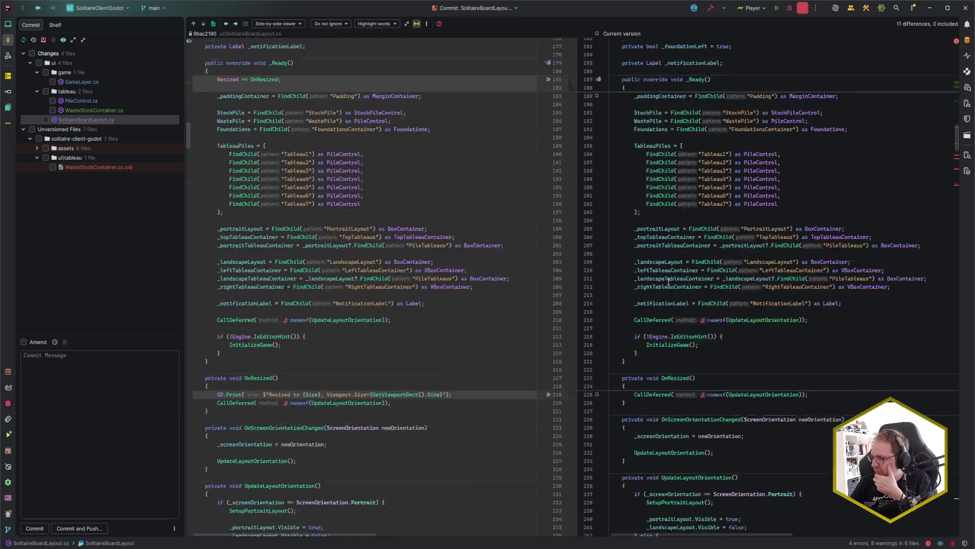
scroll(637, 291, down, 8)
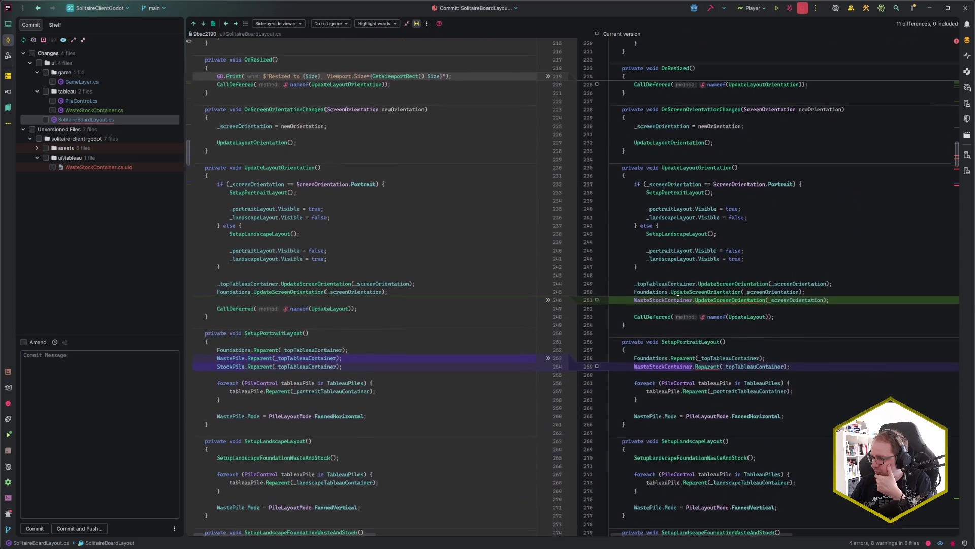
click(548, 300)
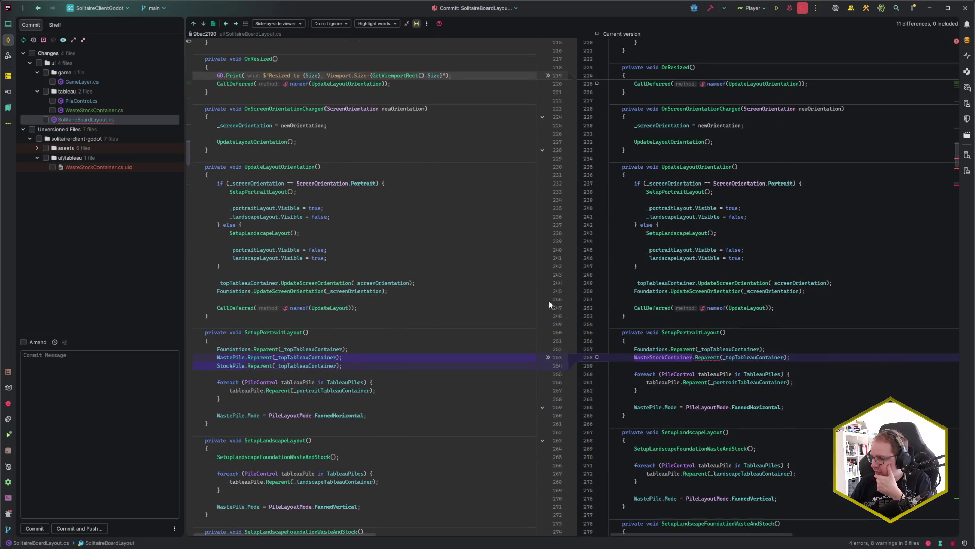
- Revert the portrait and landscape WastePile/StockPile reparenting and the ApplyCardSize changes
scroll(552, 310, down, 2)
click(549, 308)
scroll(671, 311, down, 2)
scroll(559, 337, down, 5)
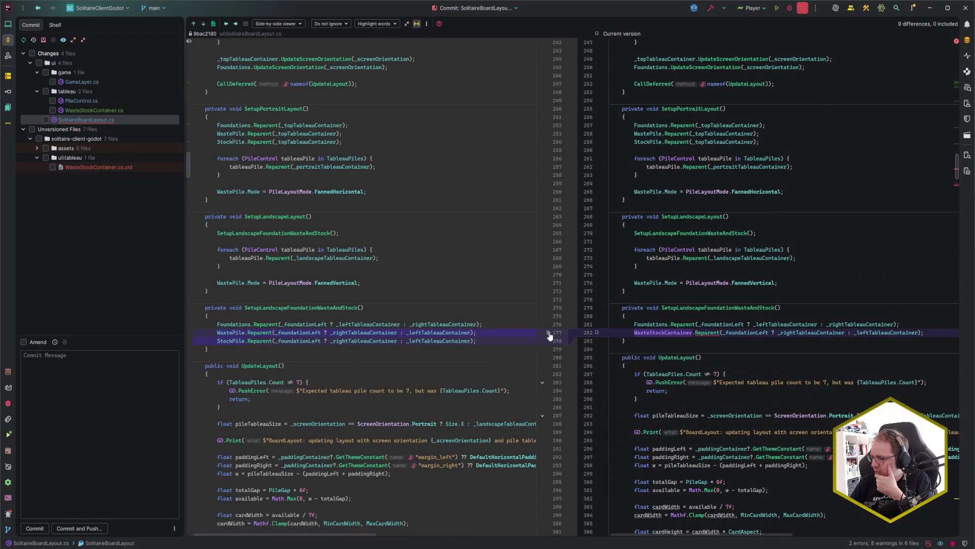
click(548, 333)
scroll(546, 343, down, 10)
scroll(544, 346, down, 2)
click(549, 283)
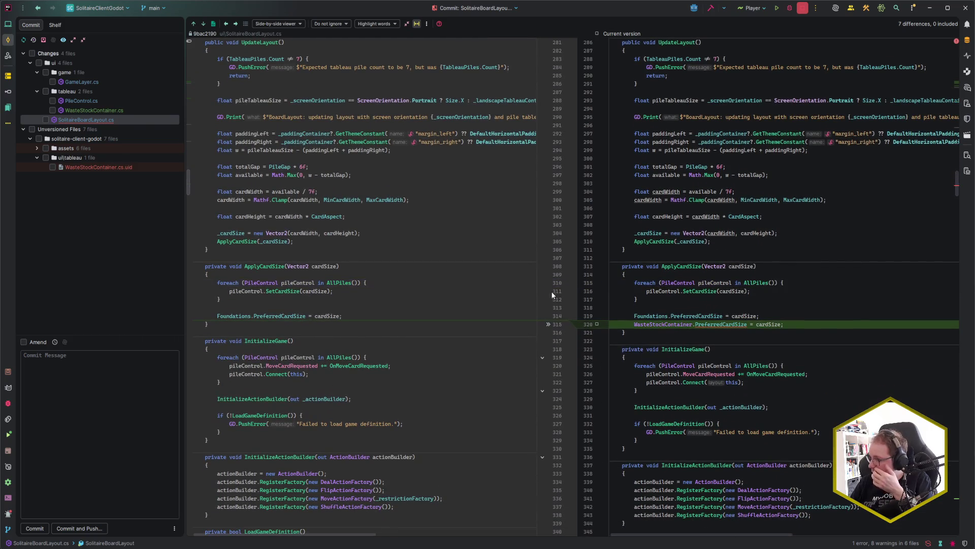
click(549, 325)
- Check the remaining differences, then delete the untracked WasteStockContainer.cs.uid file
scroll(549, 327, down, 13)
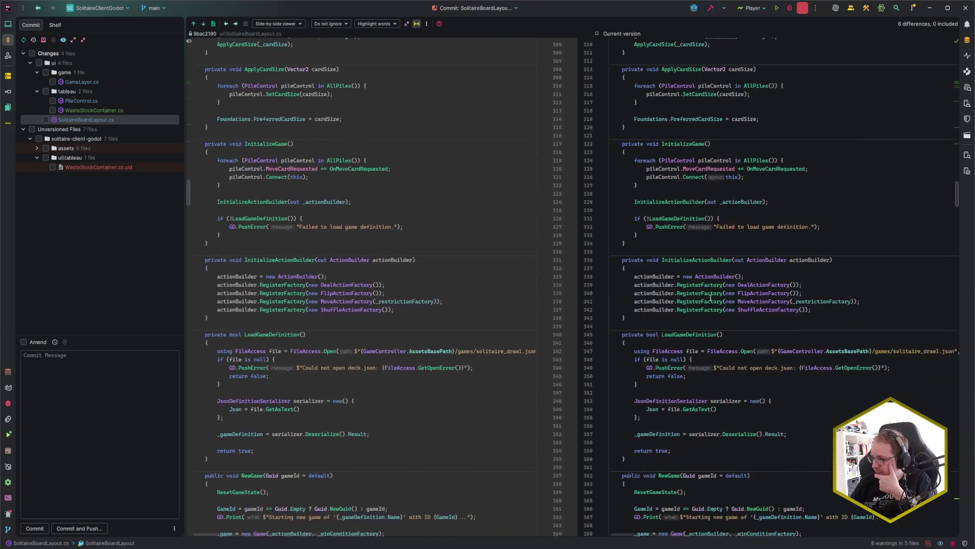
scroll(710, 296, down, 15)
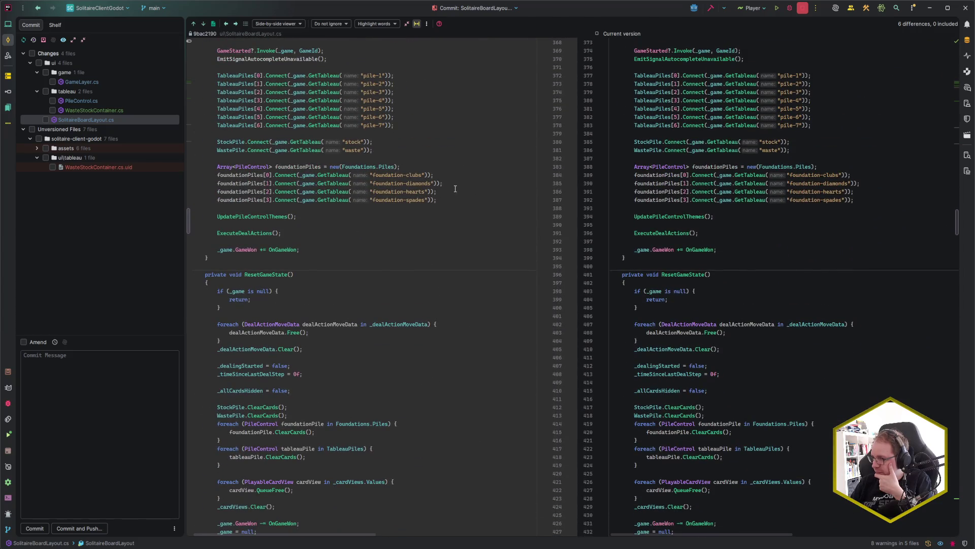
click(202, 24)
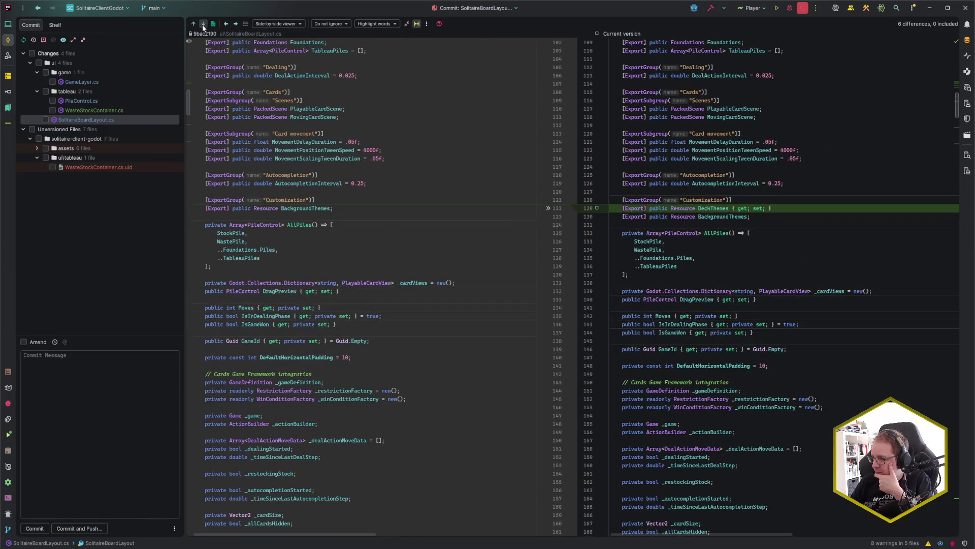
click(202, 24)
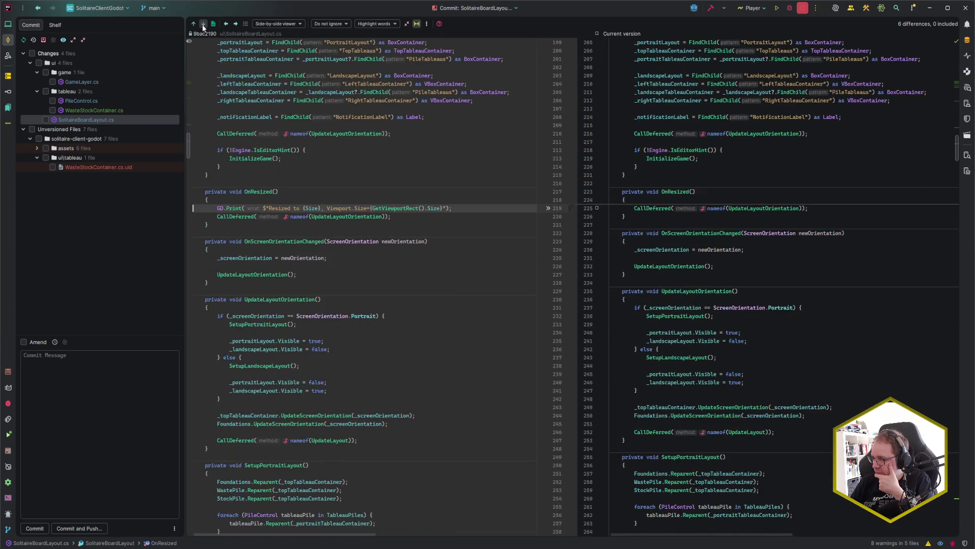
click(203, 25)
click(202, 24)
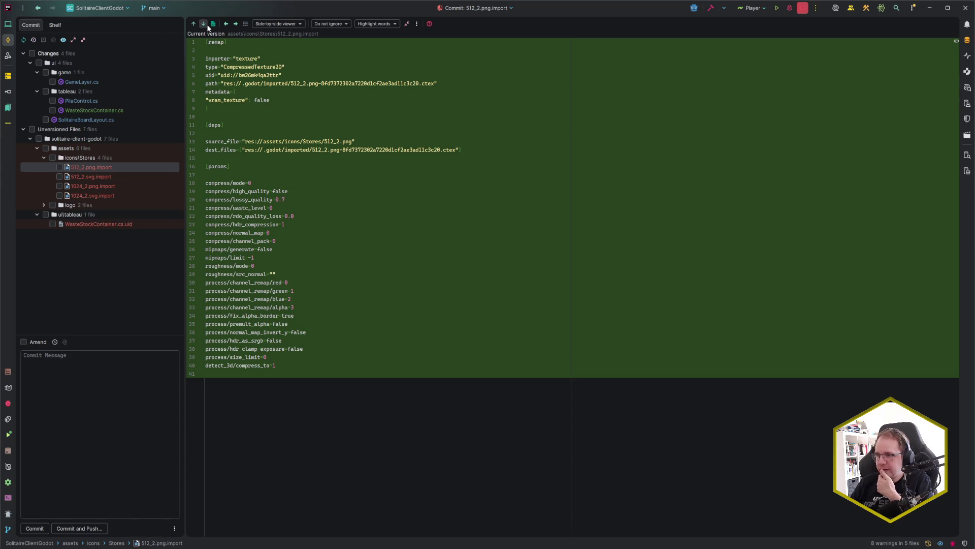
click(108, 224)
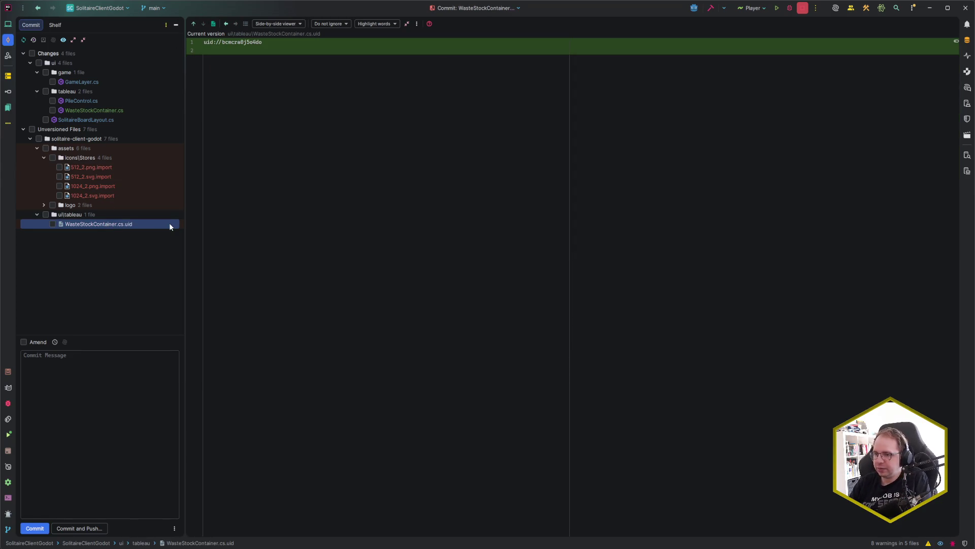
key(Delete)
key(Return)
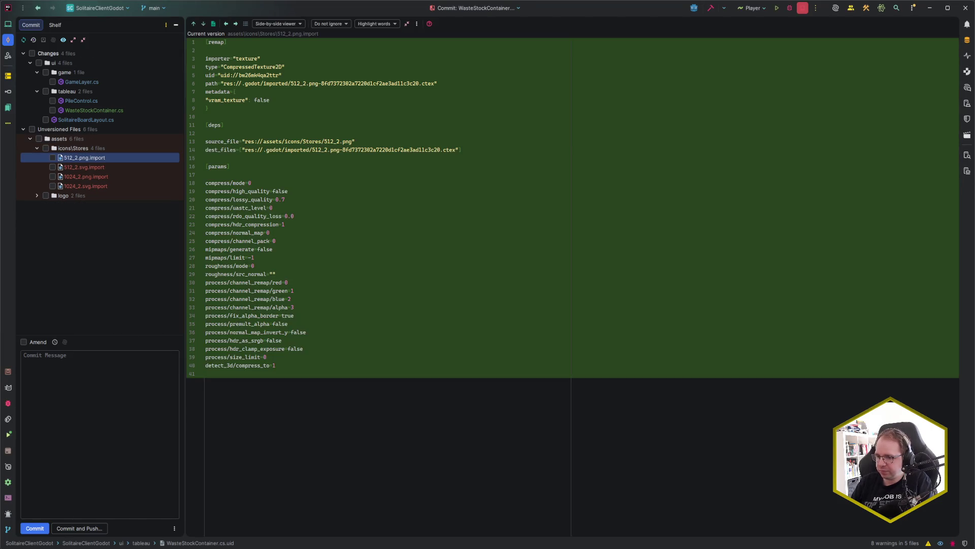
key(alt+Tab)
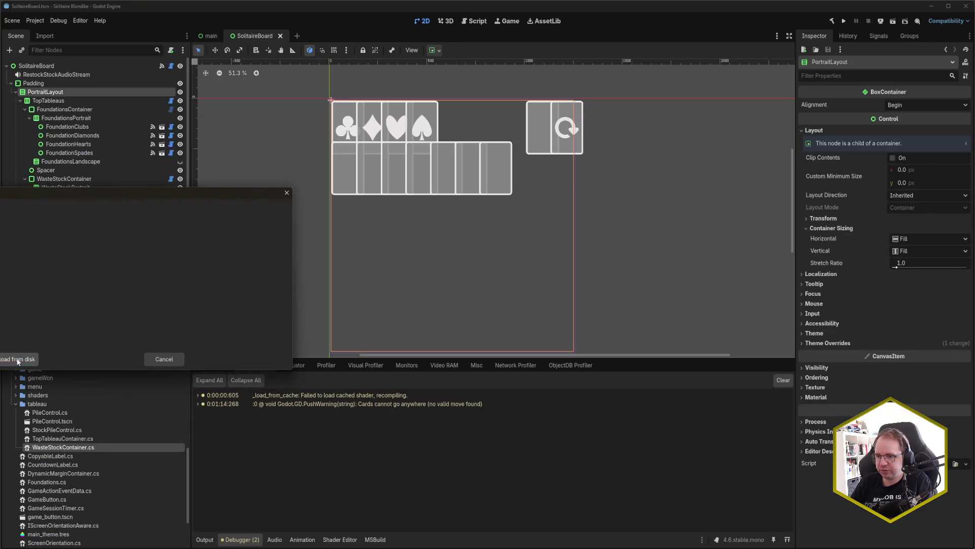
- Reload the changed scenes from disk and delete the WasteStockContainer.cs script
click(17, 359)
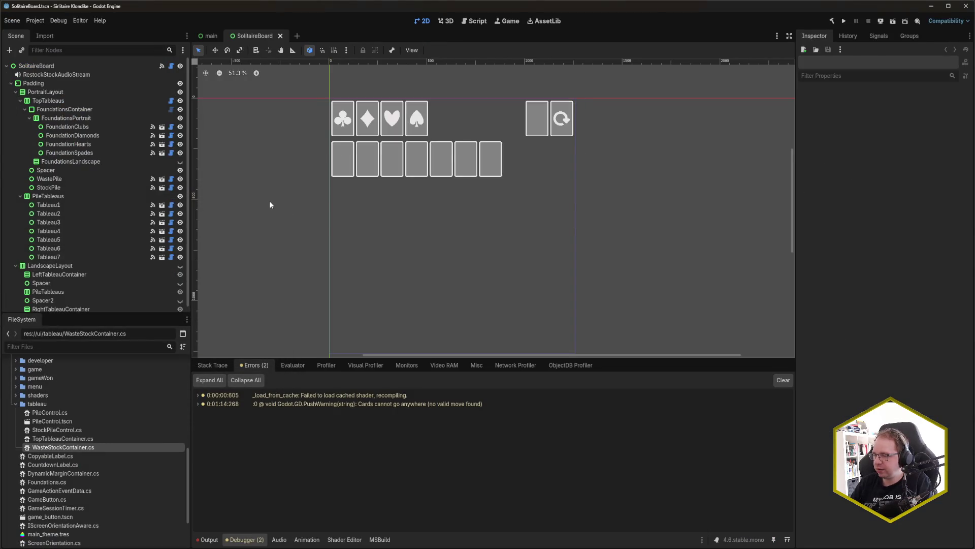
click(211, 35)
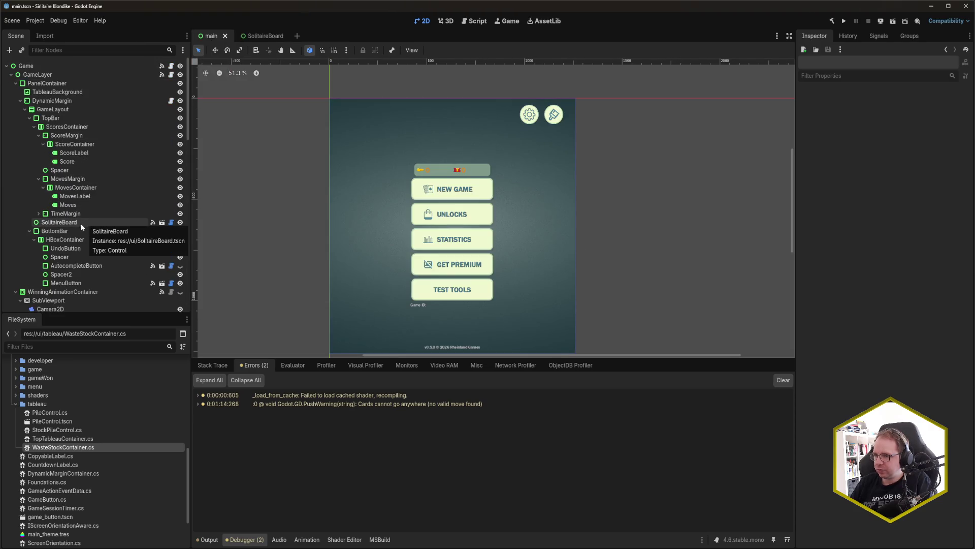
click(265, 36)
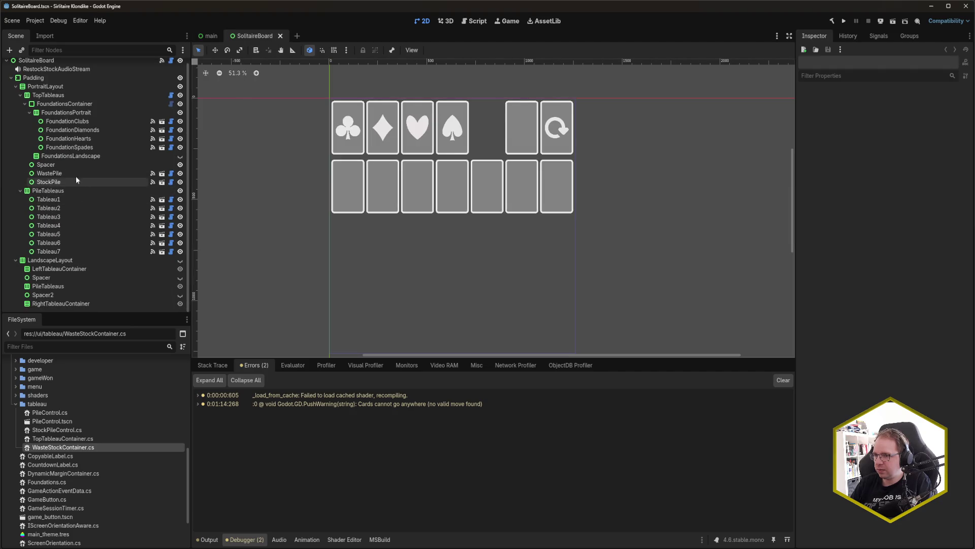
click(209, 36)
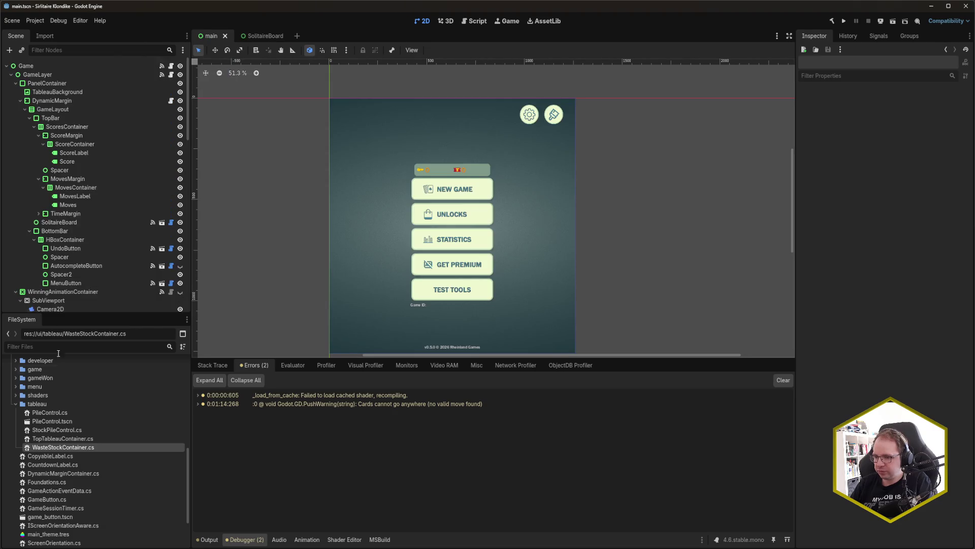
key(Delete)
key(Return)
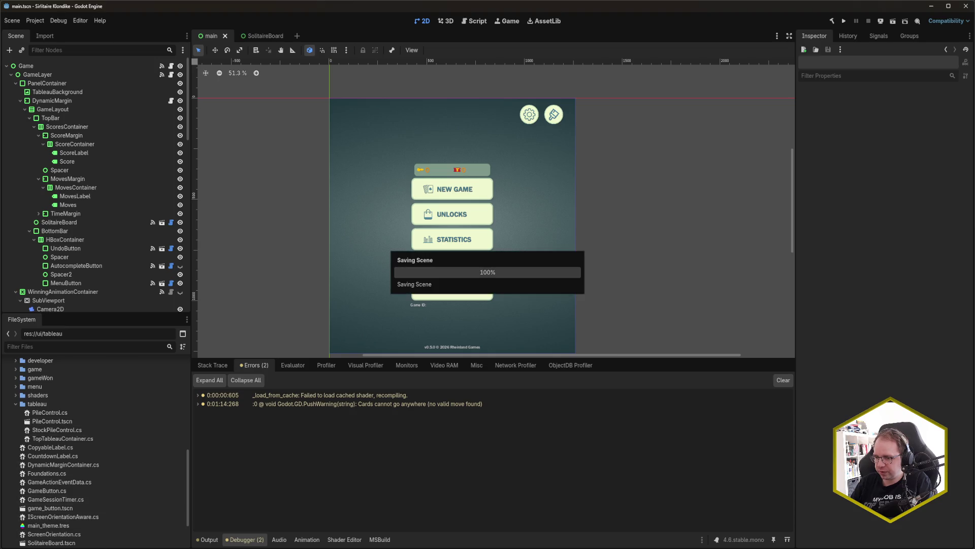
key(alt+Tab)
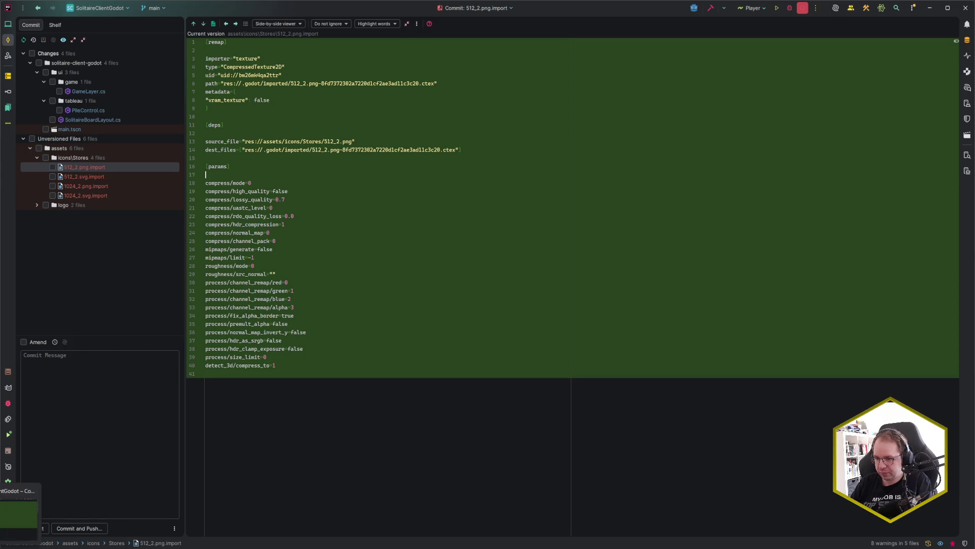
- Launch the game from Godot with F5 and start a new game, which deals an empty board
key(alt+Tab)
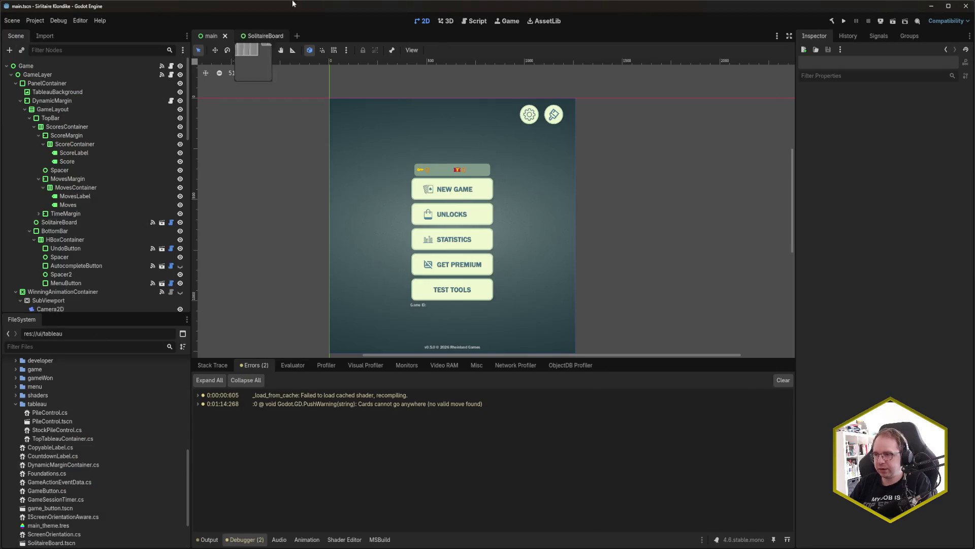
key(F5)
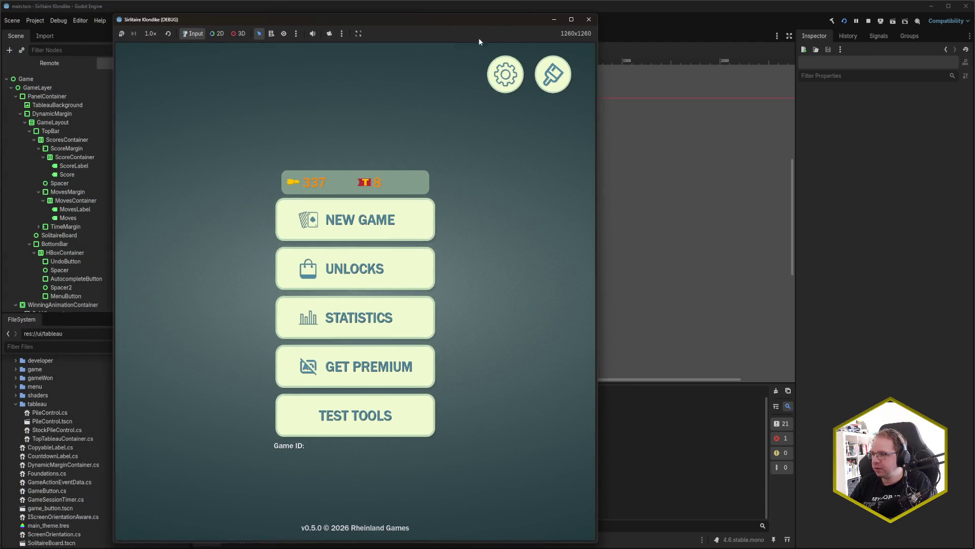
click(365, 223)
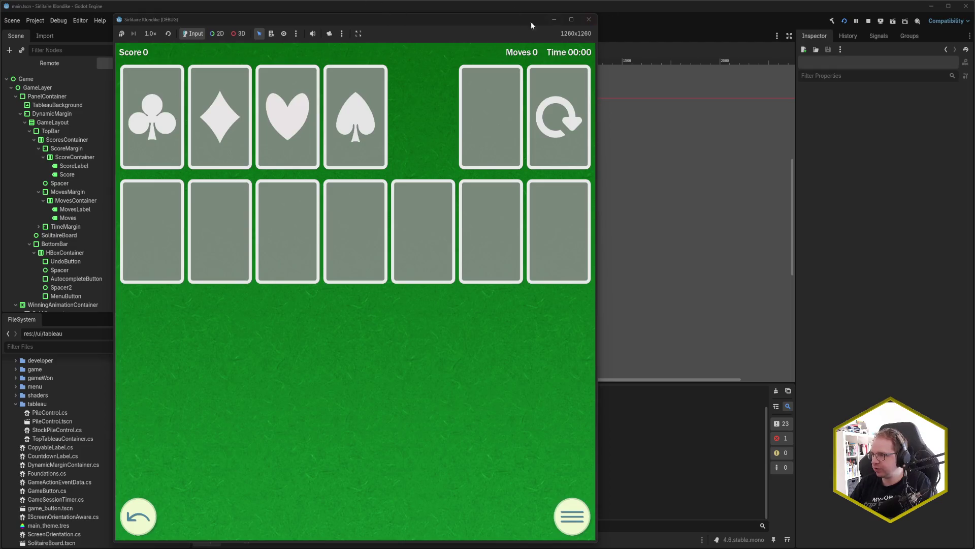
drag(532, 22, 814, 21)
- Close the game, expand the NullReferenceException stack trace, and view SolitaireBoardLayout.cs's diff in Rider
click(892, 19)
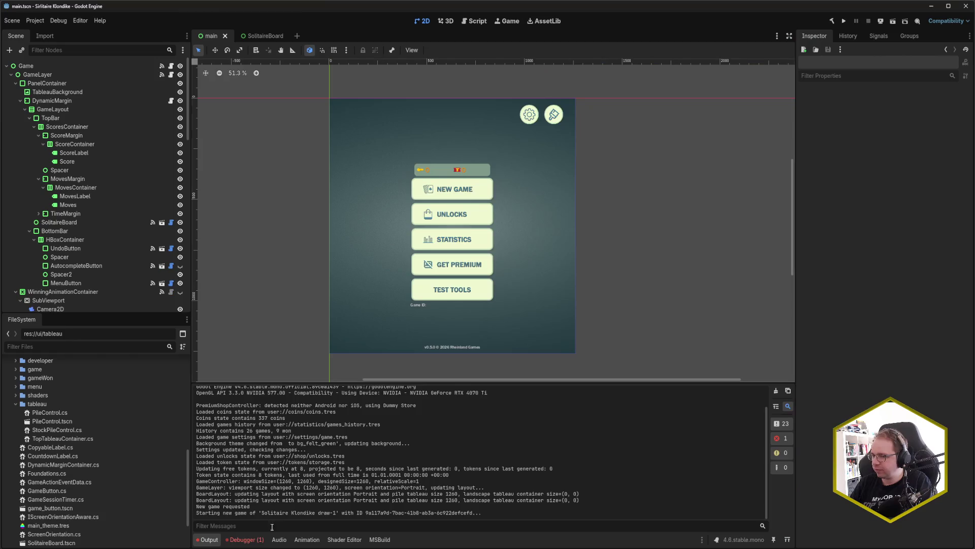
click(259, 539)
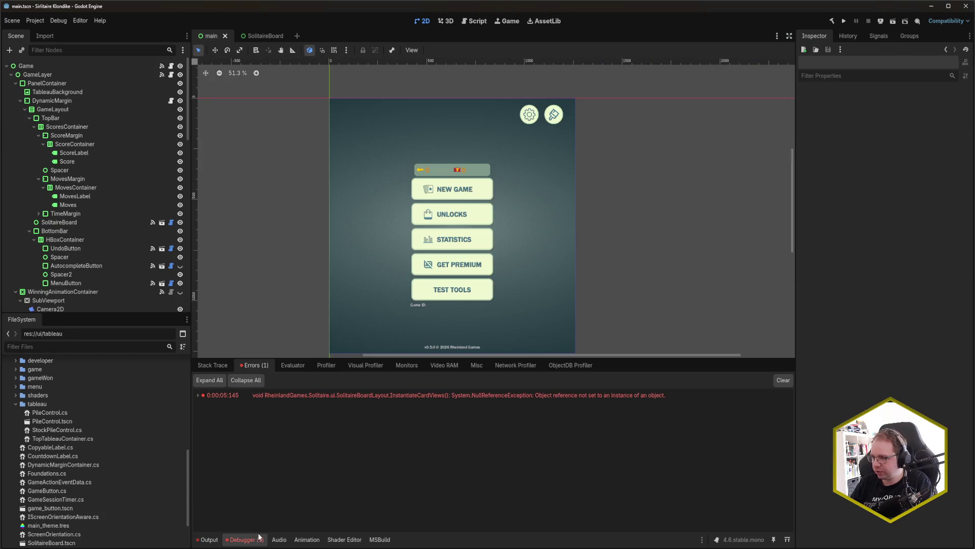
double_click(231, 395)
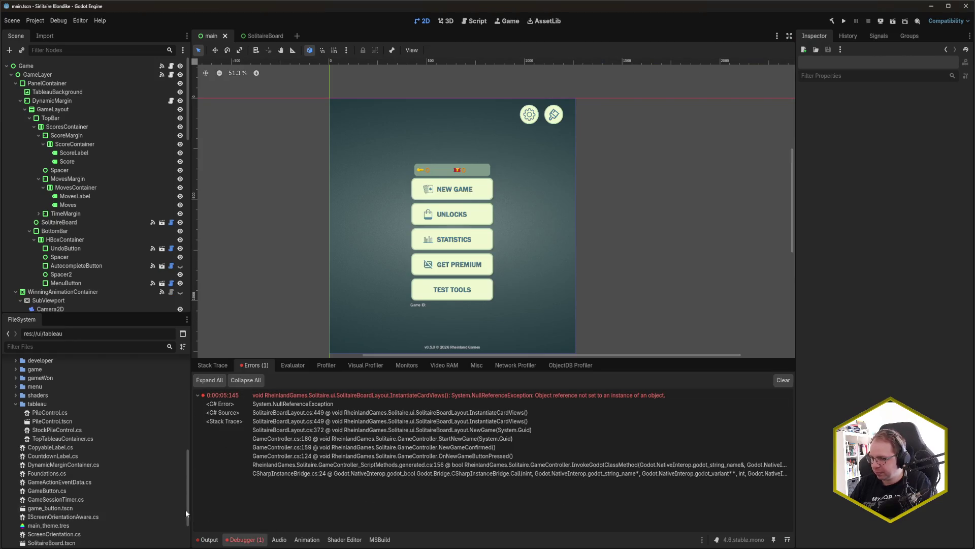
key(alt+Tab)
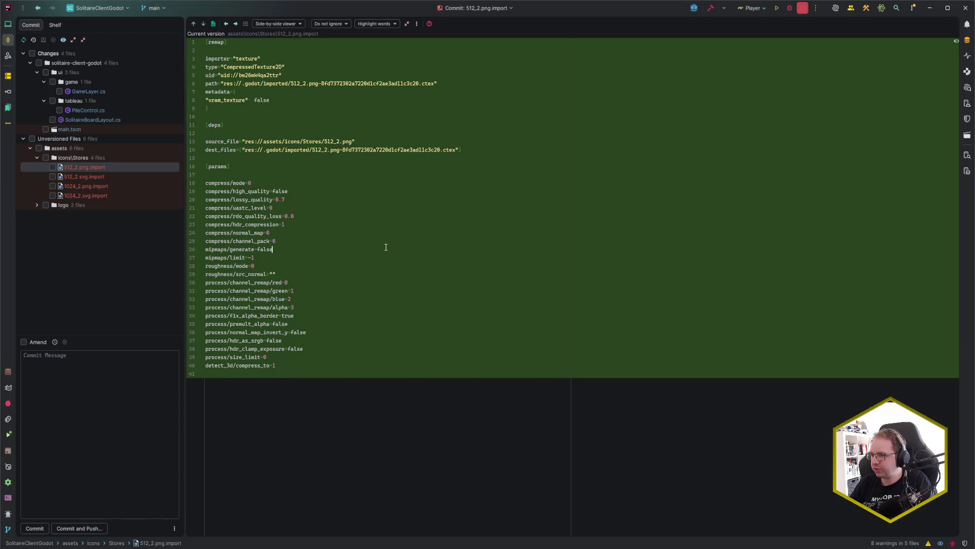
click(114, 119)
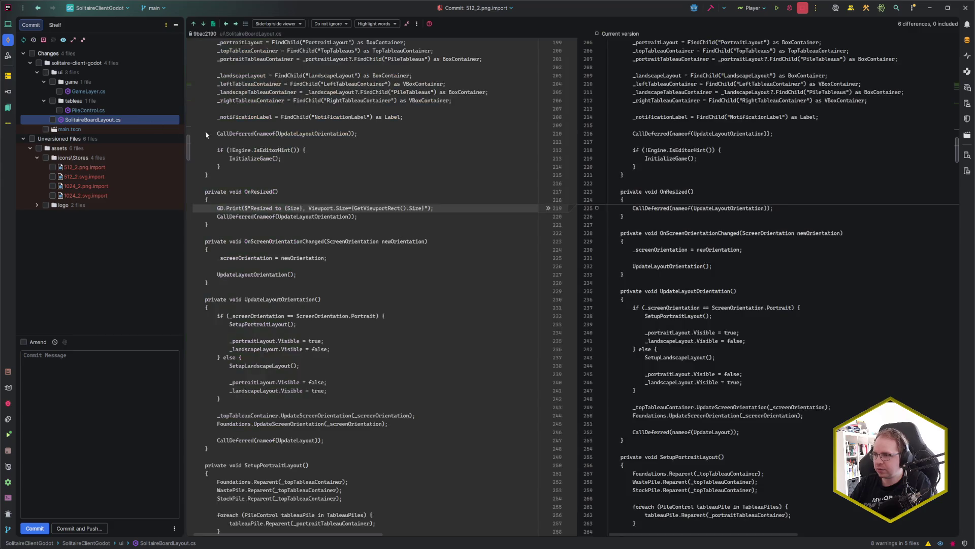
- Jump to line 449 of SolitaireBoardLayout.cs, the PlayableCardScene.Instantiate call in InstantiateCardViews
key(F4)
key(ctrl+g)
text(449)
key(Return)
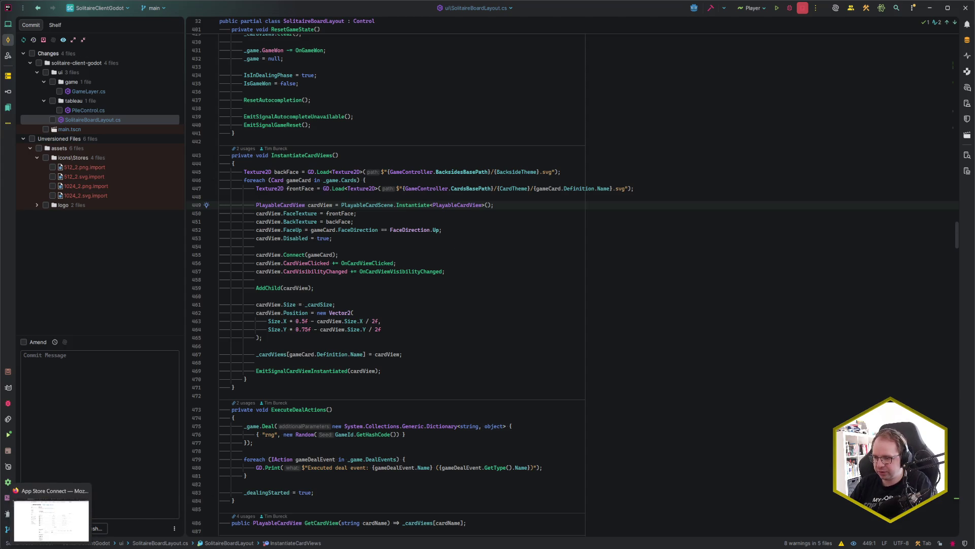
click(71, 546)
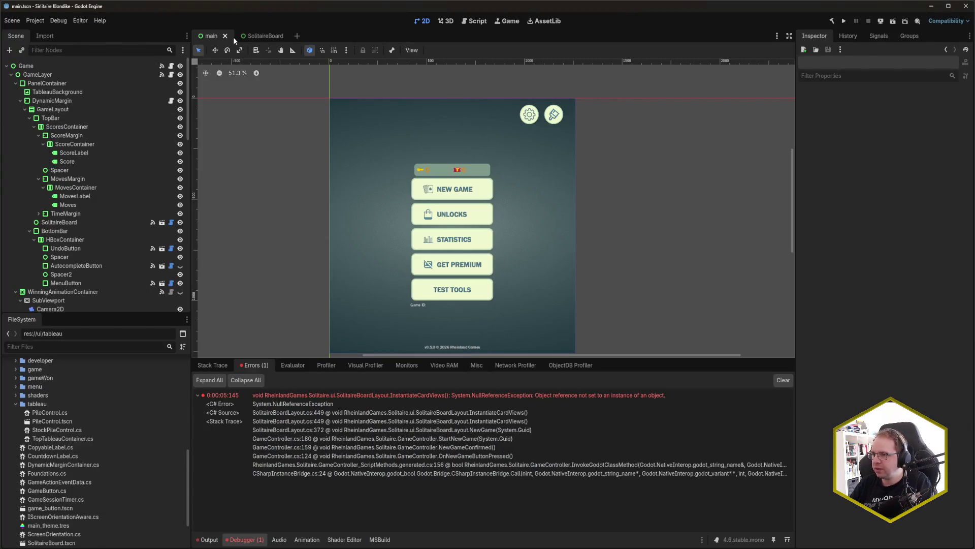
- Compare the SolitaireBoard scene with main's SolitaireBoard instance, revert its deck theme override, and save
click(264, 36)
click(93, 61)
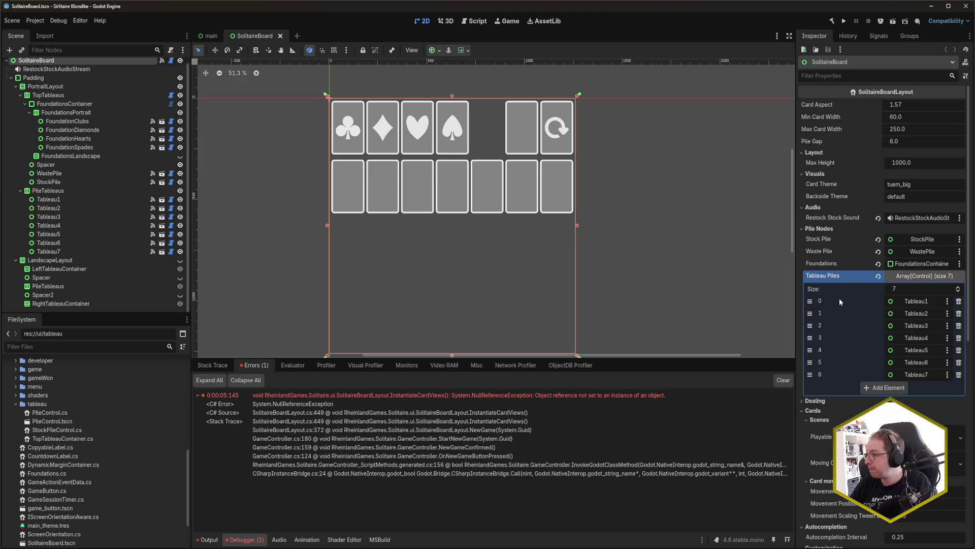
click(207, 36)
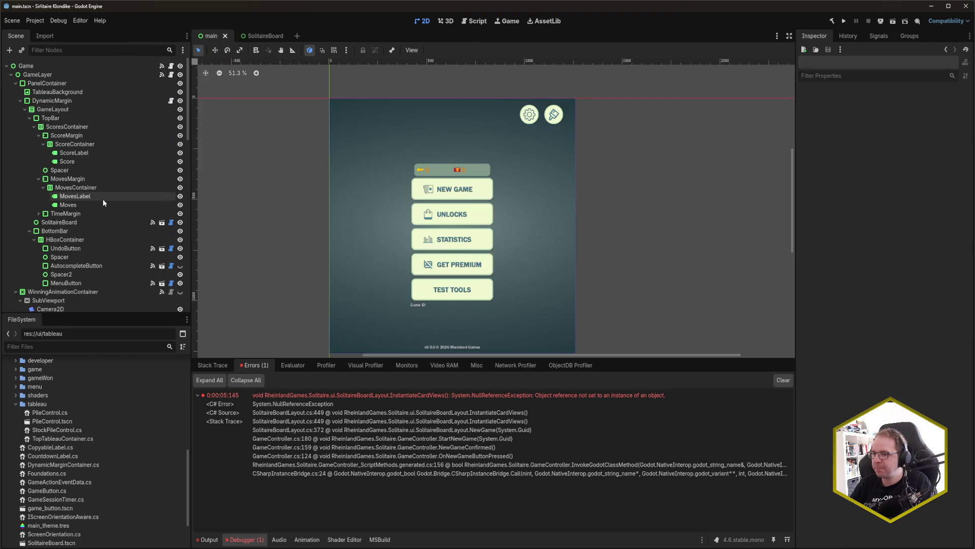
click(94, 222)
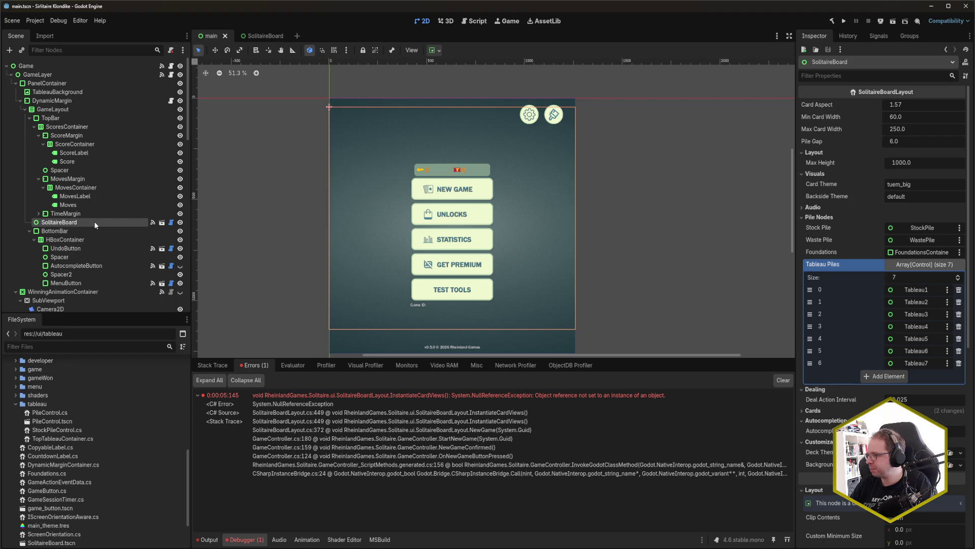
click(915, 452)
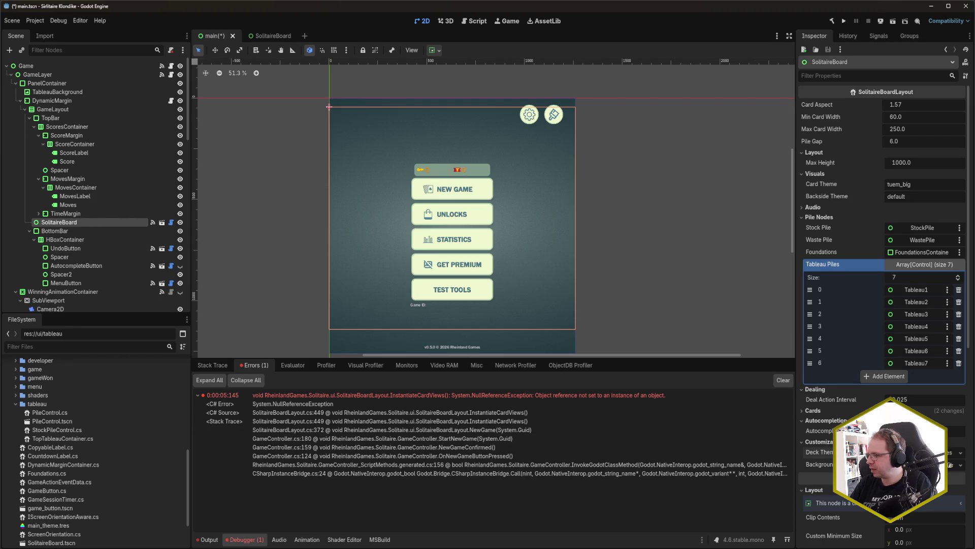
key(ctrl+s)
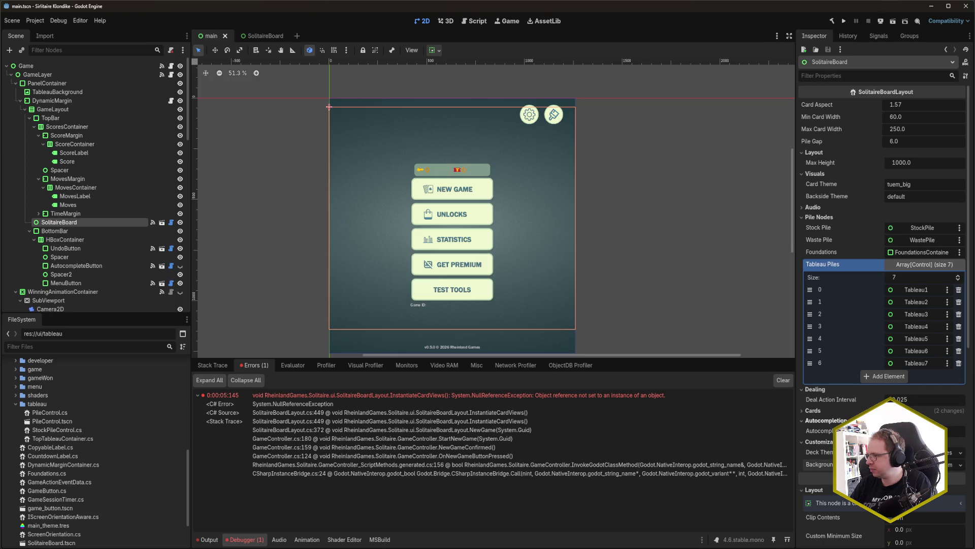
- Revert the Playable Card Scene and Moving Card Scene under Cards > Scenes, save, and run the game
scroll(886, 386, down, 3)
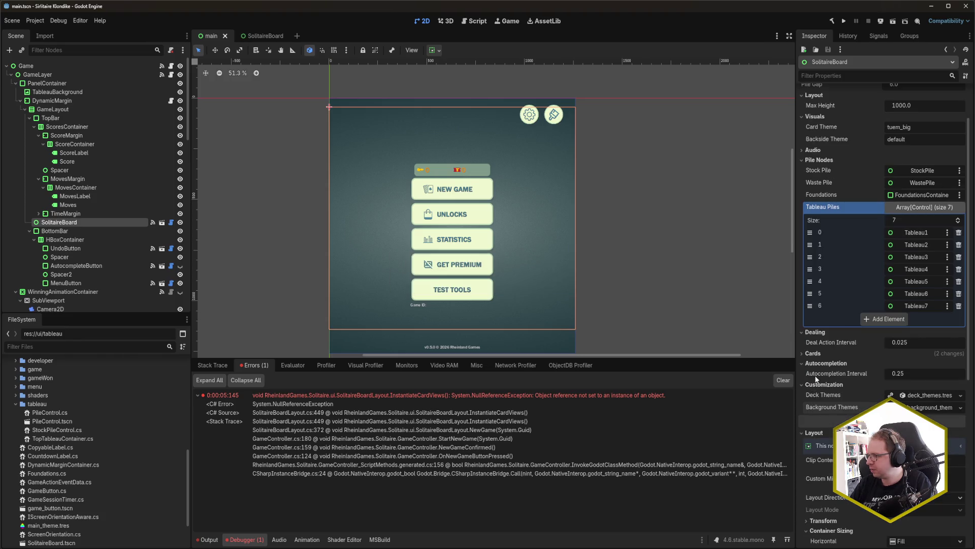
click(885, 355)
click(837, 373)
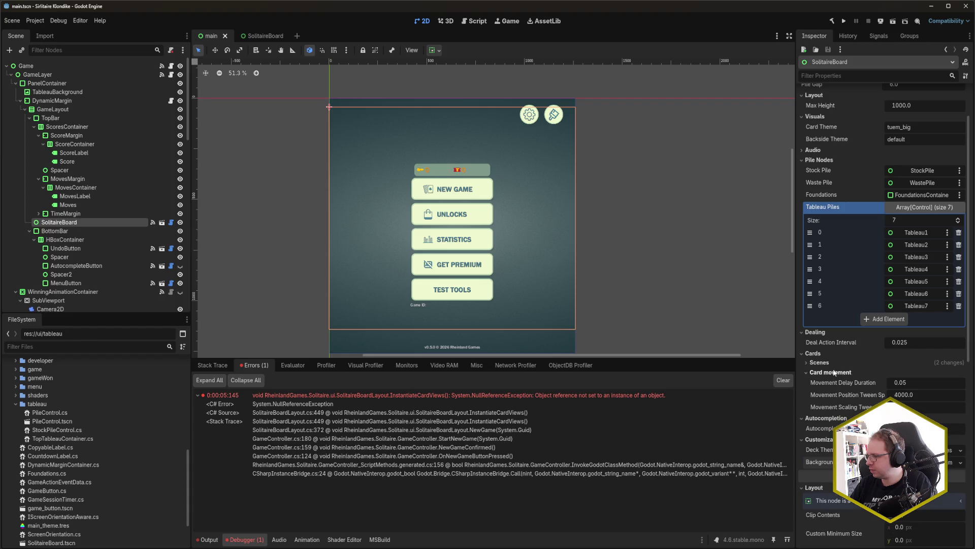
click(828, 362)
click(881, 373)
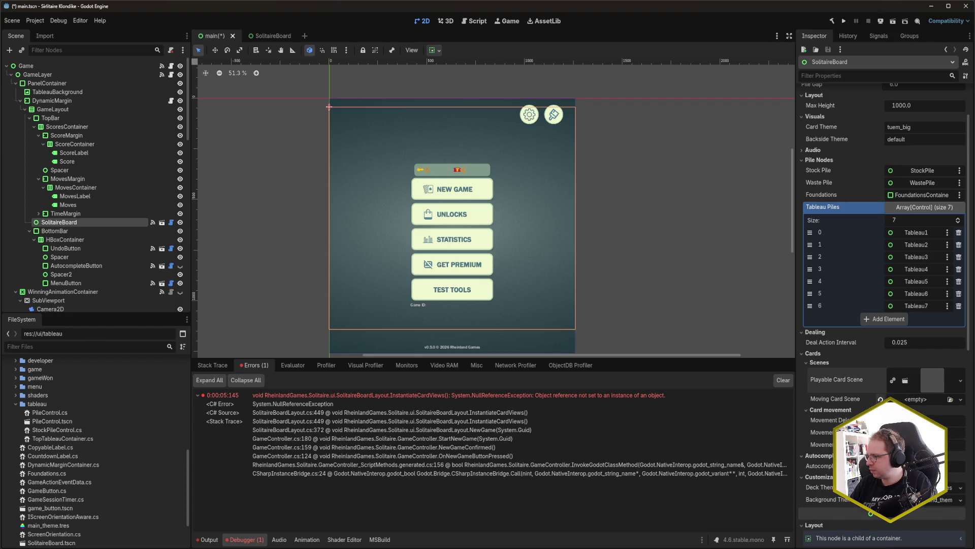
click(880, 398)
key(ctrl+s)
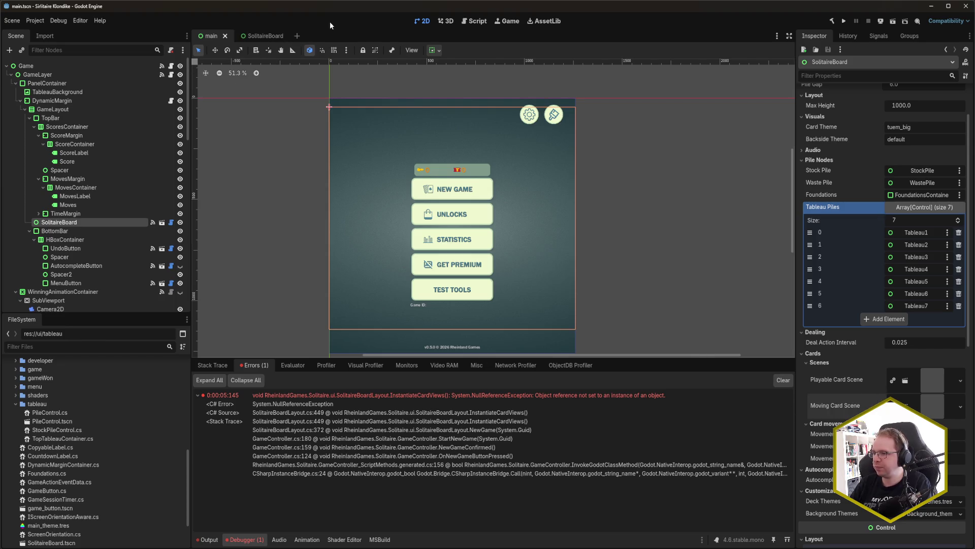
key(F5)
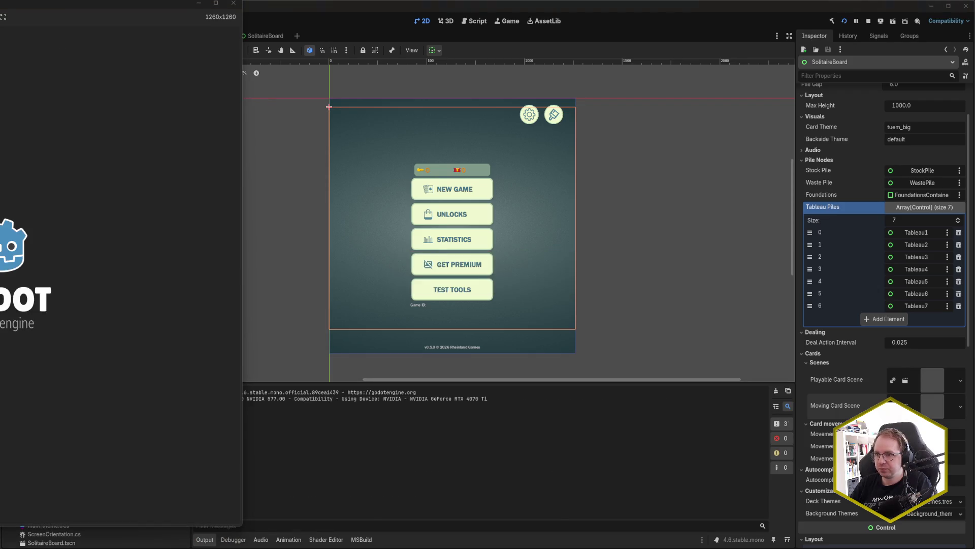
- Deal a new game and resize the game window wider and shorter
drag(108, 9, 532, 17)
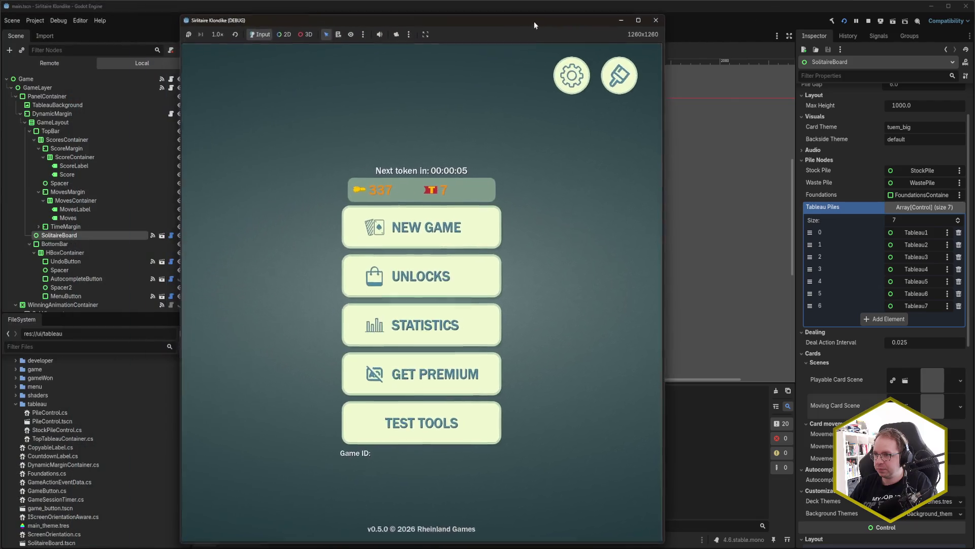
click(434, 210)
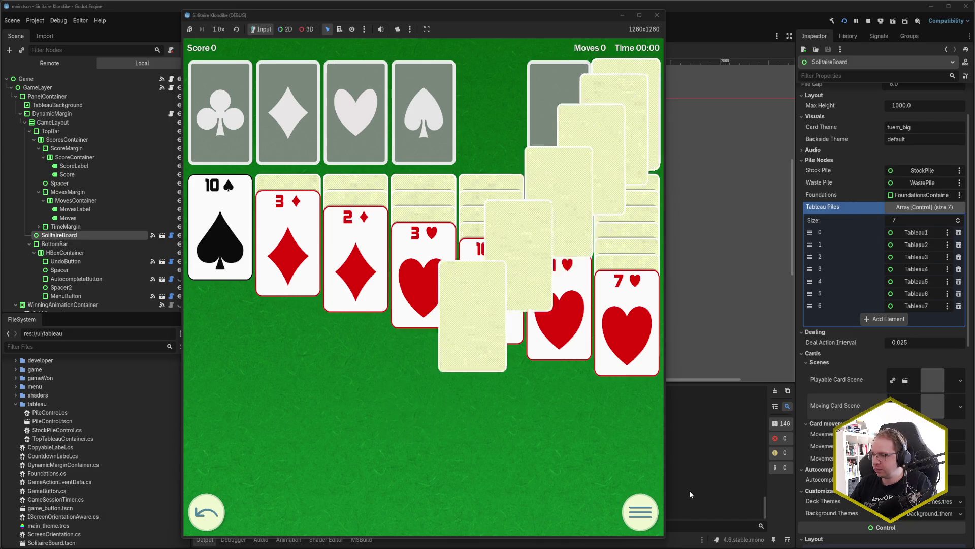
drag(776, 472, 815, 440)
click(589, 445)
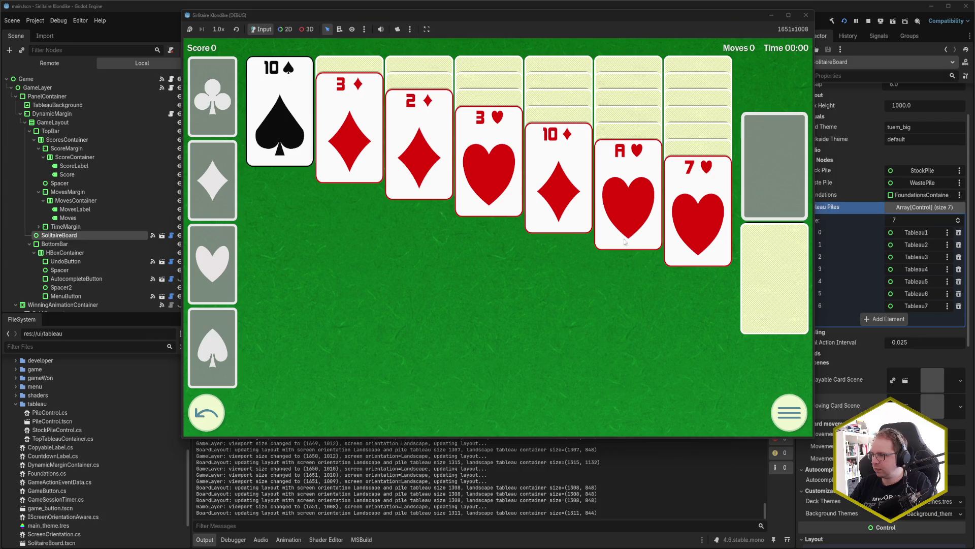
mouse_move(658, 438)
mouse_down()
mouse_move(663, 334)
mouse_move(655, 353)
mouse_move(656, 338)
mouse_move(661, 381)
mouse_move(643, 399)
mouse_move(643, 386)
mouse_up()
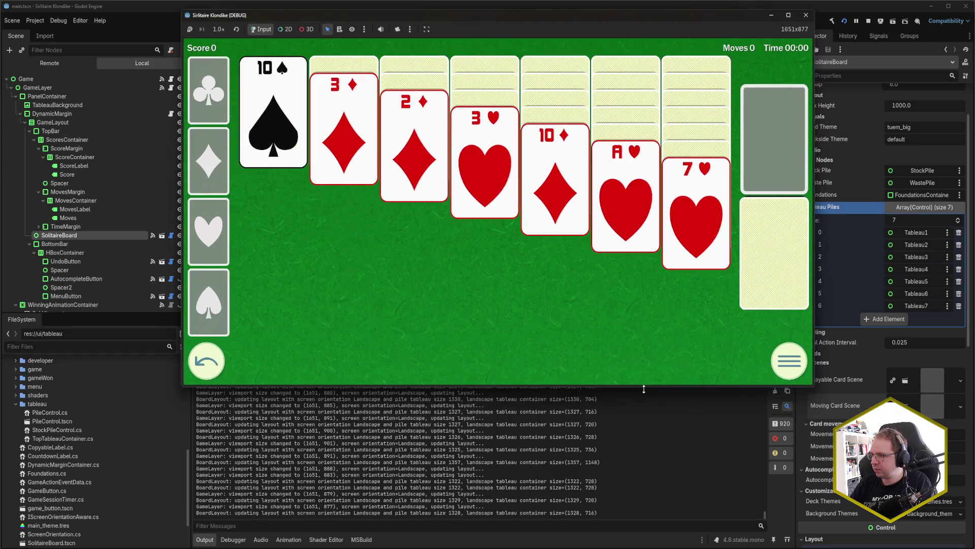
- Send the Ace of hearts to its foundation and open Test Tools from the pause menu
click(623, 223)
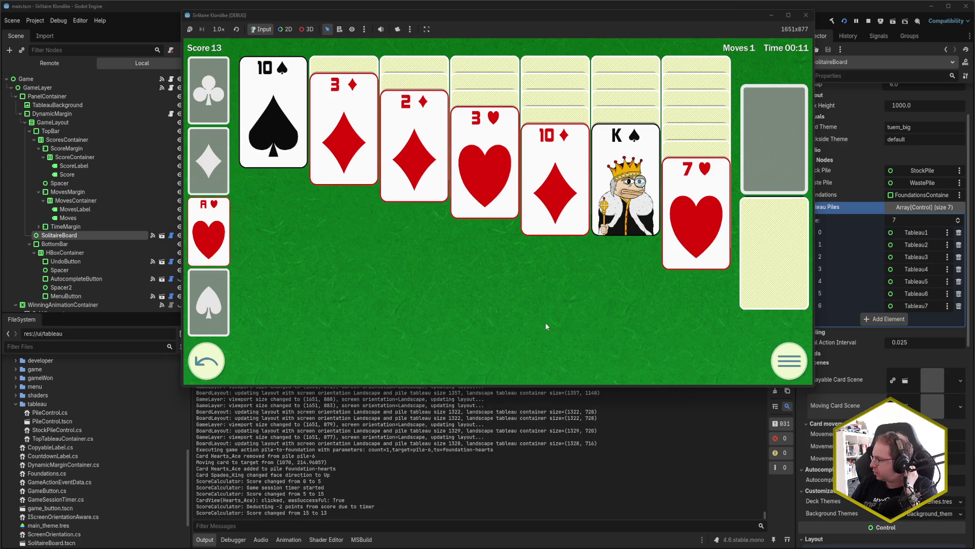
click(783, 361)
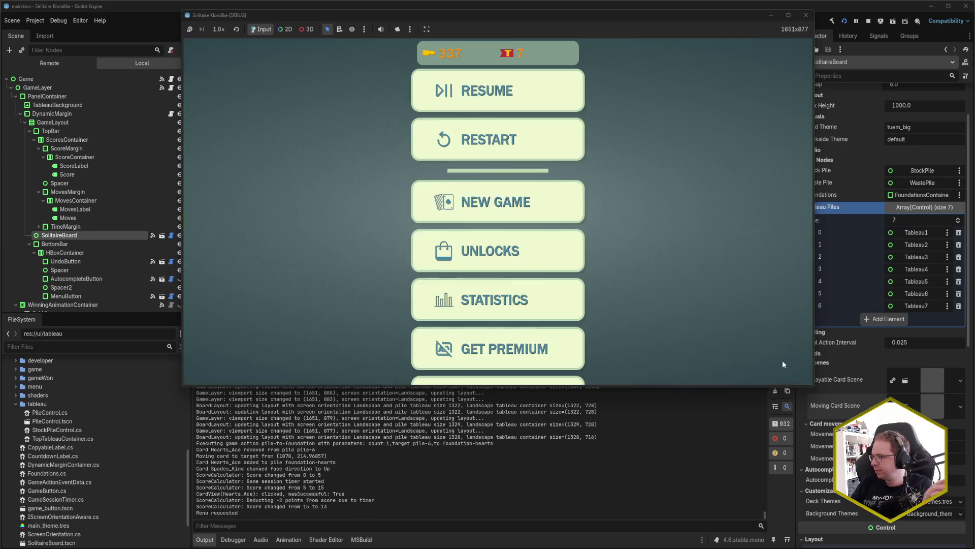
click(524, 385)
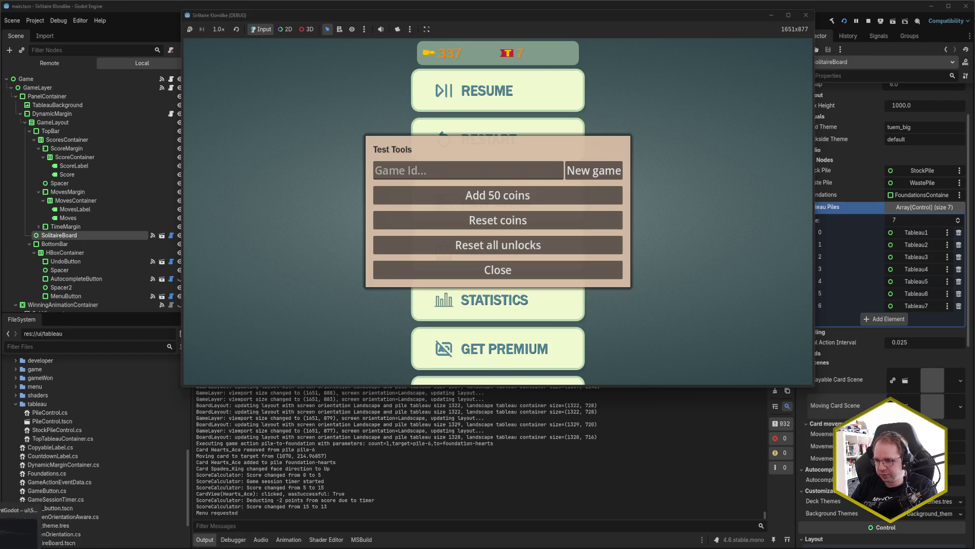
key(alt+Tab)
click(427, 188)
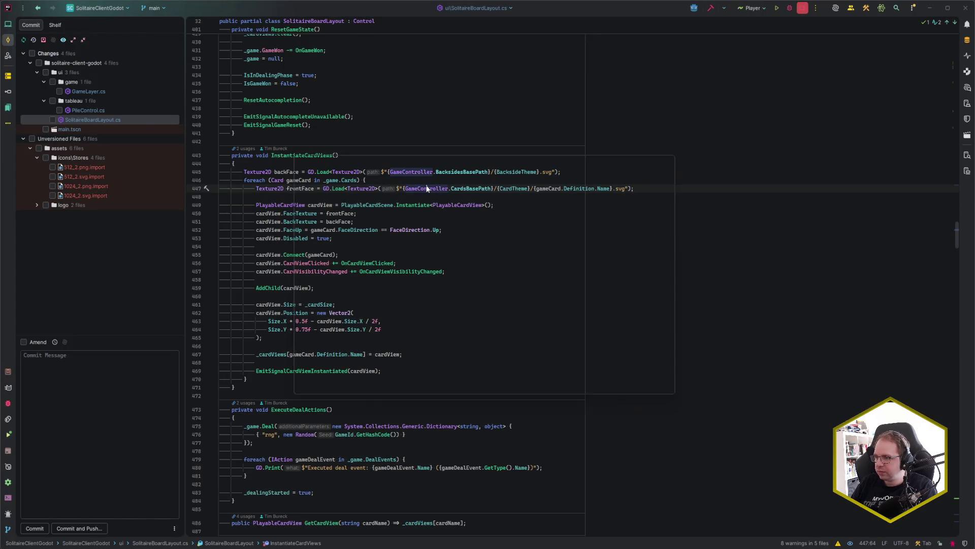
- Copy the second game ID from pause.txt into Test Tools' Game Id and deal that game
key(ctrl+e)
key(shift+Return)
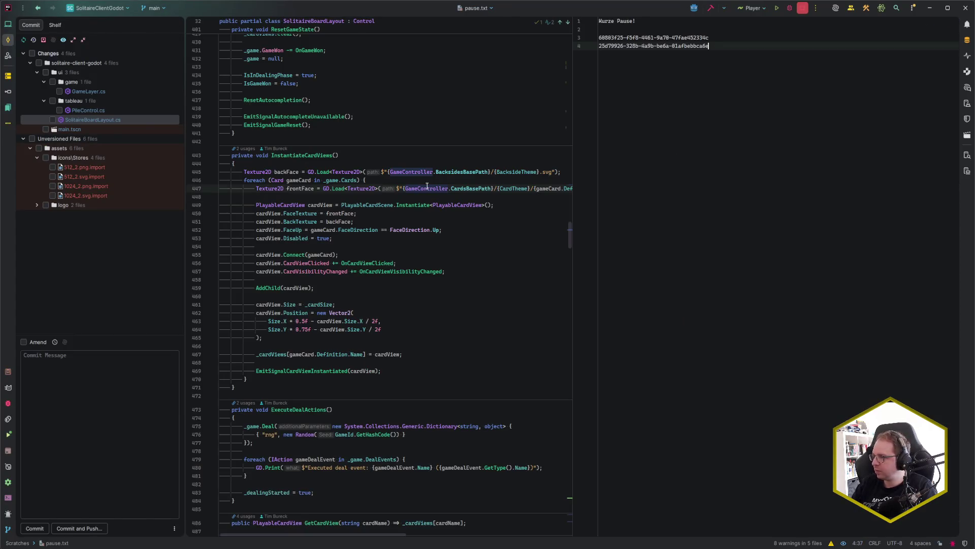
key(shift+Home)
key(alt+Tab)
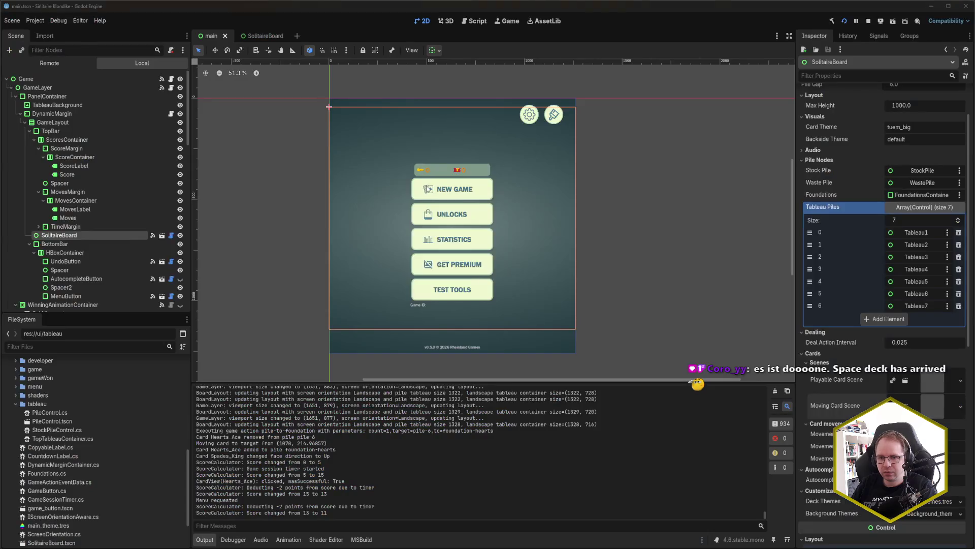
key(alt+Tab)
key(ctrl+v)
click(594, 172)
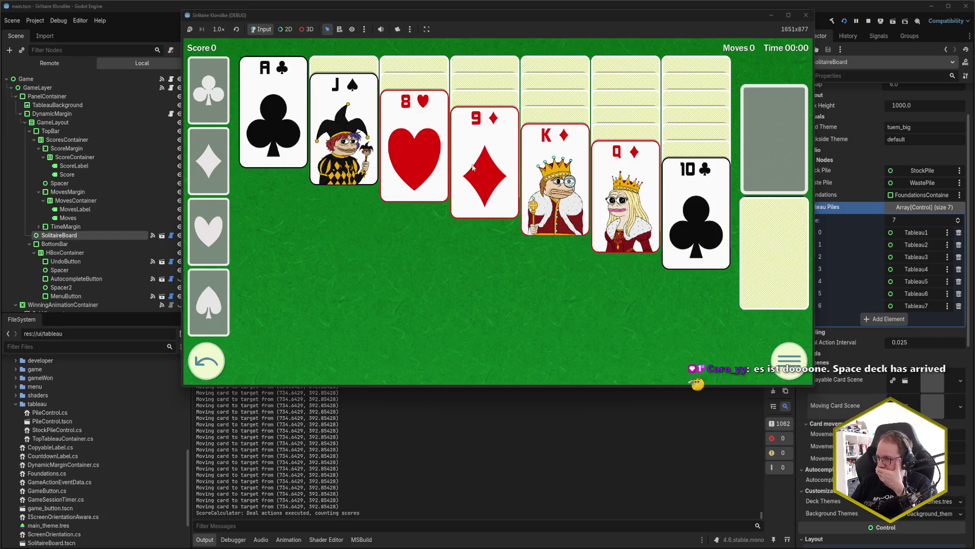
- Move 9♦ onto 10♣, ace of clubs to its foundation, K♦ to column one, then deal from stock
click(497, 170)
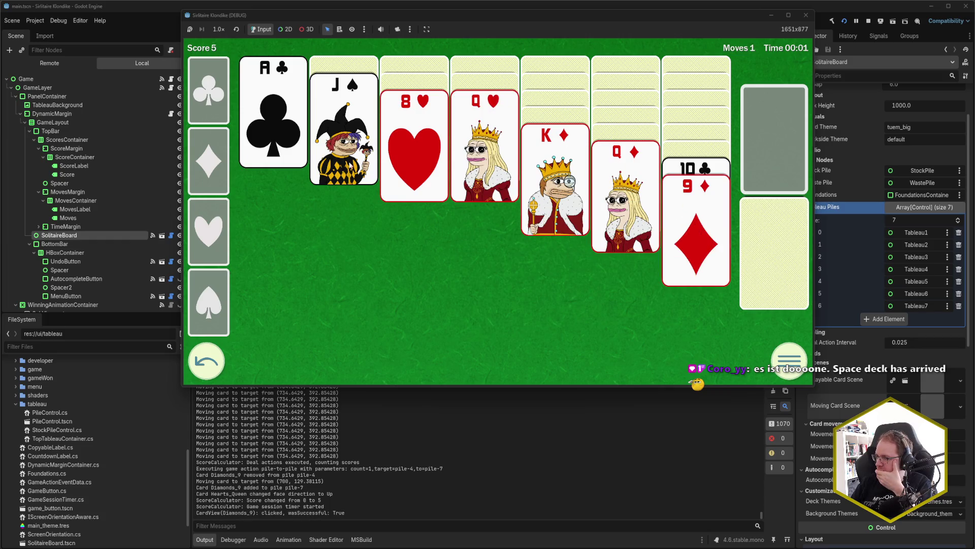
click(292, 140)
click(531, 183)
click(786, 265)
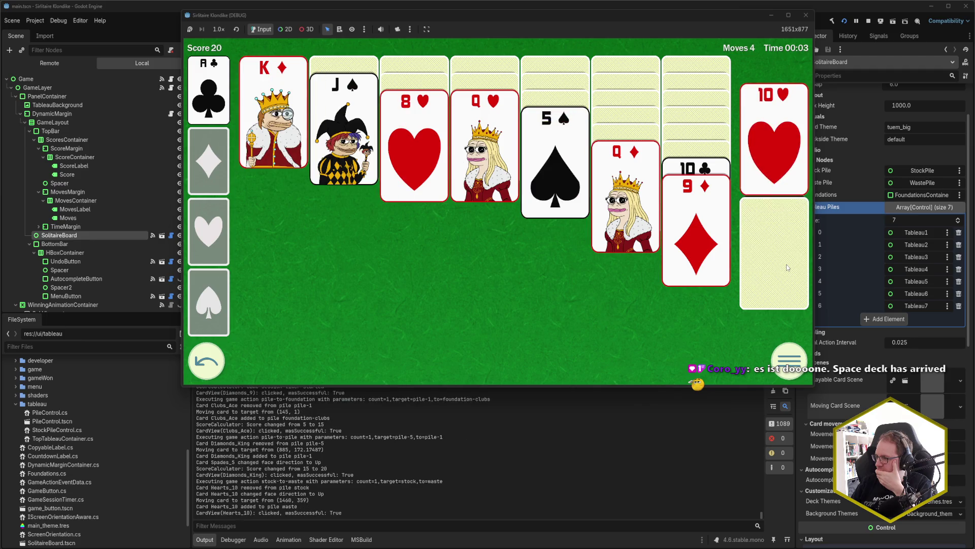
click(785, 263)
click(785, 263)
click(781, 246)
click(775, 239)
click(770, 234)
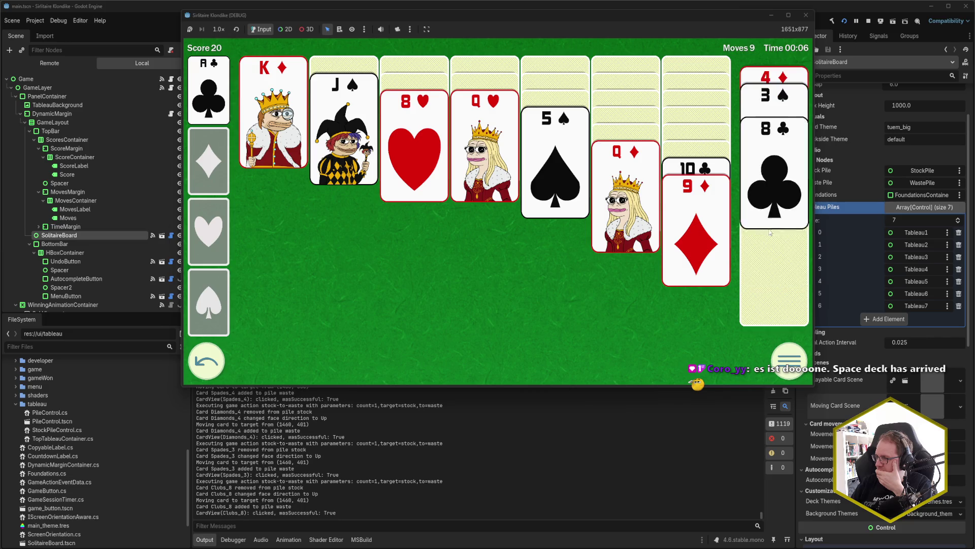
- Stack 8♣, 7♥ and 6♠ onto column seven, drawing from the stock between moves
click(762, 164)
click(775, 278)
click(776, 275)
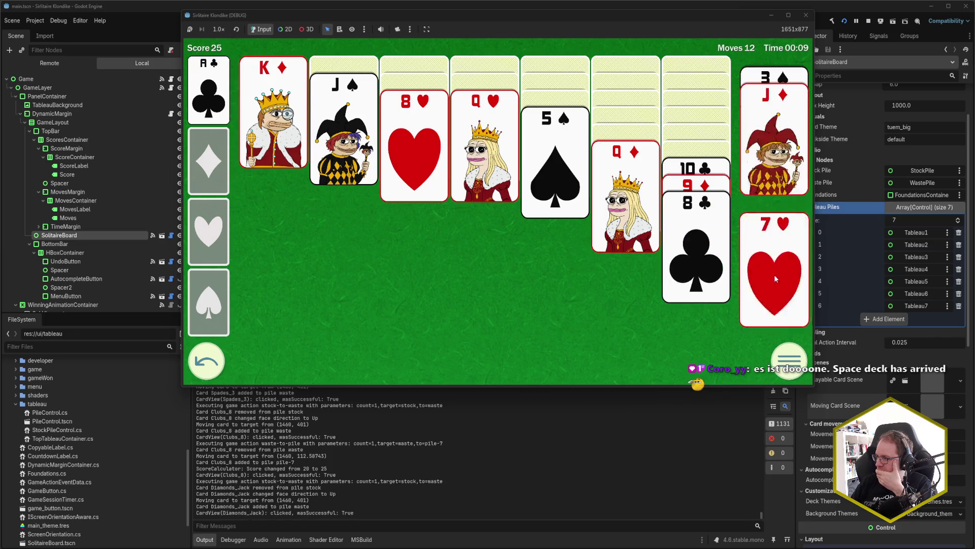
click(766, 171)
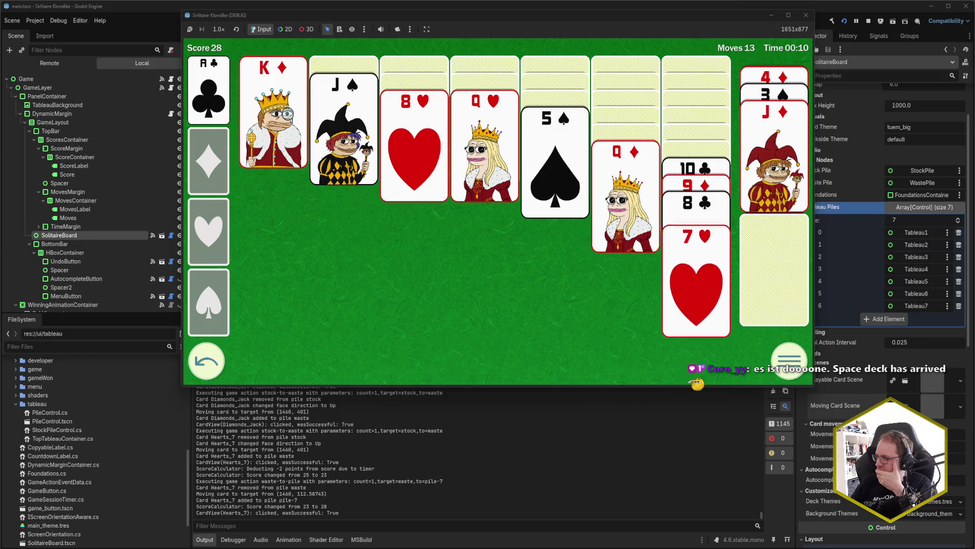
click(774, 269)
click(779, 186)
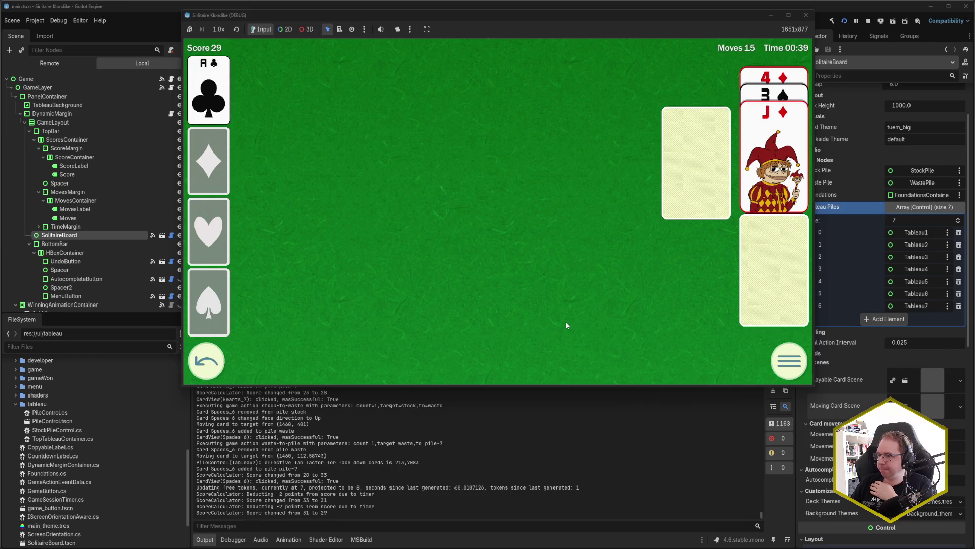
- Undo the 6♠ move and its draw, then redraw 6♠ and move it onto column seven again
click(208, 373)
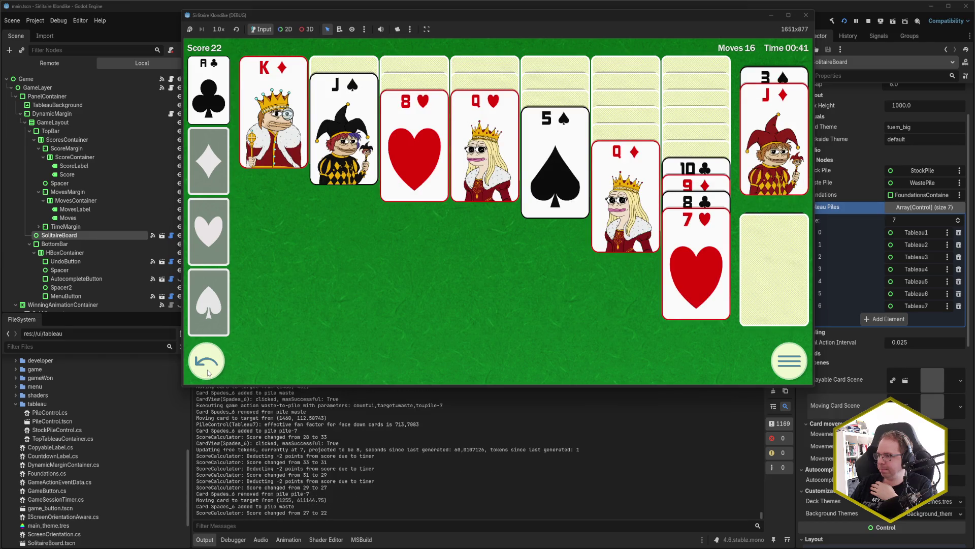
click(207, 373)
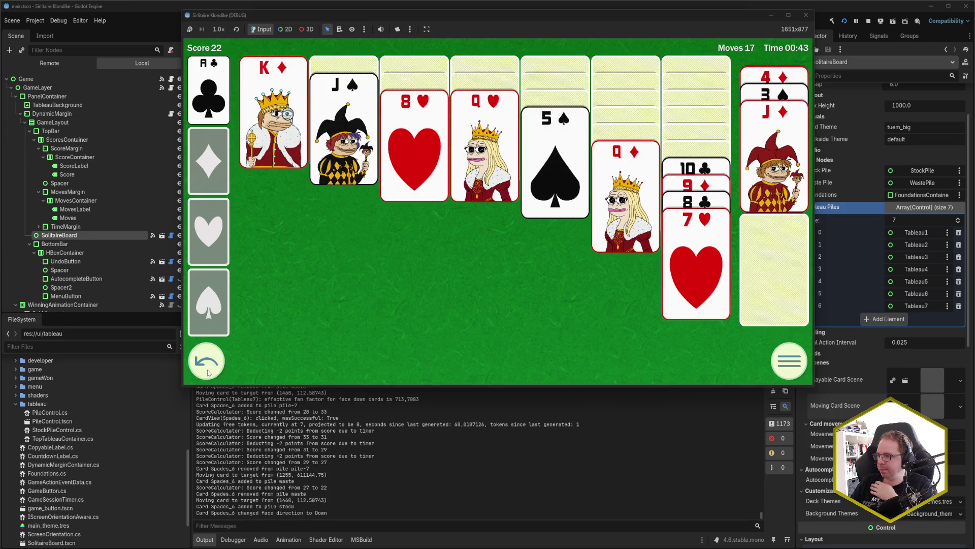
click(785, 279)
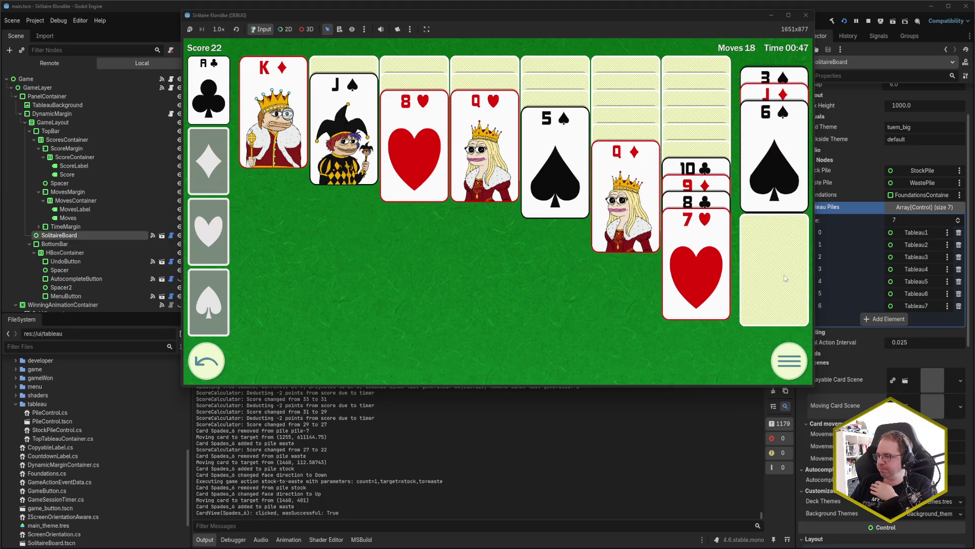
click(782, 188)
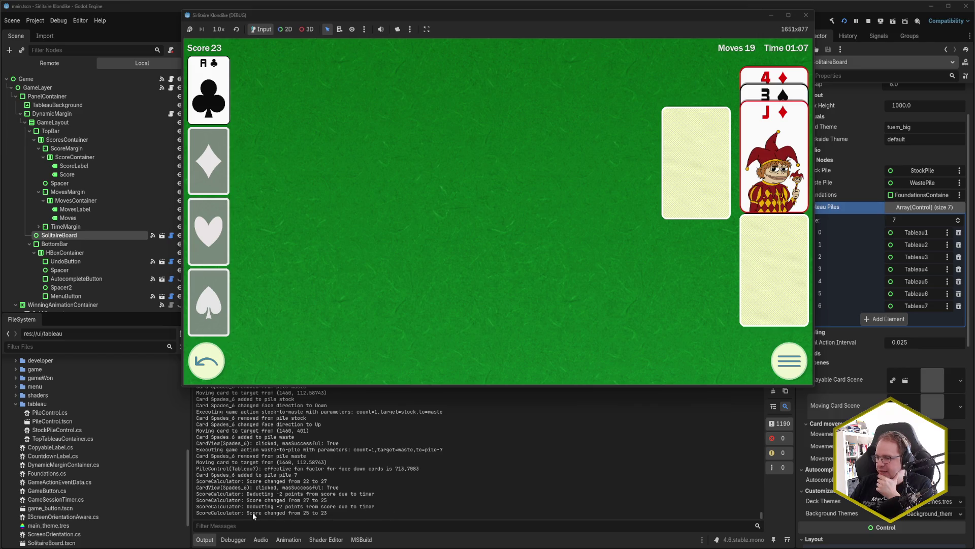
- Undo the 6♠ move and draw once more, redraw 6♠ to the waste, and return to Rider's notes
click(206, 367)
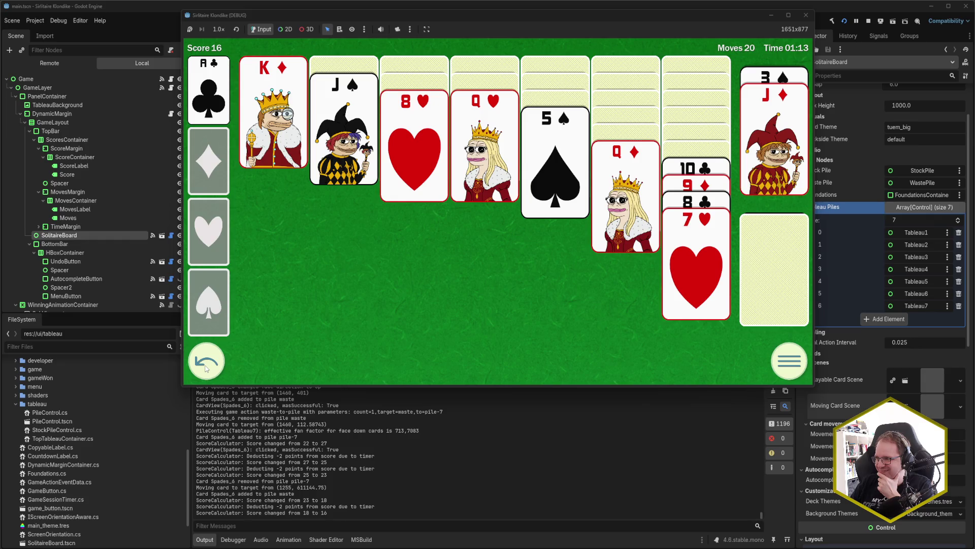
click(206, 366)
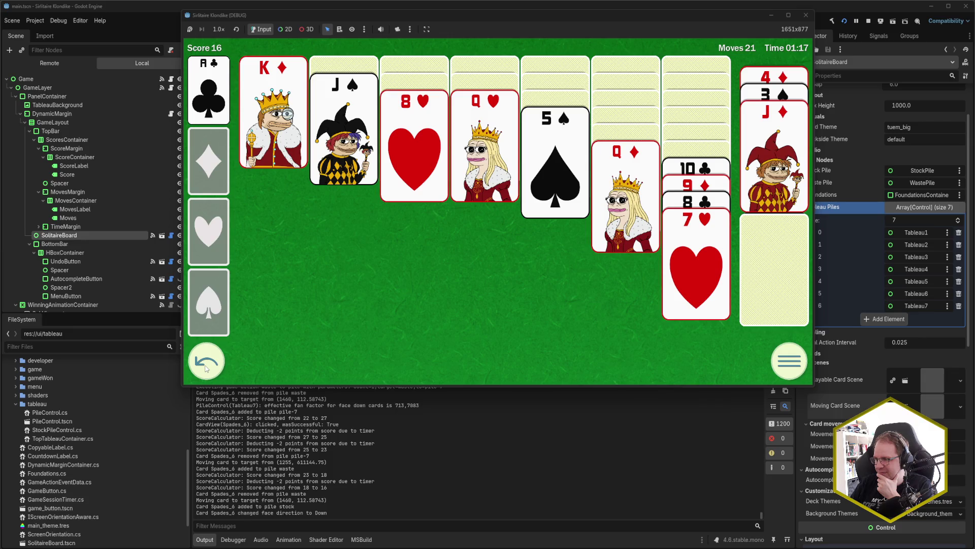
click(767, 304)
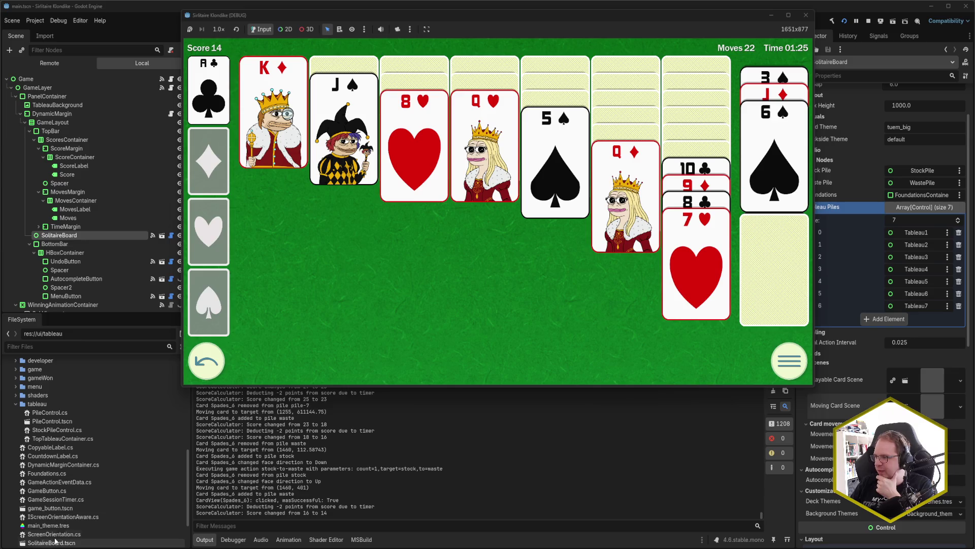
mouse_move(3, 546)
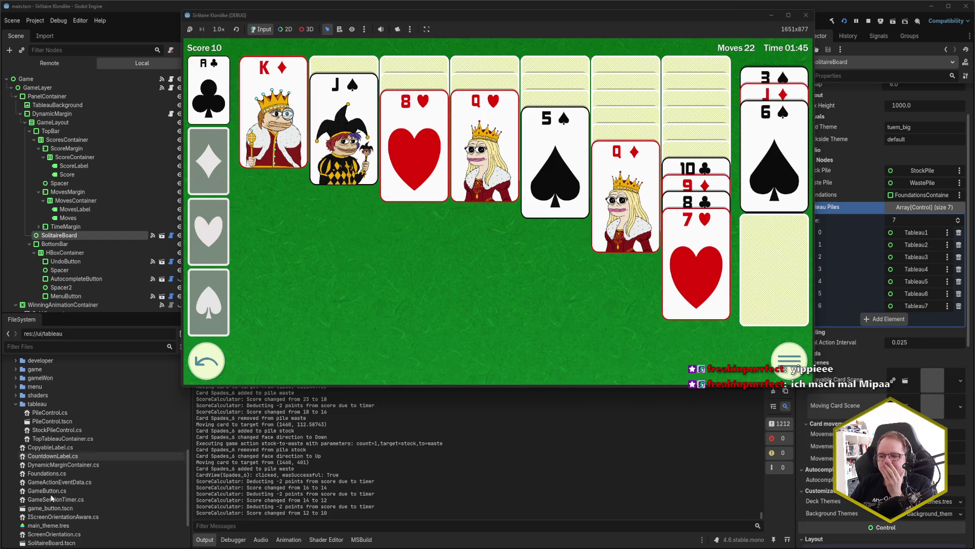
key(alt+Tab)
click(669, 209)
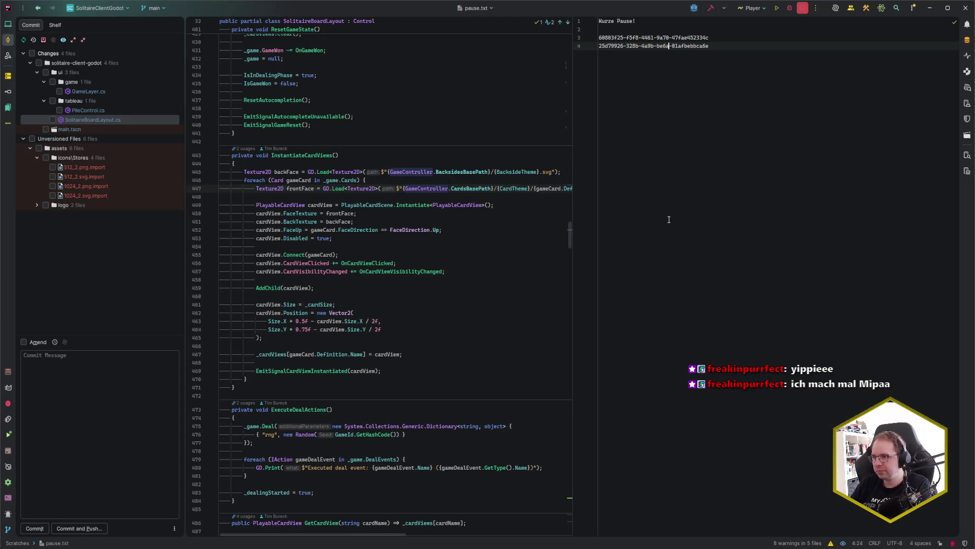
- Open PileControl.cs from Recent Files and read through its MaxHeight property and UpdateLayout fan-height code
key(ctrl+e)
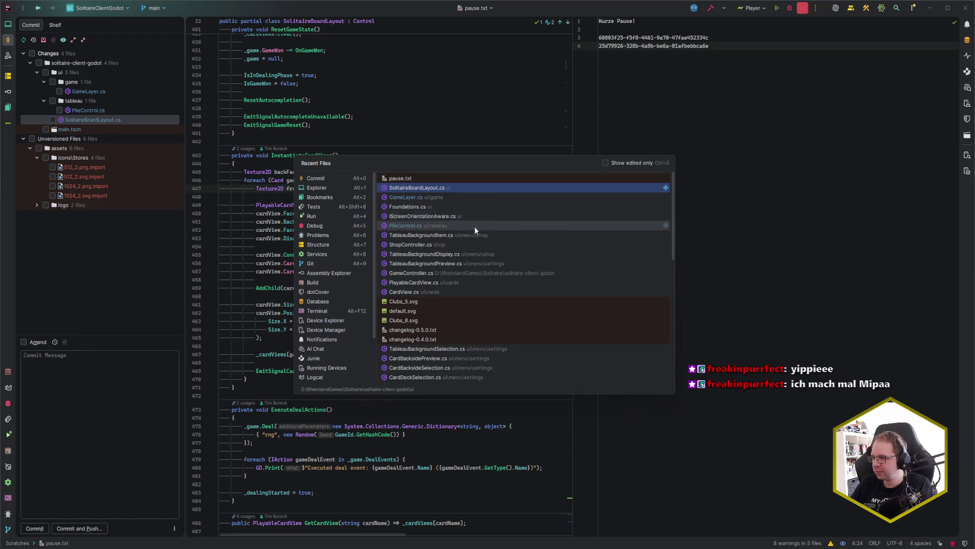
click(462, 226)
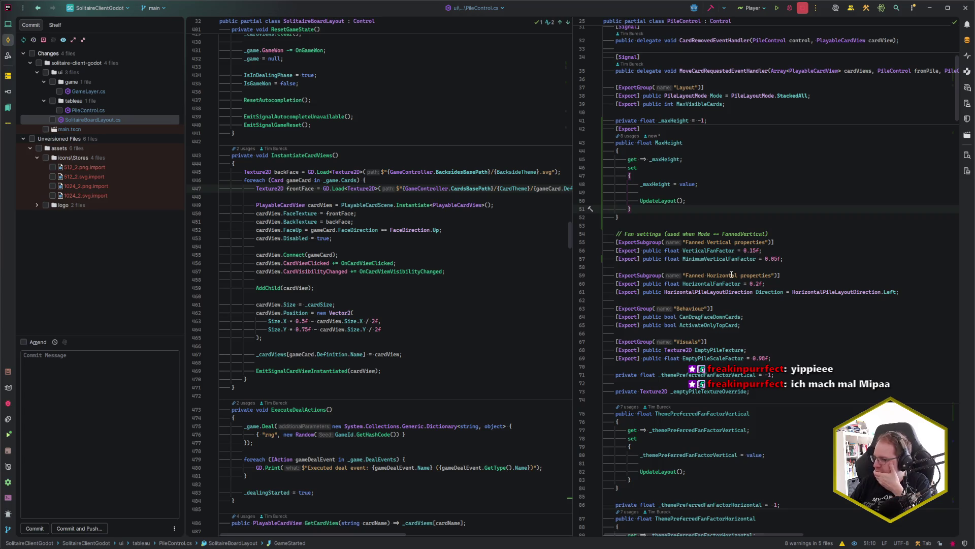
click(716, 209)
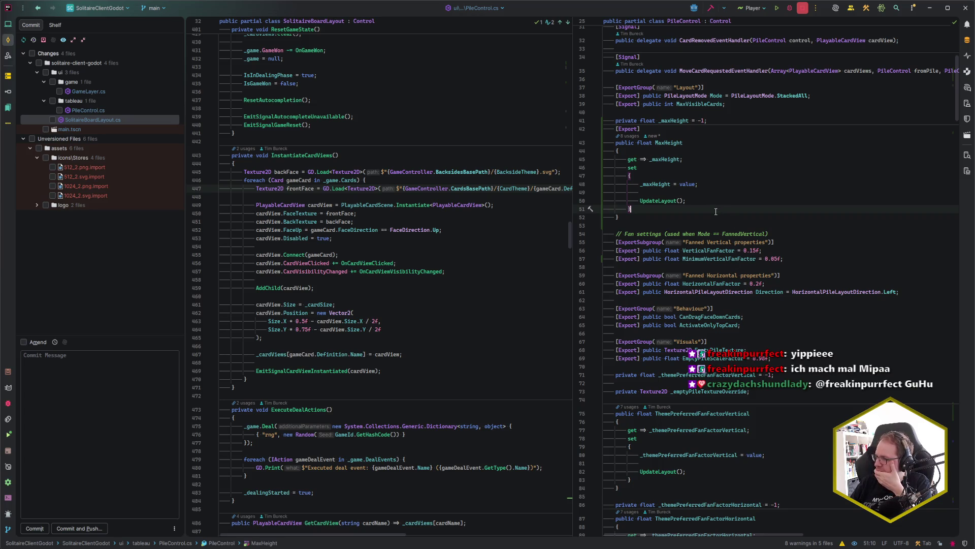
scroll(717, 211, down, 20)
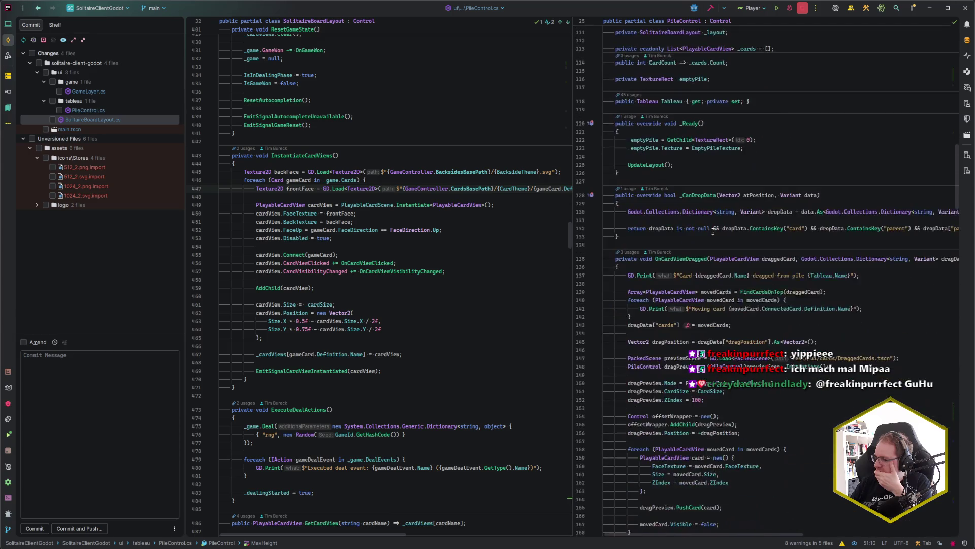
scroll(744, 328, down, 6)
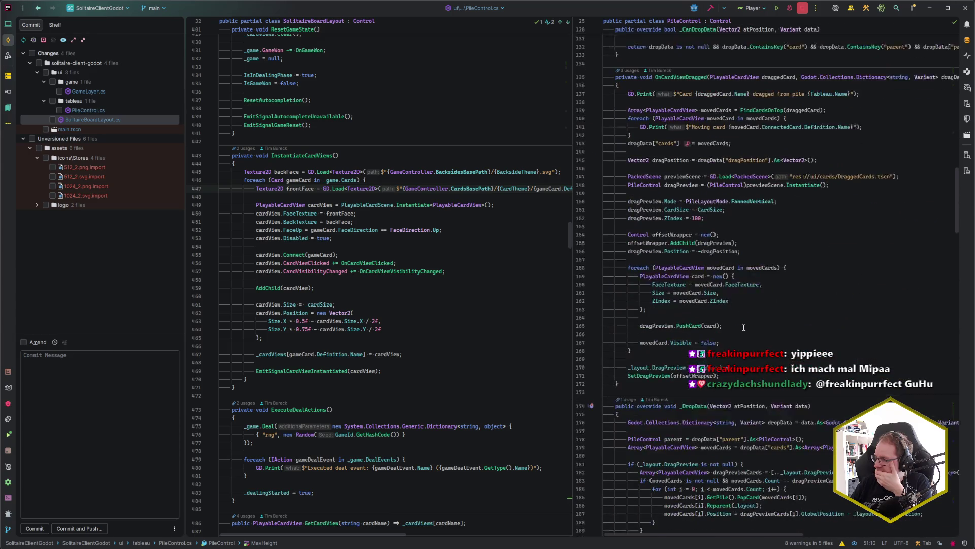
scroll(744, 328, down, 5)
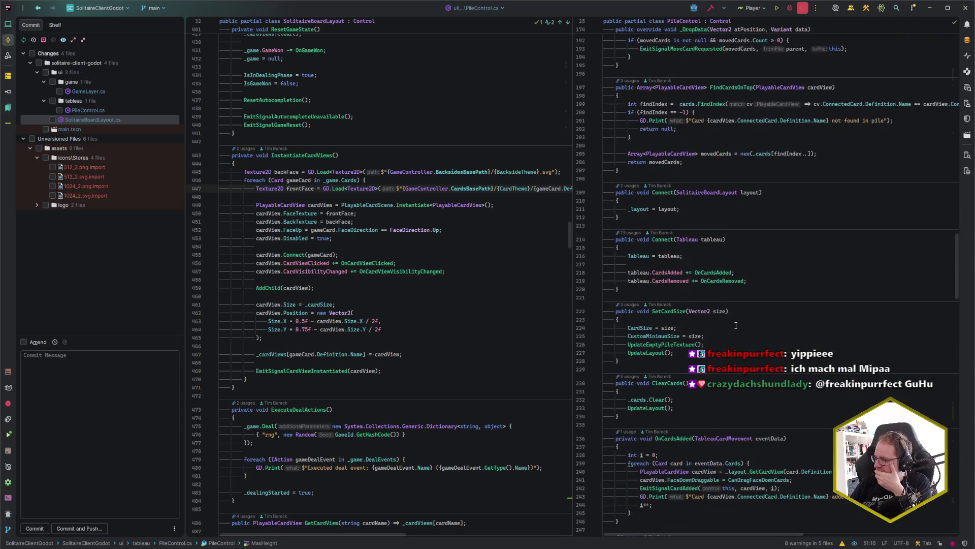
scroll(734, 326, up, 5)
scroll(734, 326, up, 3)
scroll(734, 325, down, 20)
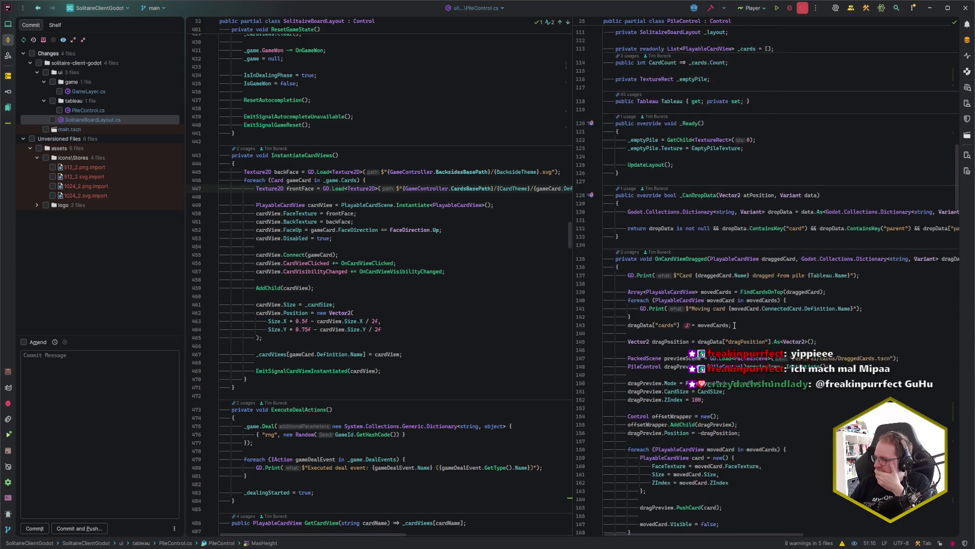
scroll(728, 320, down, 20)
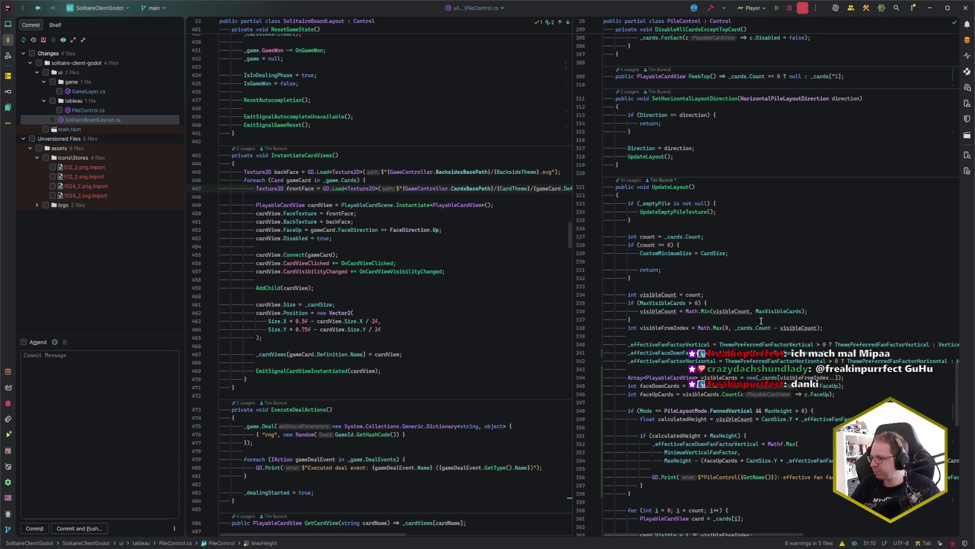
- Place the caret in UpdateLayout after the fan factor log and hide the Commit panel
scroll(761, 321, down, 5)
click(642, 360)
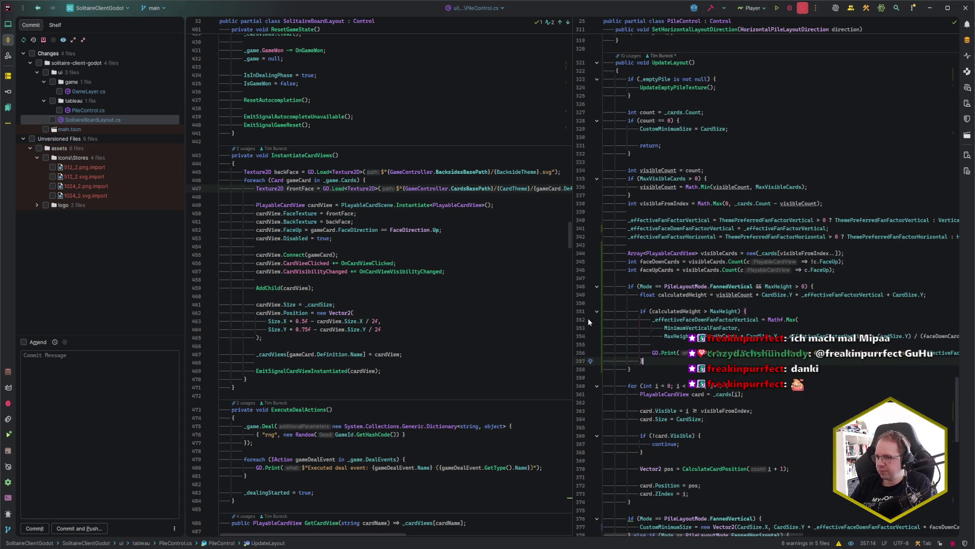
key(alt+0)
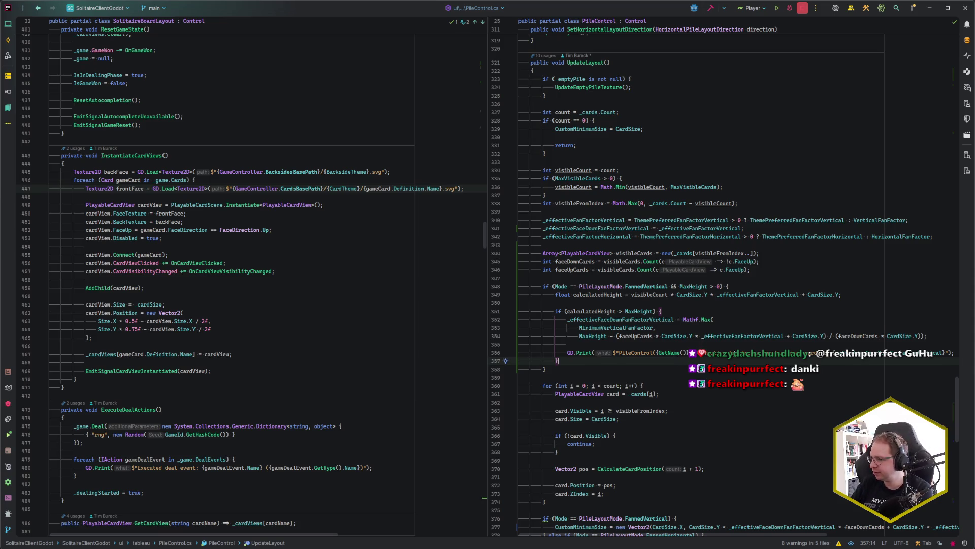
scroll(736, 354, down, 1)
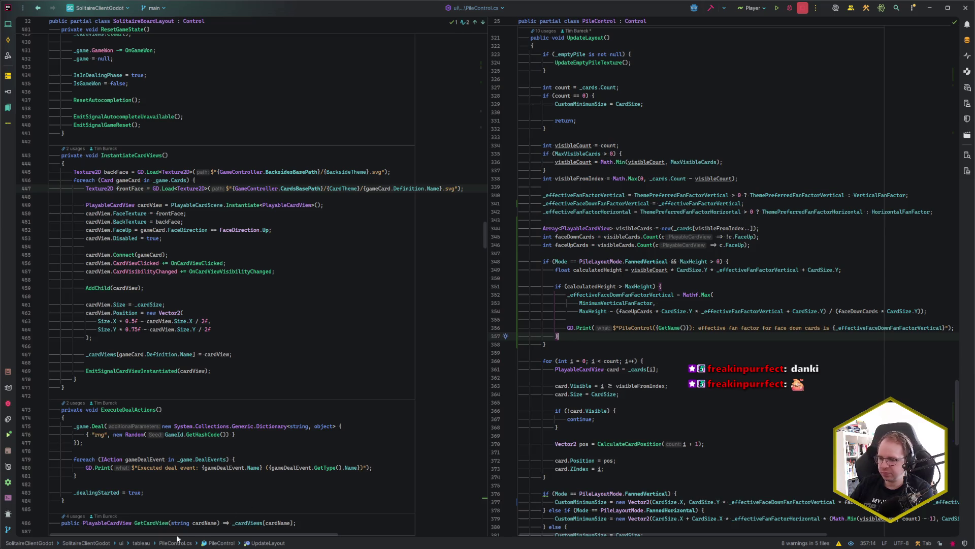
- Close the running game and set a breakpoint on the face-down fan factor Mathf.Max line 352
click(56, 515)
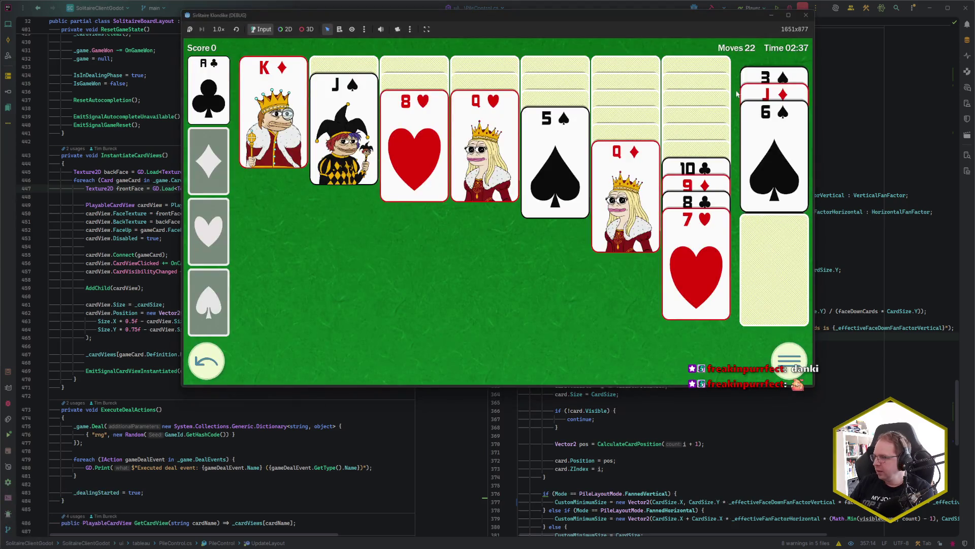
click(806, 15)
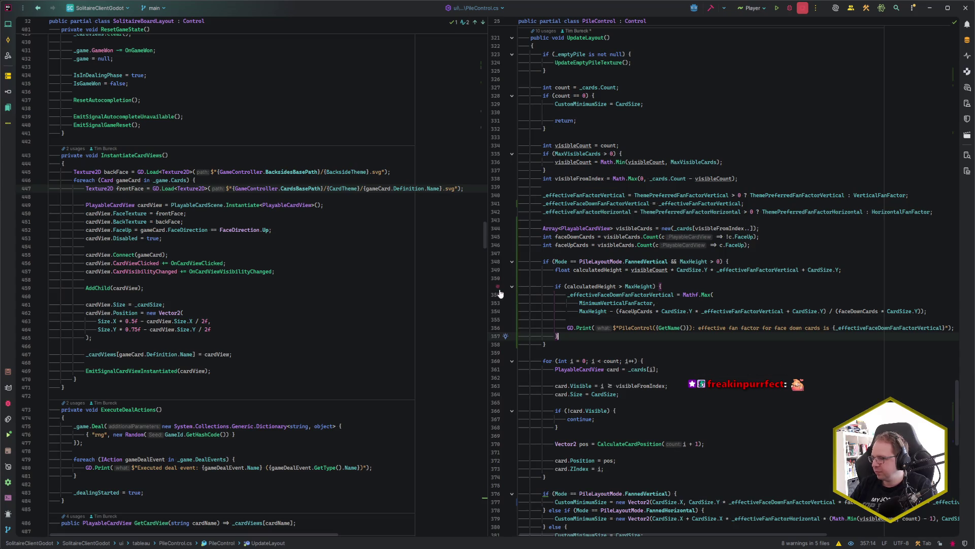
click(498, 294)
click(568, 319)
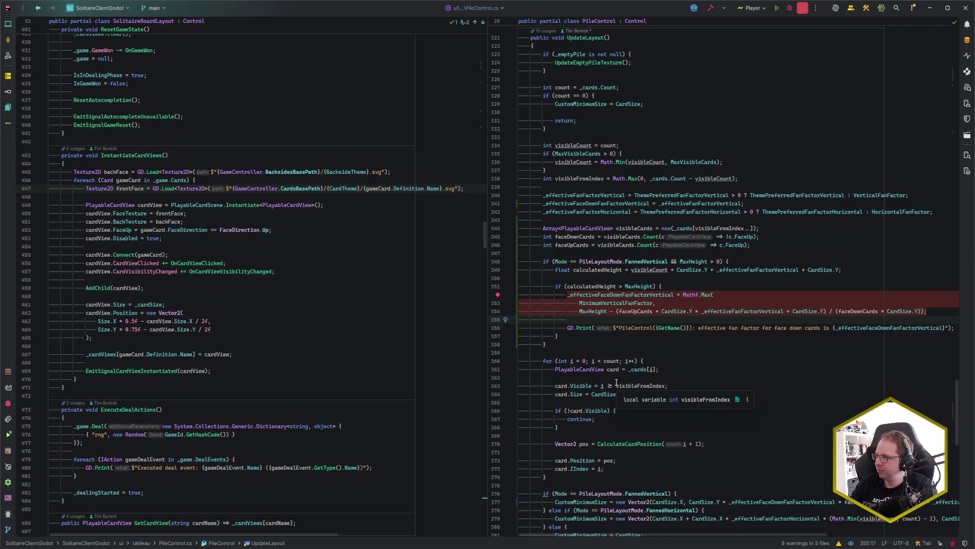
- Start debugging the Player run configuration from Run Anything
key(ctrl)
key(ctrl)
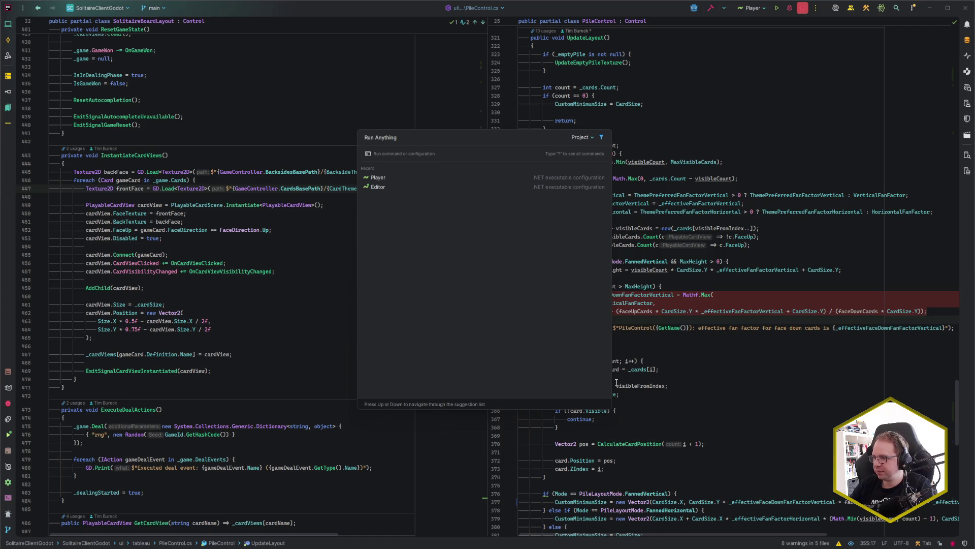
key(Down)
key(shift)
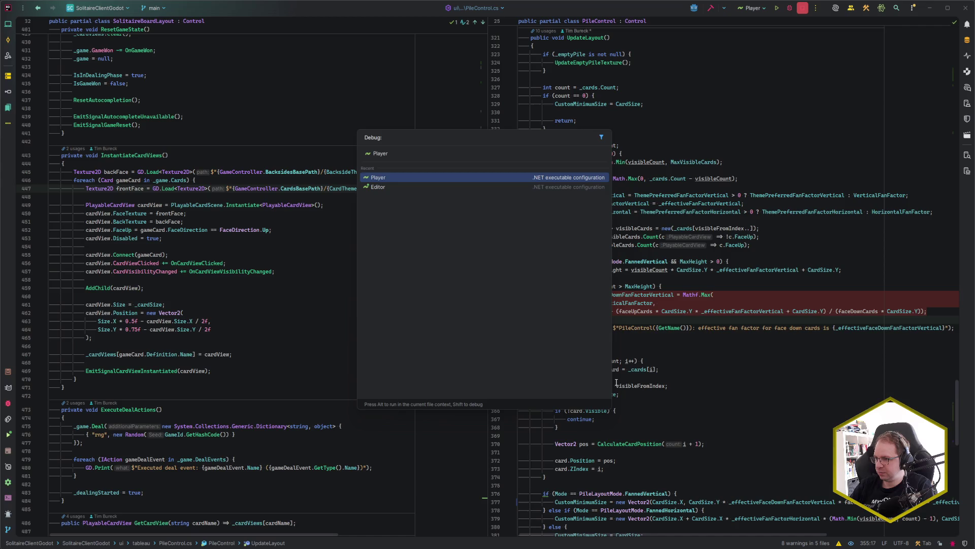
key(shift+Return)
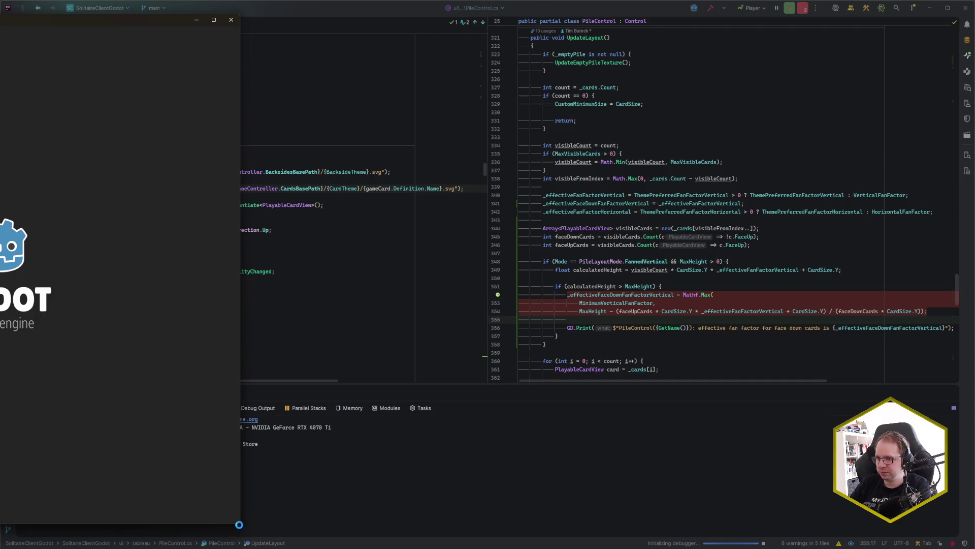
- Resize the game window and deal a new game to hit the UpdateLayout breakpoint
mouse_move(240, 528)
mouse_down()
mouse_move(511, 409)
mouse_move(599, 395)
mouse_up()
drag(399, 19, 651, 40)
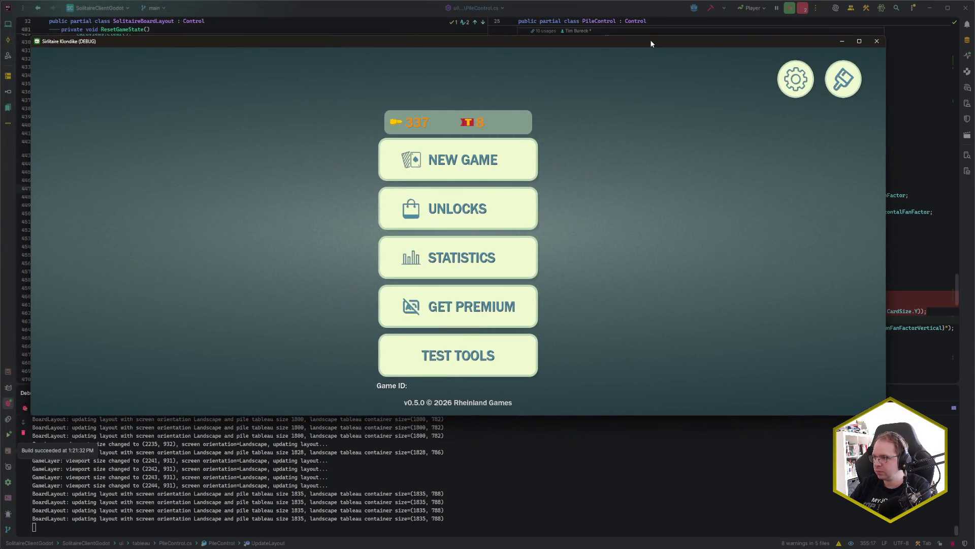
click(499, 150)
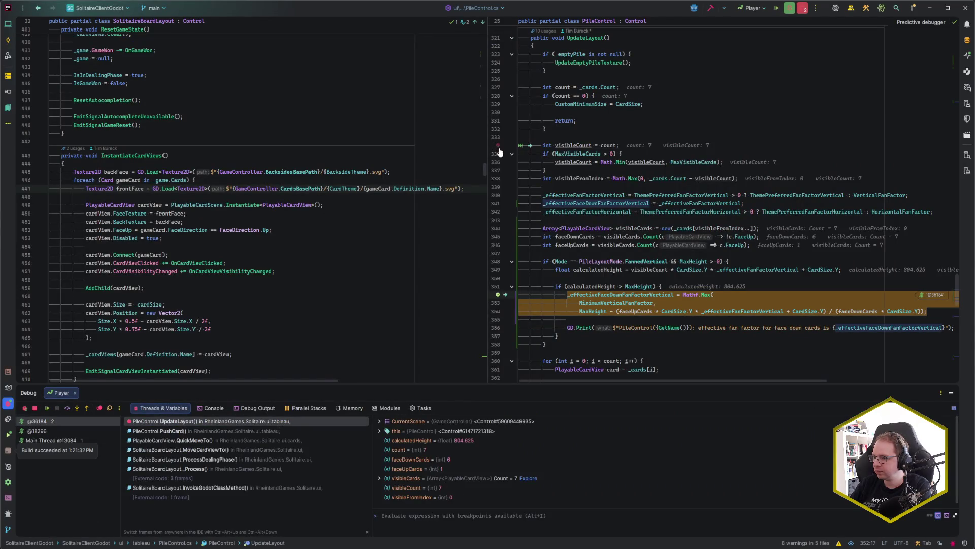
- Resume execution and resize the game window to hit the layout breakpoint again
mouse_move(635, 207)
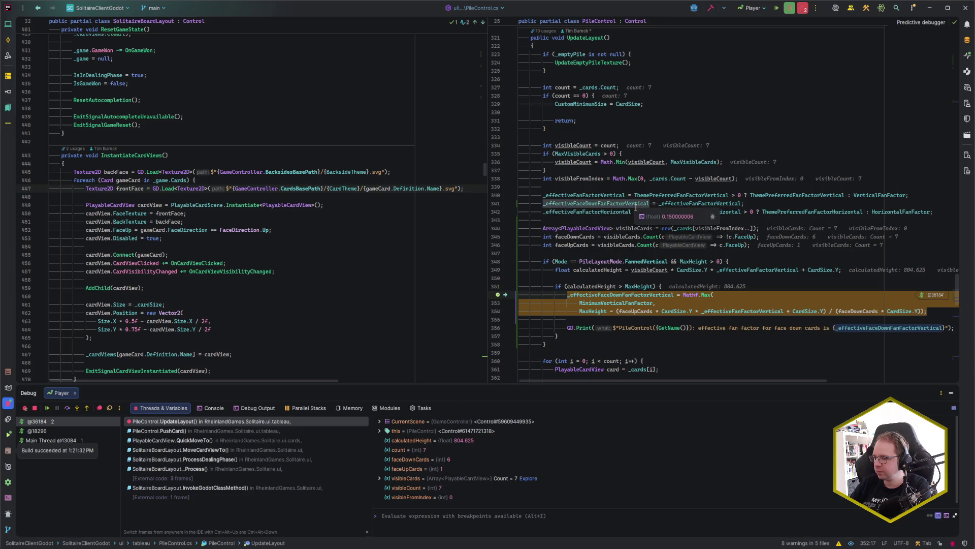
key(F9)
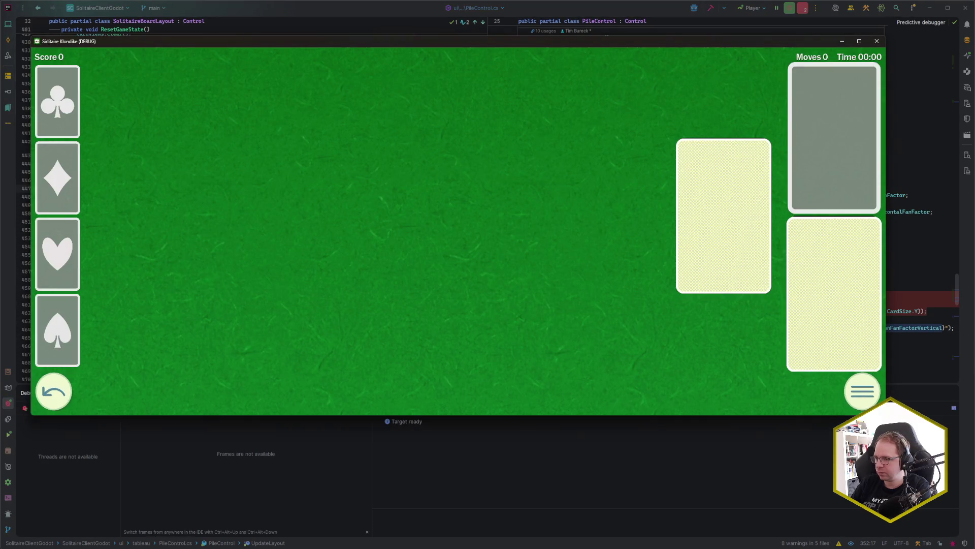
mouse_move(143, 548)
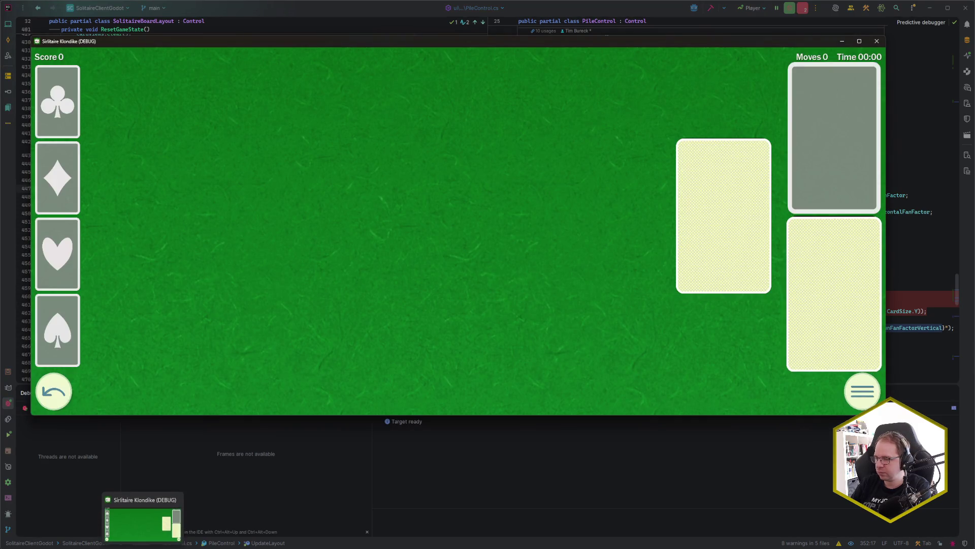
drag(588, 413, 592, 450)
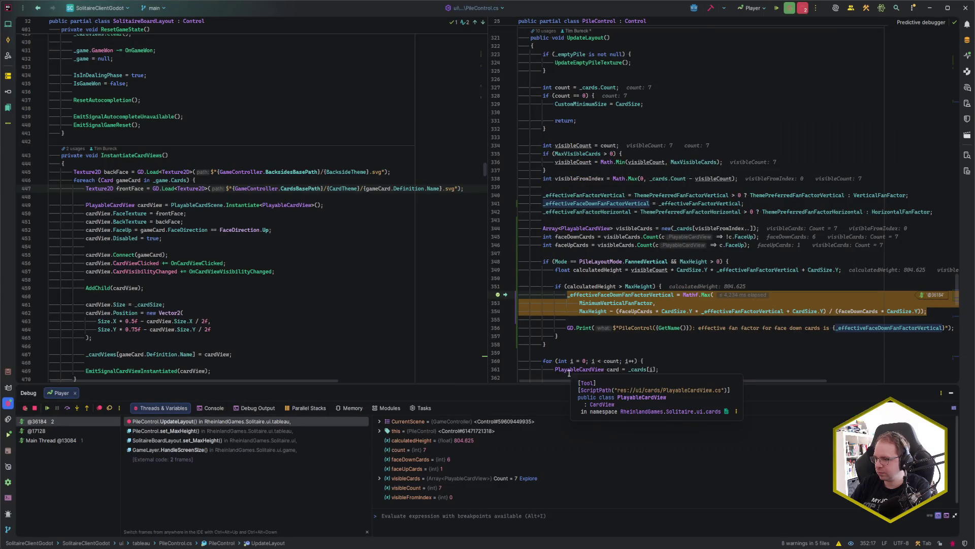
- Evaluate the MaxHeight minus face-up stack height expression on line 354
mouse_move(656, 311)
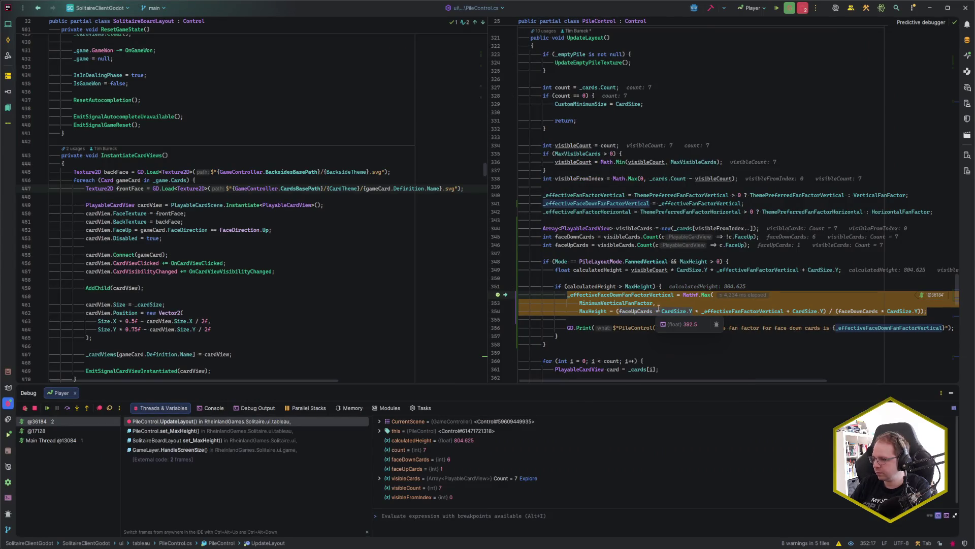
mouse_move(600, 311)
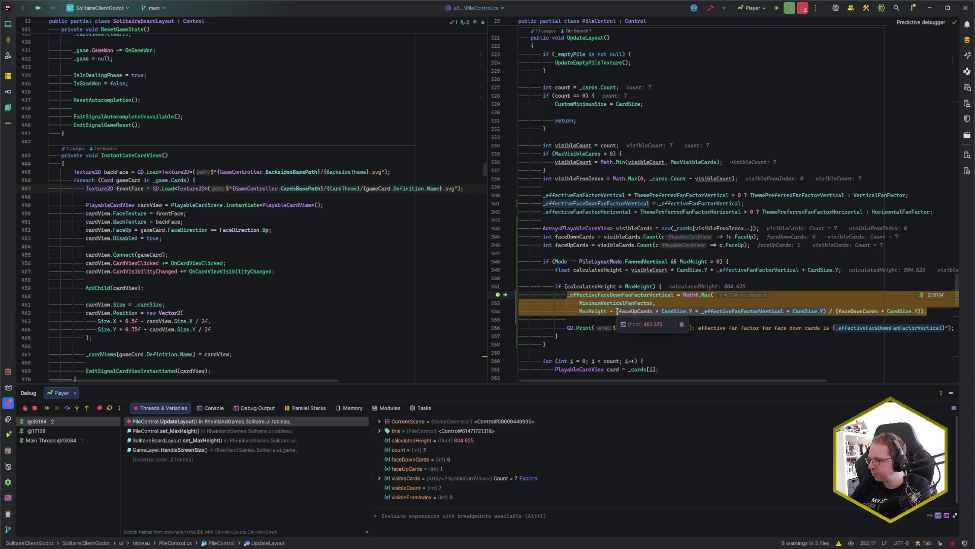
mouse_move(836, 312)
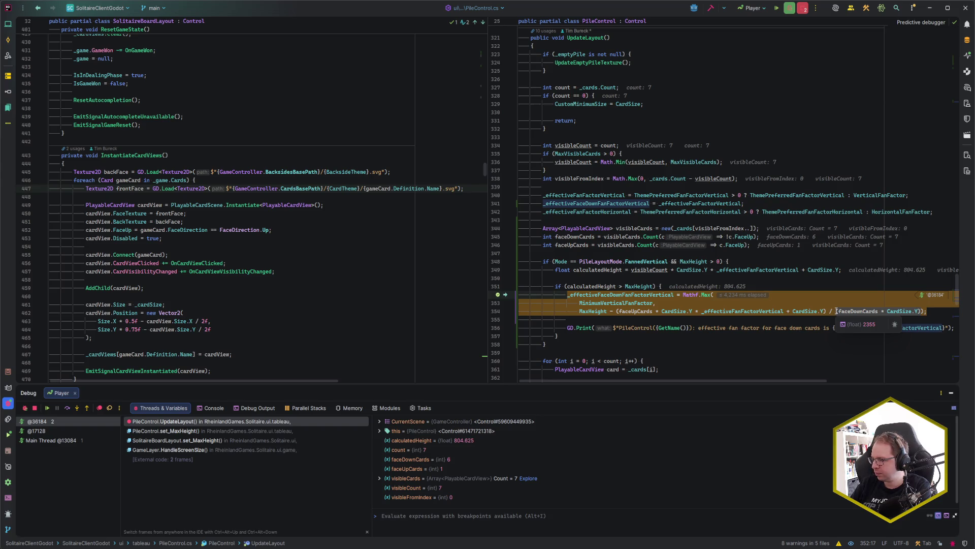
drag(579, 311, 827, 311)
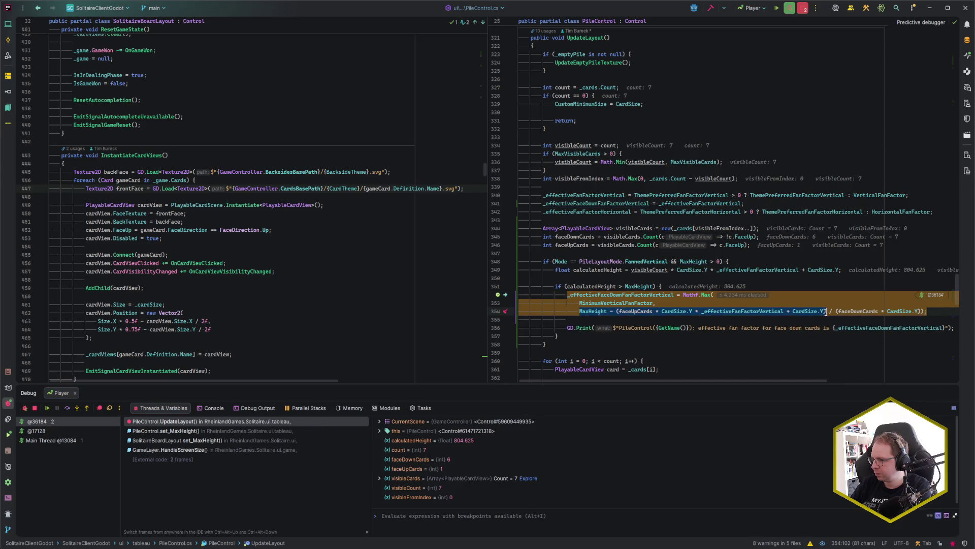
mouse_move(826, 312)
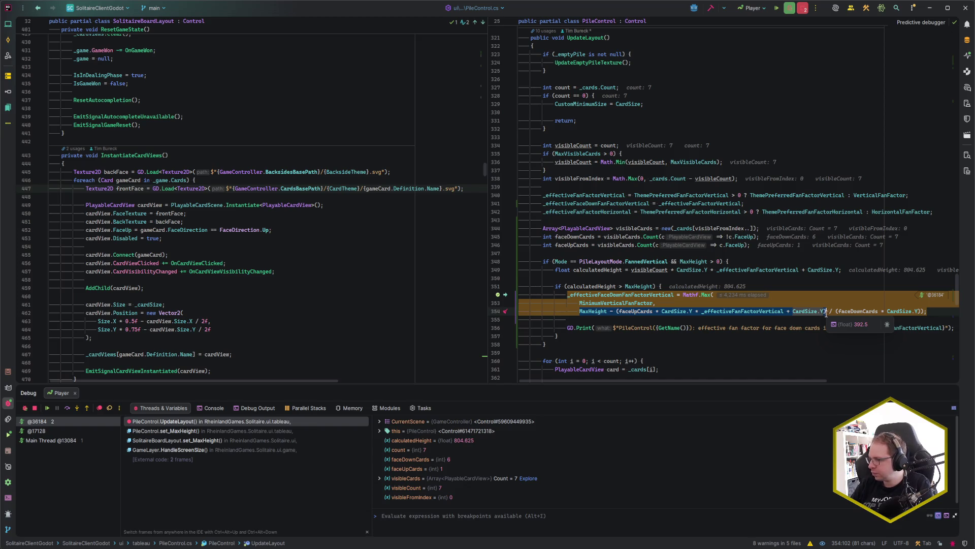
key(alt+F8)
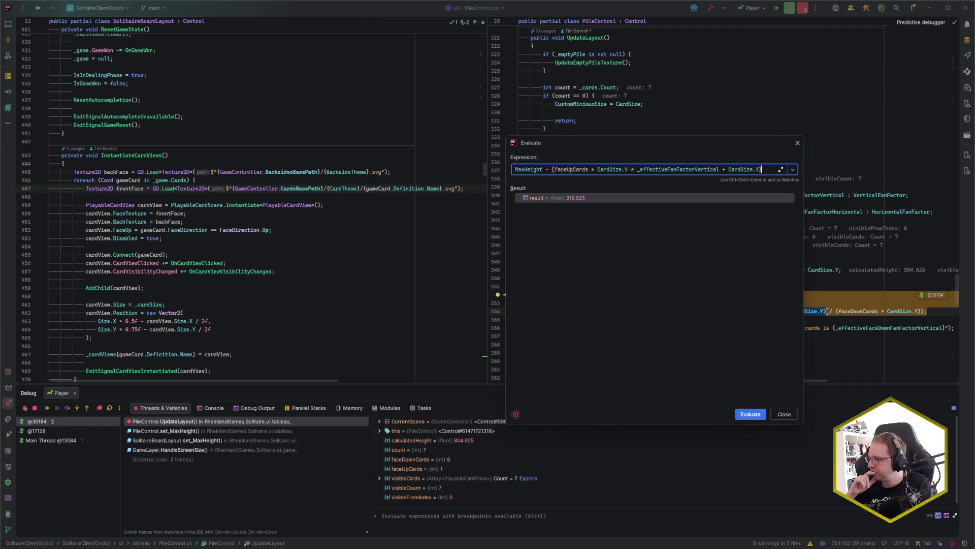
- Evaluate the line 354 formula from MaxHeight through CardSize.Y in the expression evaluator
key(Escape)
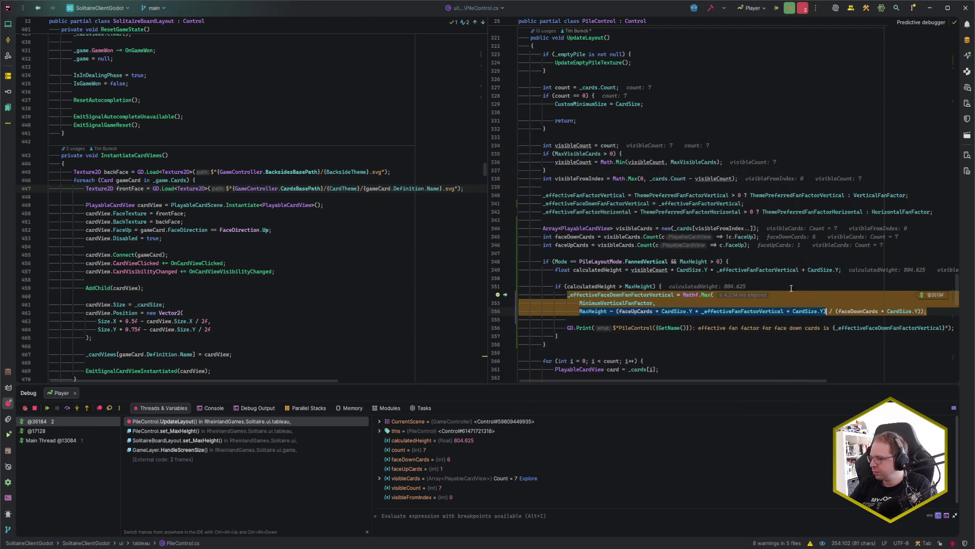
click(591, 311)
drag(599, 312, 921, 312)
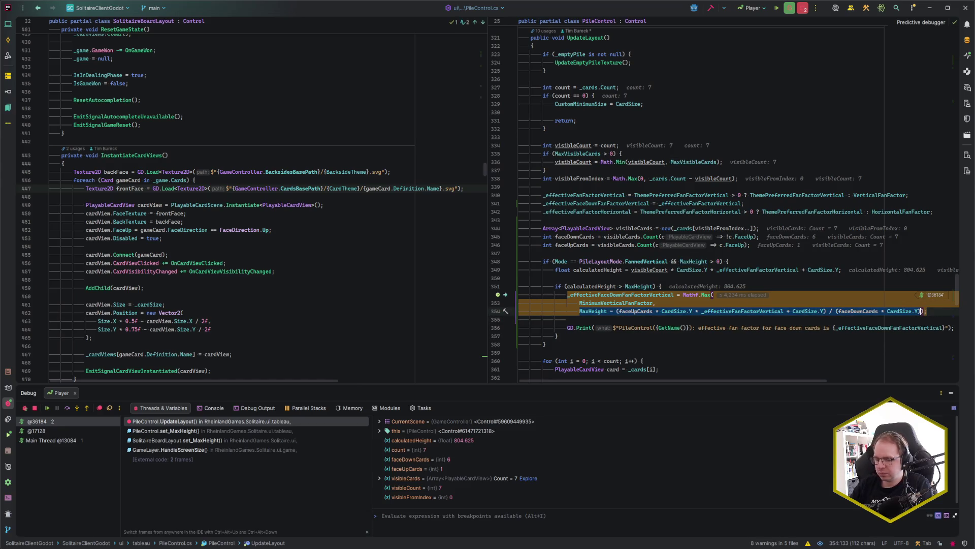
key(alt+F8)
key(Return)
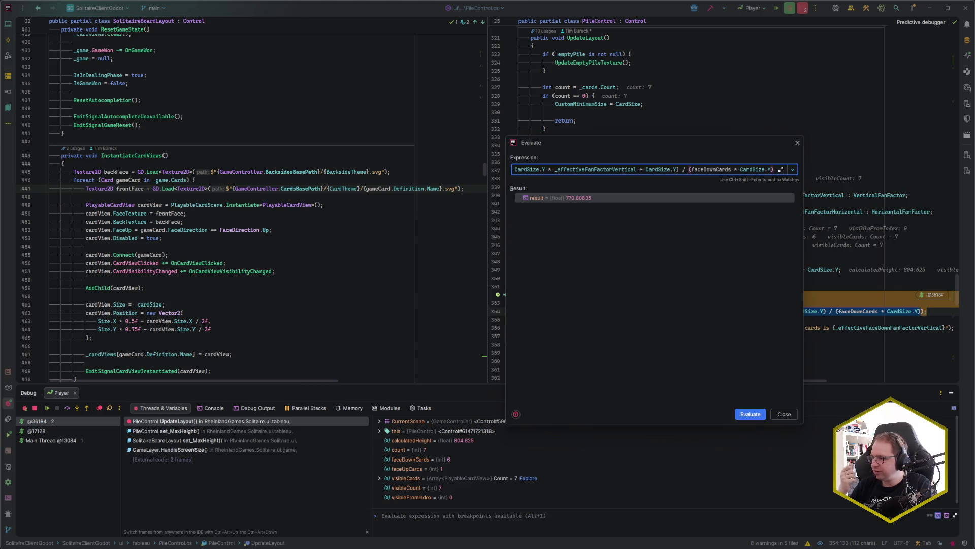
key(Escape)
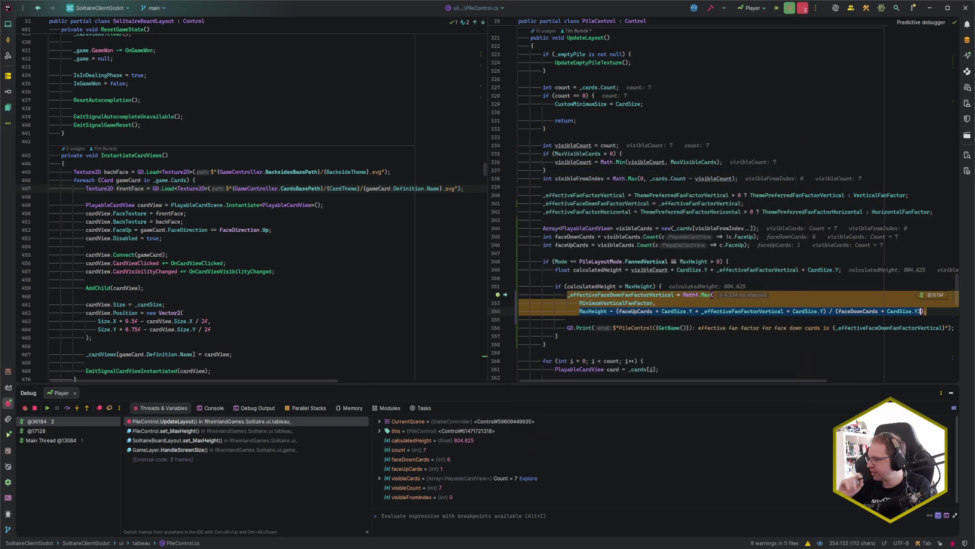
key(Down)
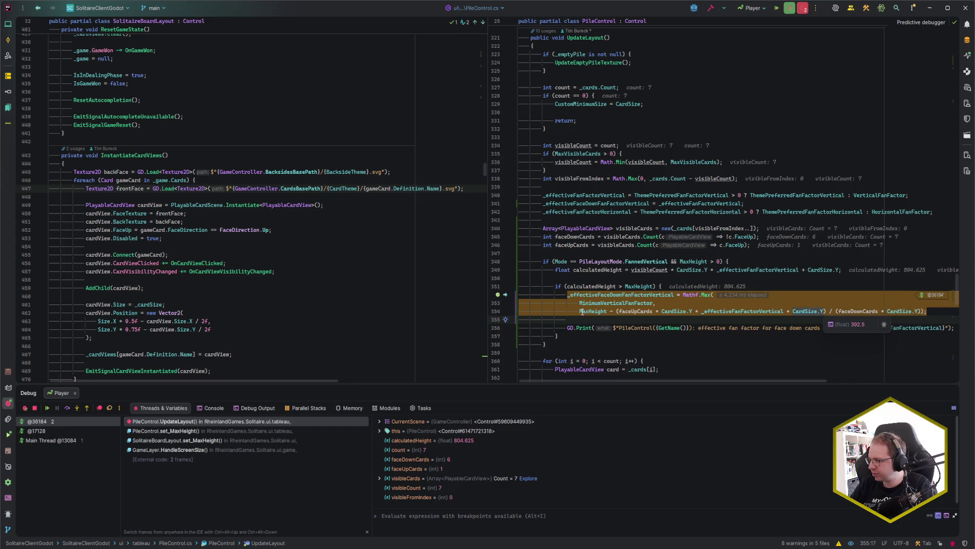
- Re-evaluate the MaxHeight subtraction on line 354, confirming 319.625
drag(580, 311, 826, 311)
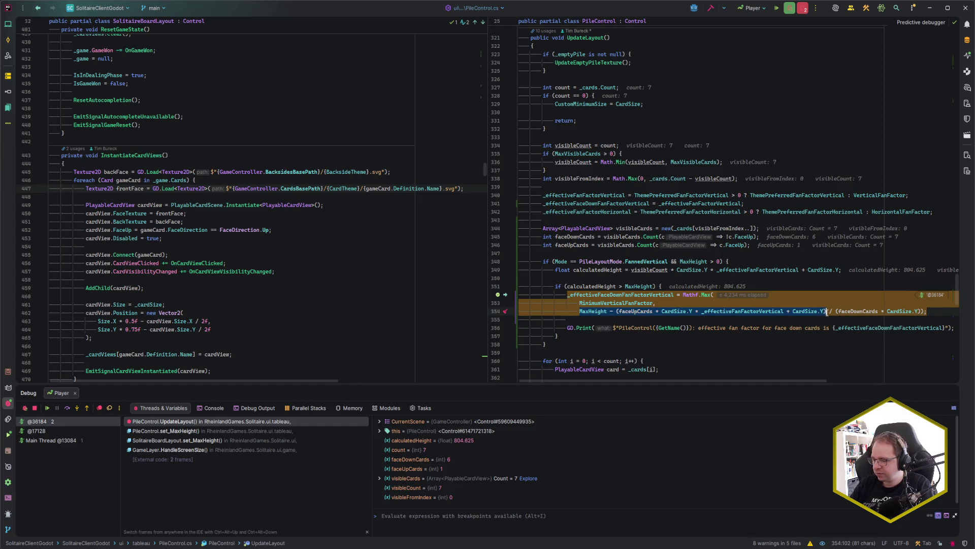
key(alt+F8)
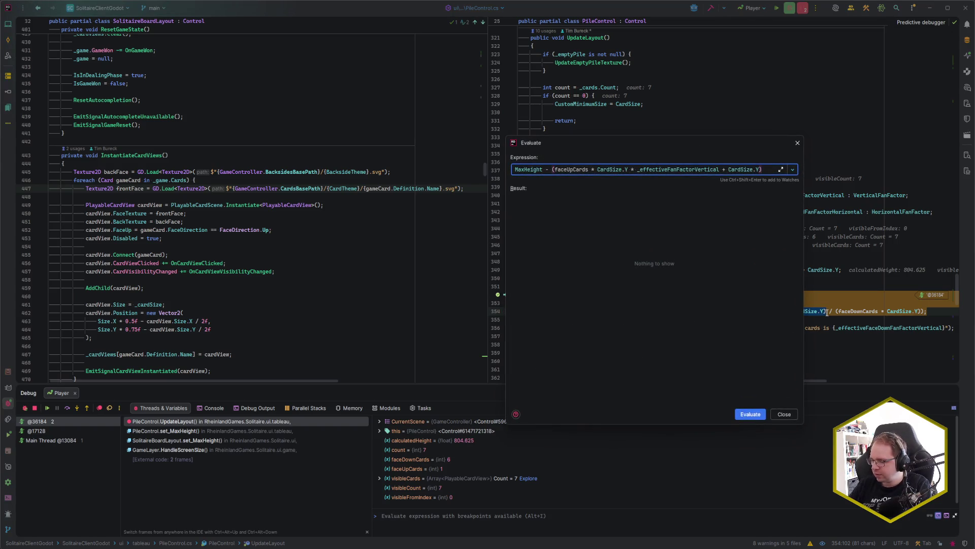
key(Return)
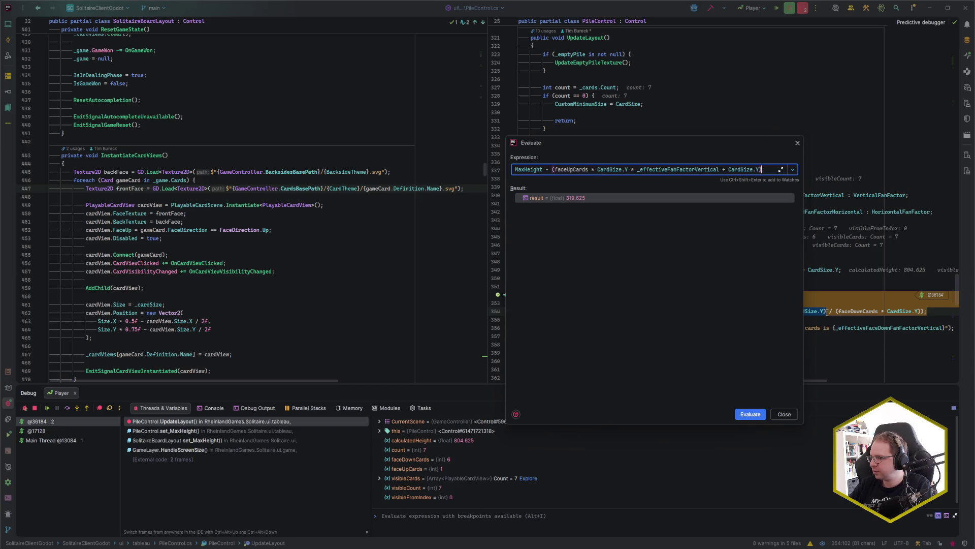
key(Escape)
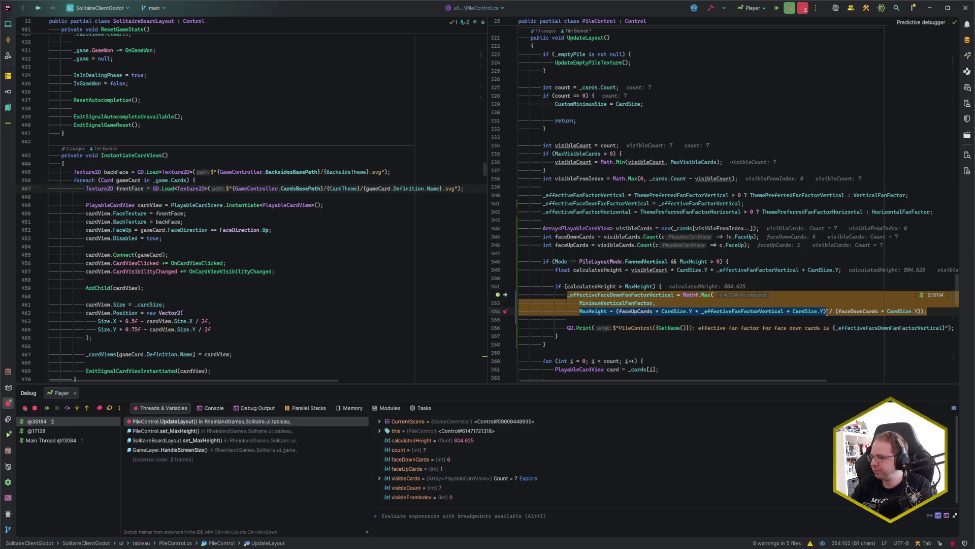
- Evaluate the full face-down fan factor division (about 0.1357), then resume the game
click(827, 312)
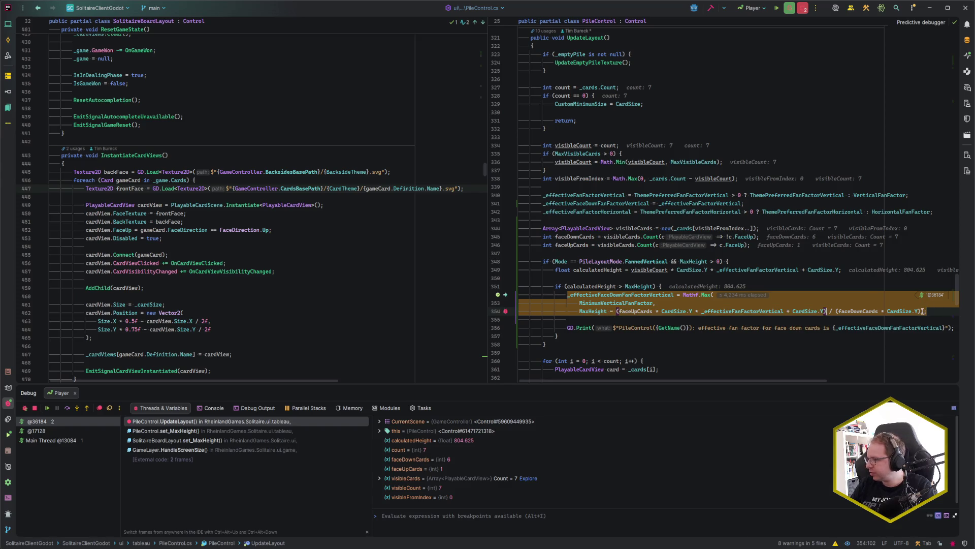
key(ctrl+Left)
key(ctrl+Left)
key(ctrl+Left)
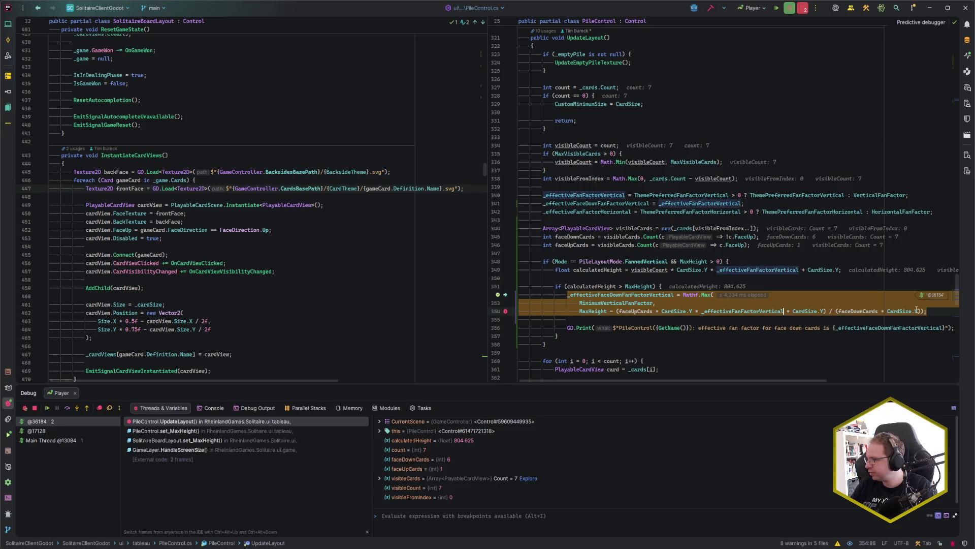
key(Left)
key(Left)
key(Left)
drag(580, 312, 922, 312)
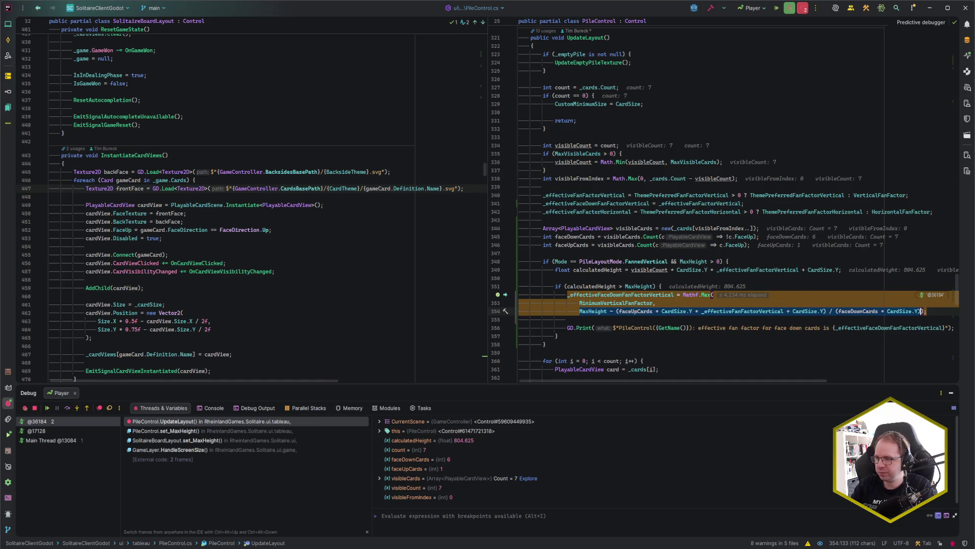
key(alt+F8)
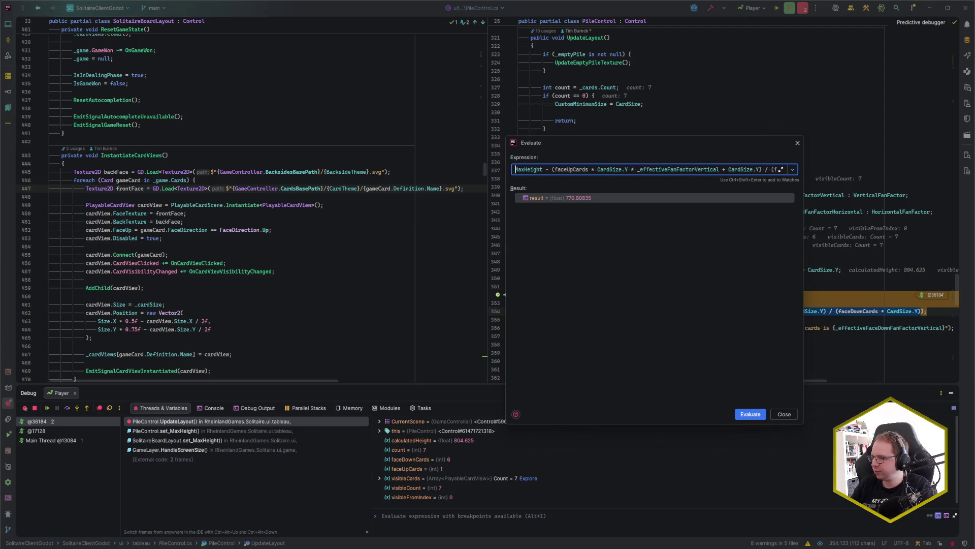
click(767, 169)
text(()
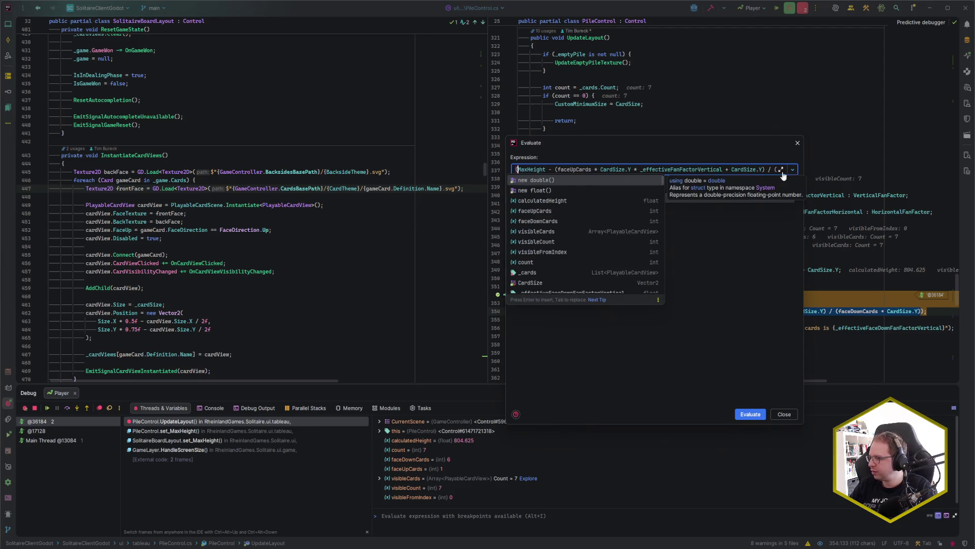
key(Return)
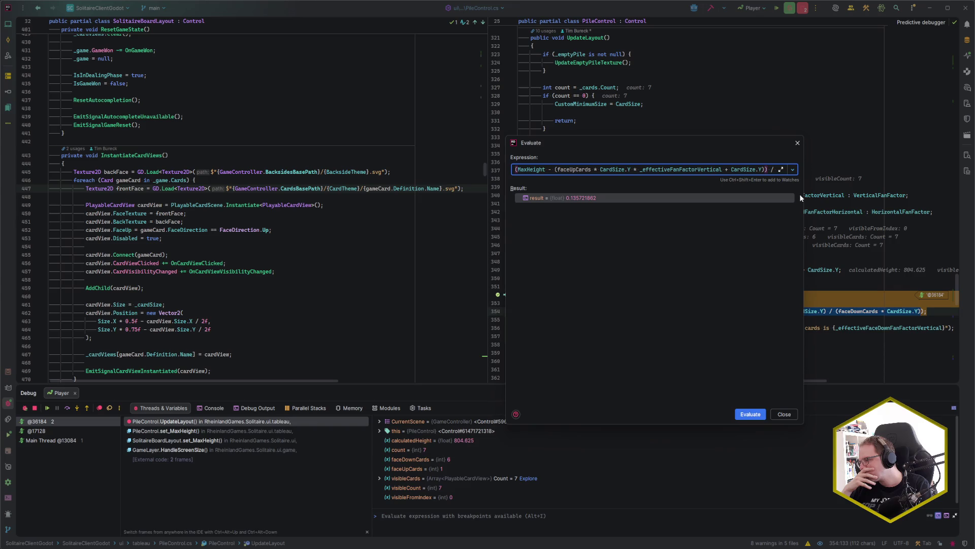
key(Escape)
key(F9)
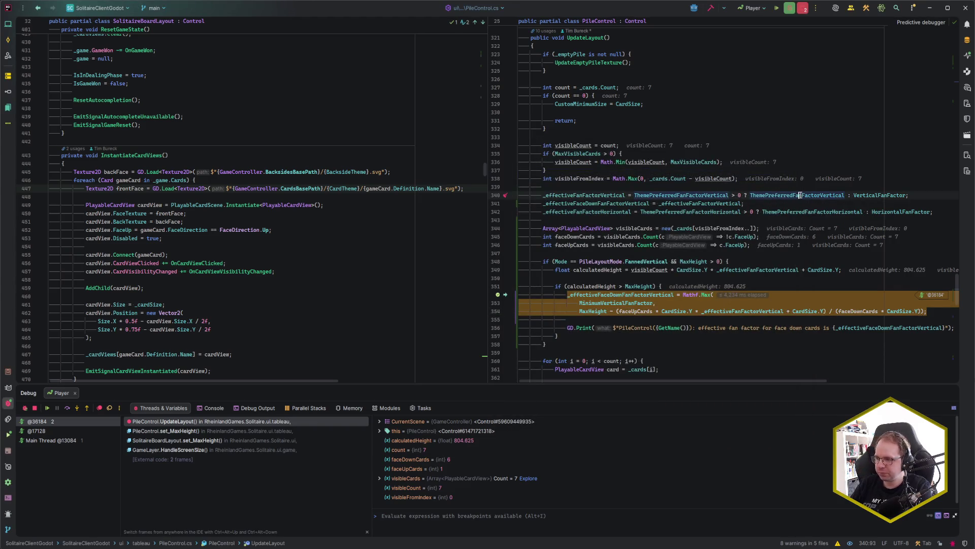
key(F9)
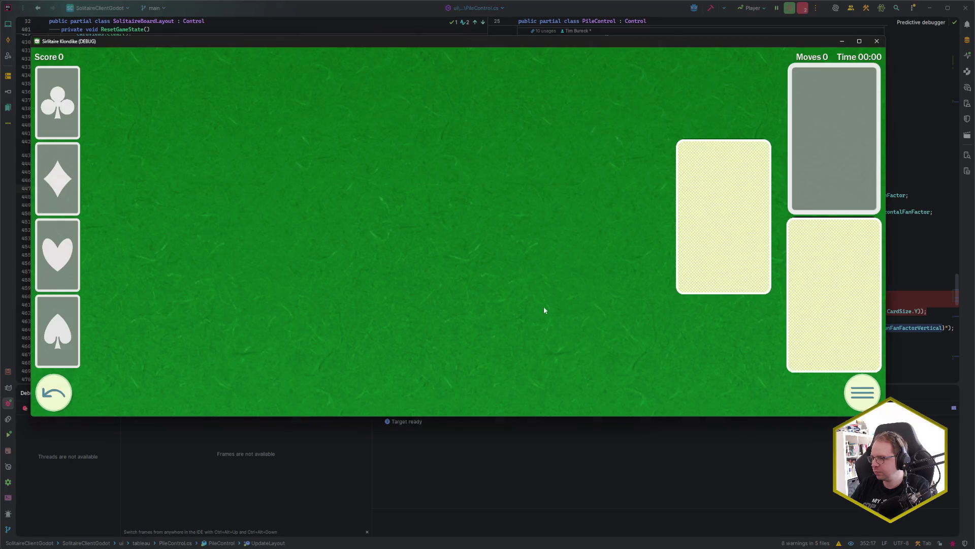
- Close the game and wrap the MaxHeight…CardSize.Y subtraction on line 354 in parentheses
click(876, 43)
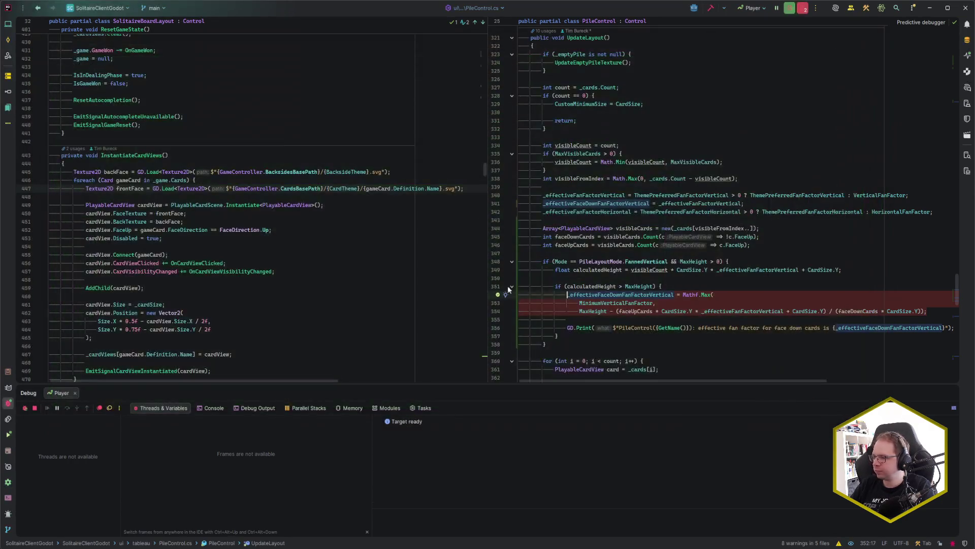
drag(579, 311, 823, 311)
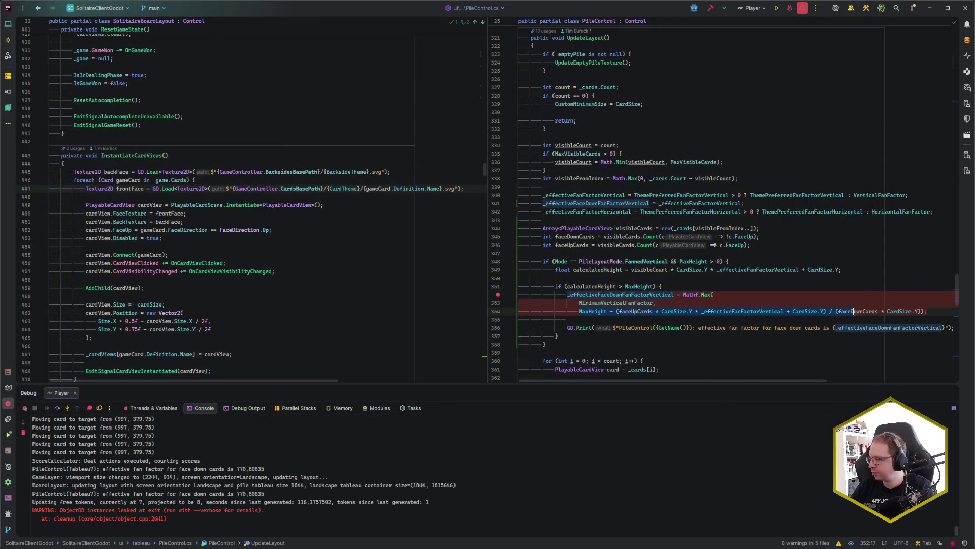
text(()
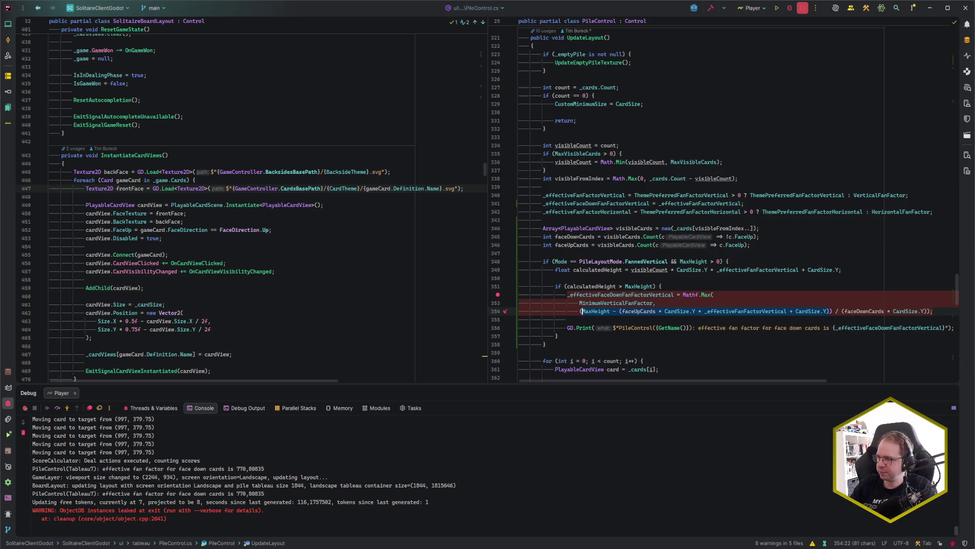
click(933, 311)
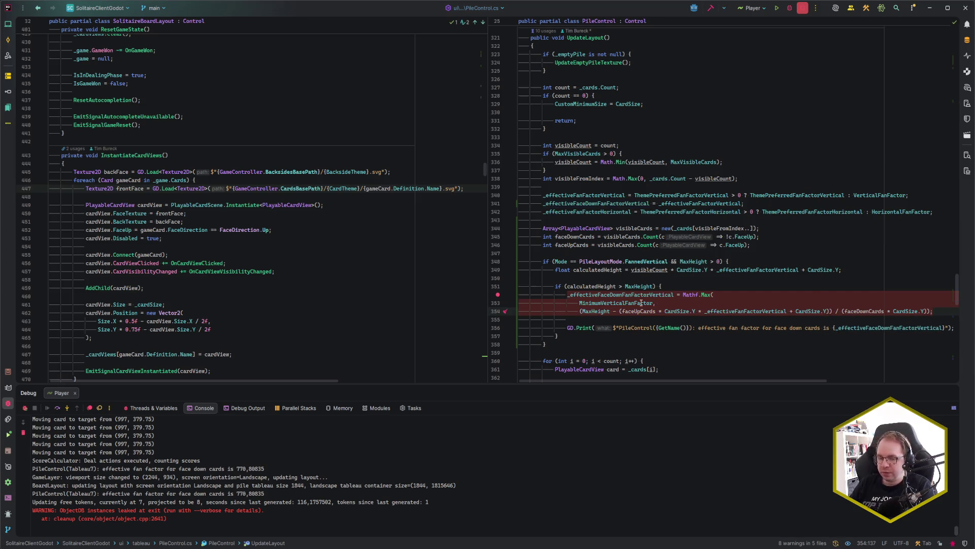
mouse_move(641, 303)
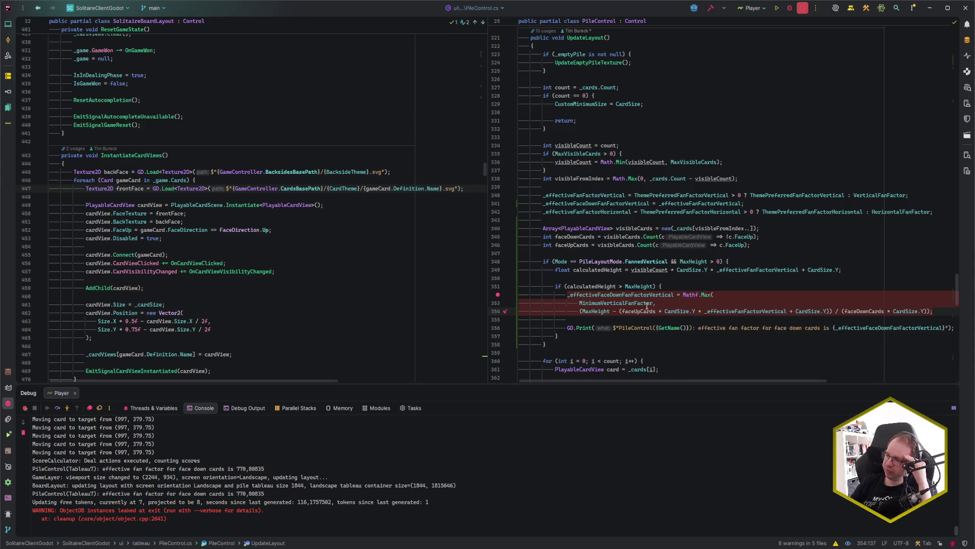
scroll(768, 312, down, 10)
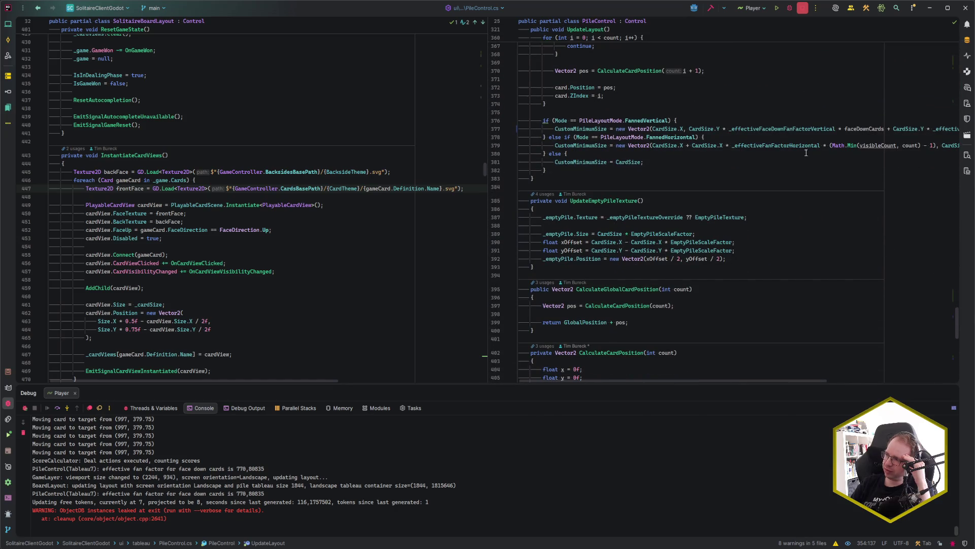
scroll(794, 172, up, 5)
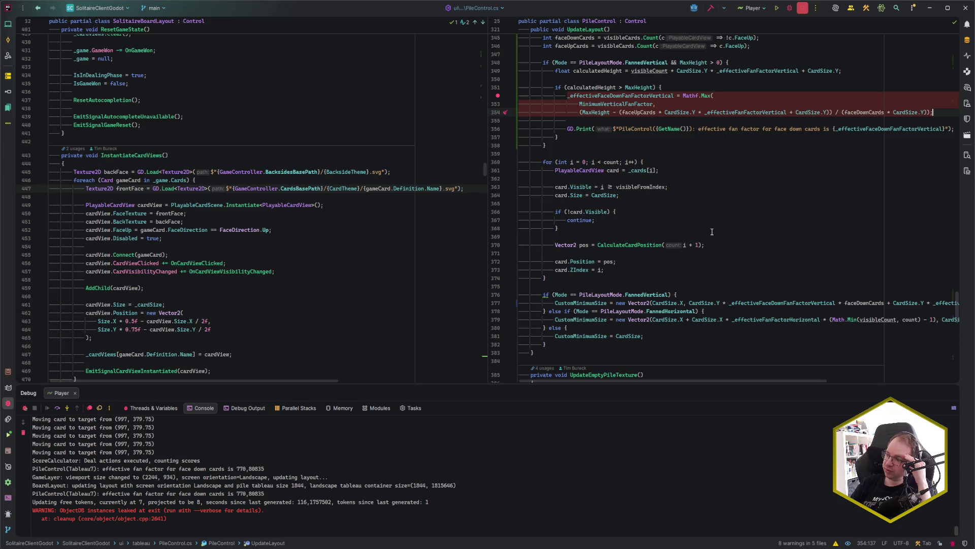
scroll(621, 292, up, 1)
scroll(650, 213, up, 1)
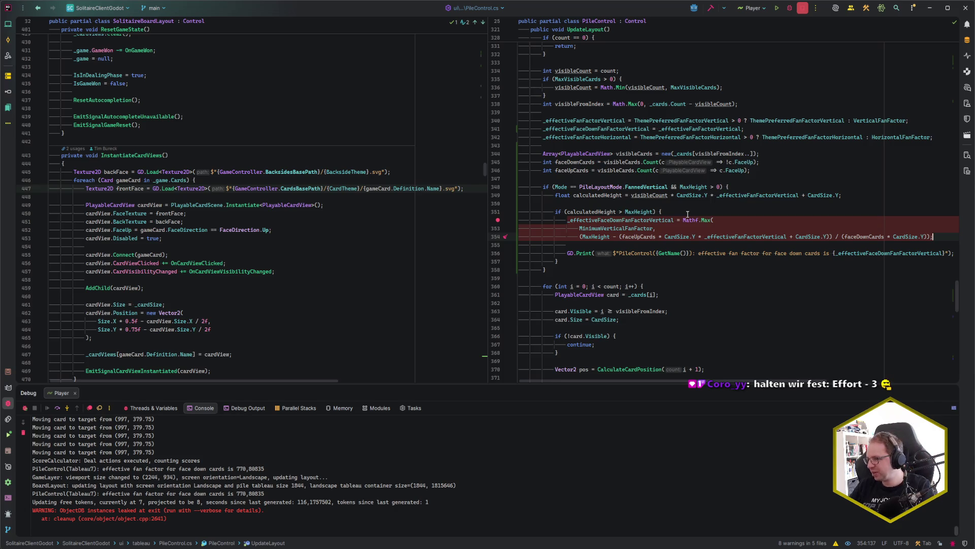
- Remove the line 353 breakpoint and relaunch the game with the Player debug configuration
click(498, 220)
click(677, 208)
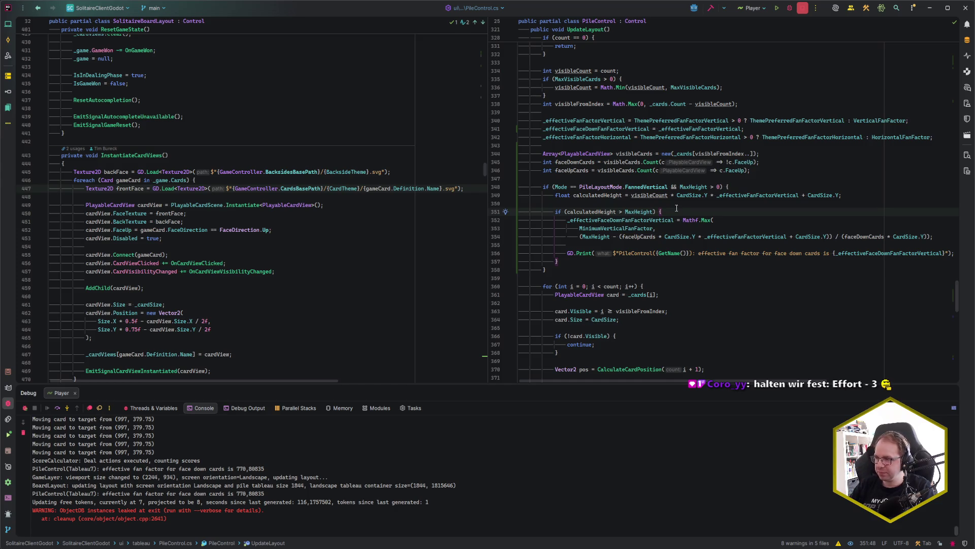
key(shift)
key(shift)
key(Escape)
key(ctrl)
key(ctrl)
key(Down)
key(Down)
key(Up)
key(shift+Return)
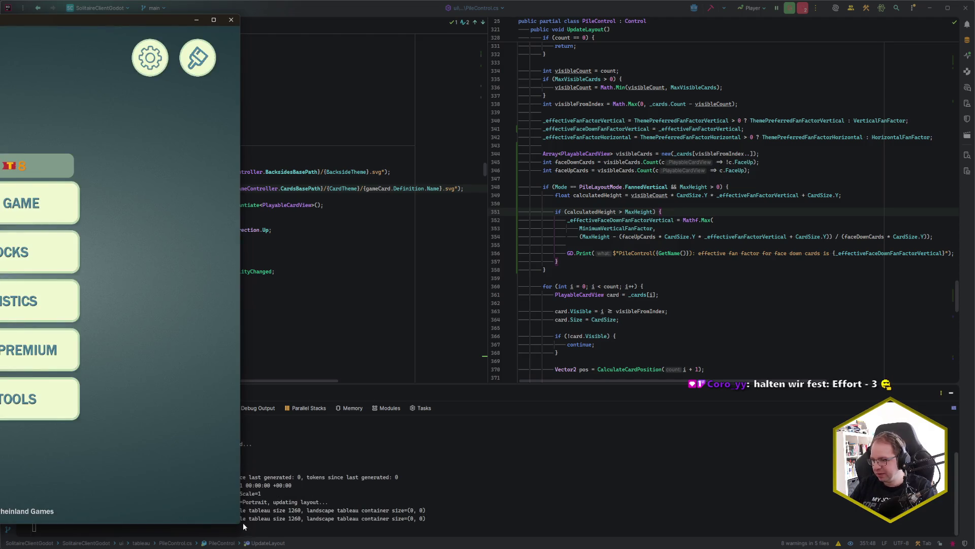
- Enlarge the game window and start a new deal from TEST TOOLS
mouse_move(241, 524)
mouse_down()
mouse_move(588, 429)
mouse_move(697, 413)
mouse_move(611, 435)
mouse_move(601, 423)
mouse_up()
mouse_move(358, 37)
mouse_down()
mouse_move(589, 20)
mouse_move(636, 32)
mouse_up()
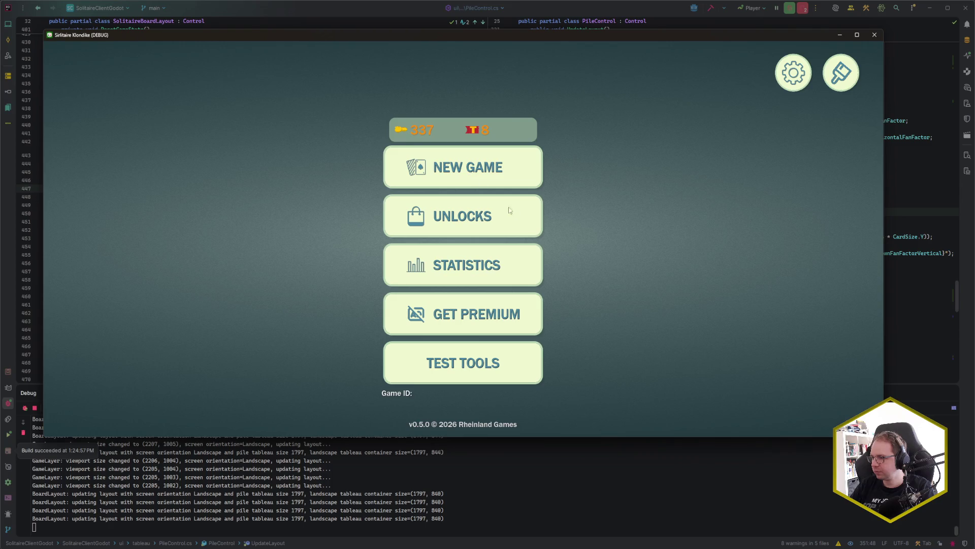
click(500, 349)
click(559, 198)
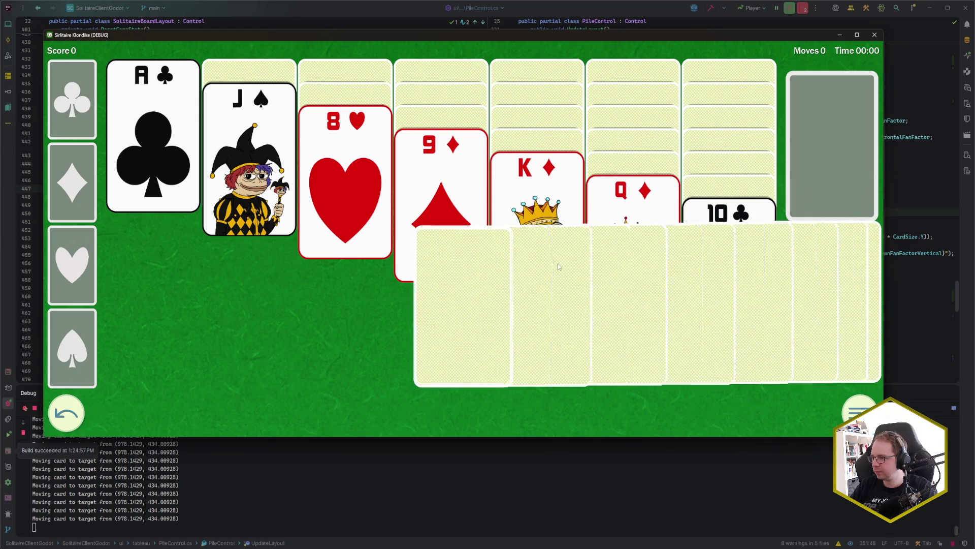
- Play the 9♦ onto the 10♣, deal through the stock, and add the 8♣
click(434, 229)
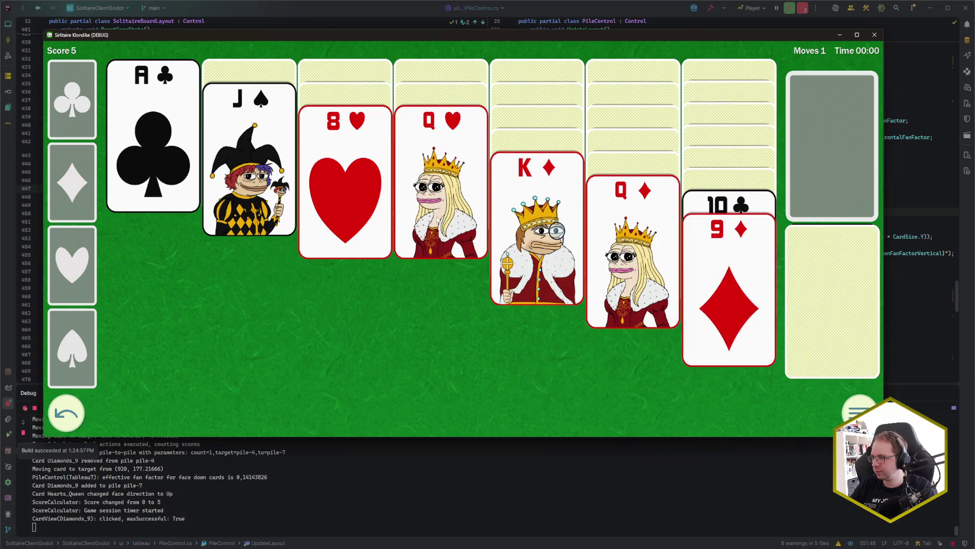
click(837, 275)
click(836, 275)
click(836, 276)
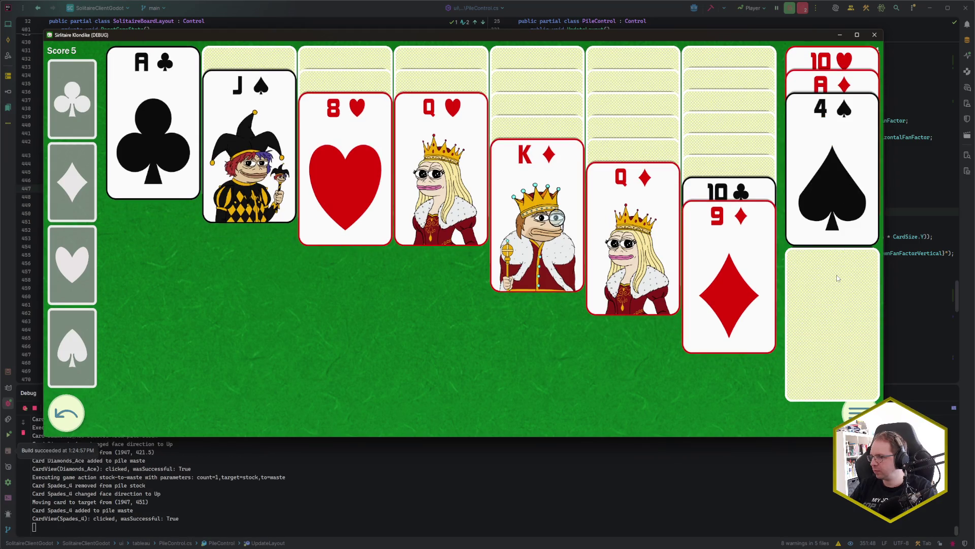
click(837, 274)
click(837, 270)
click(833, 271)
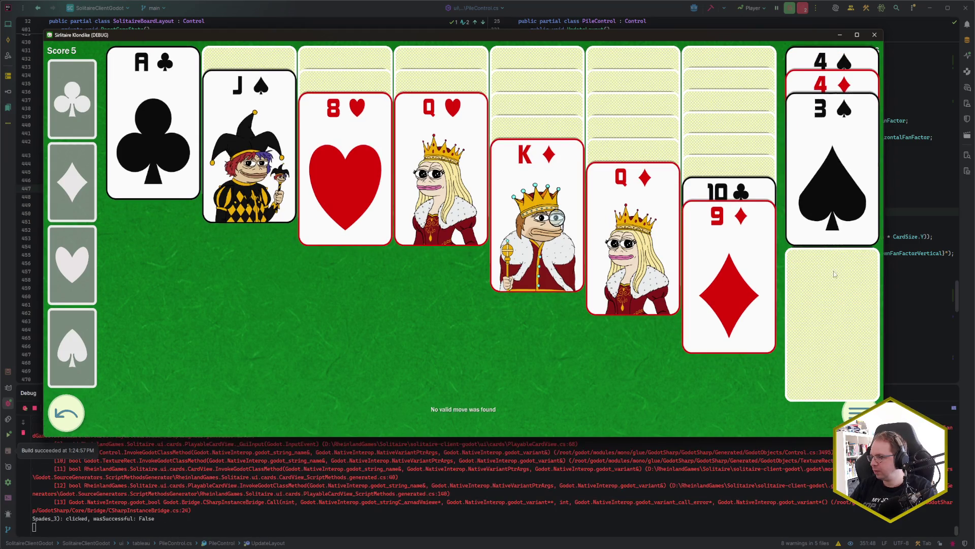
click(835, 273)
drag(684, 435, 685, 487)
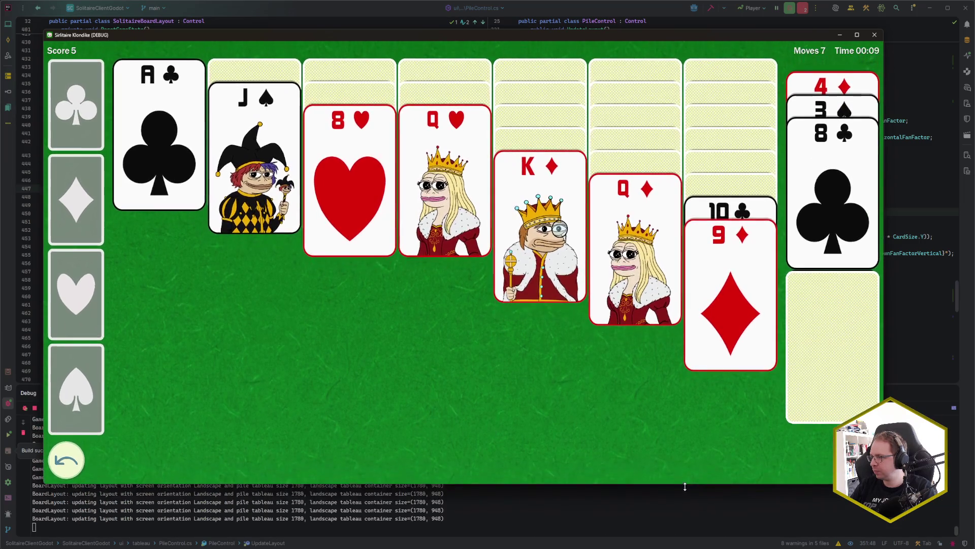
click(846, 220)
- Deal on to stack the 7♥ and 6♠ on the last column, then close the game
click(837, 336)
click(844, 313)
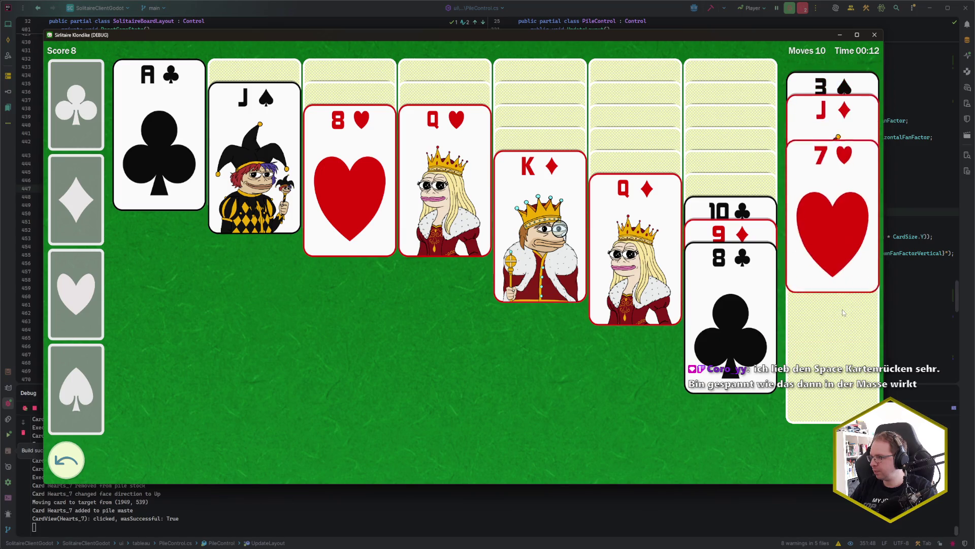
click(832, 248)
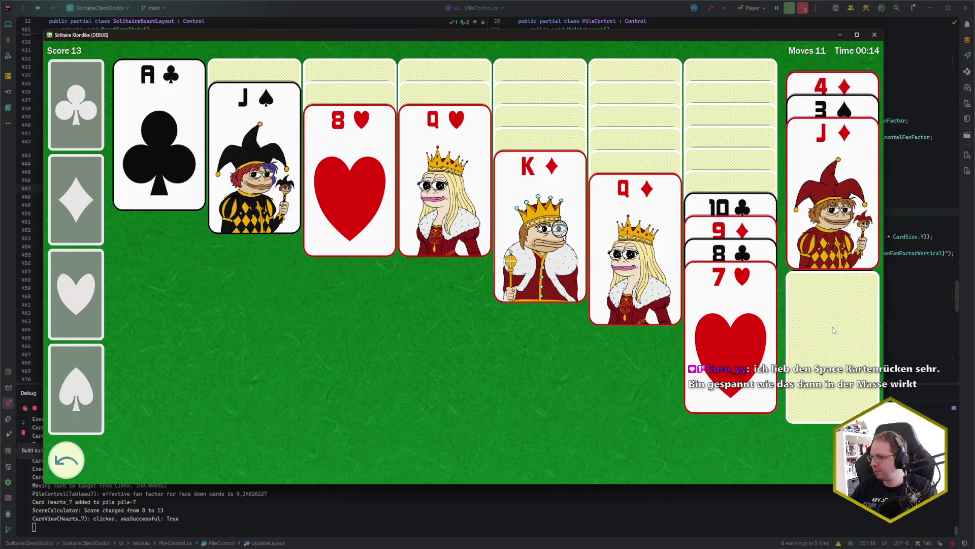
click(835, 329)
click(834, 240)
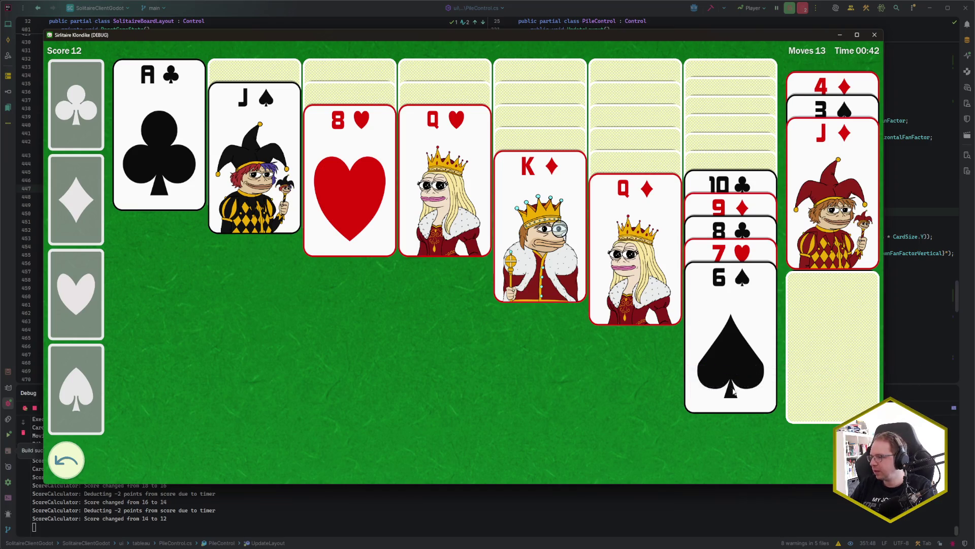
click(875, 36)
click(287, 224)
click(294, 232)
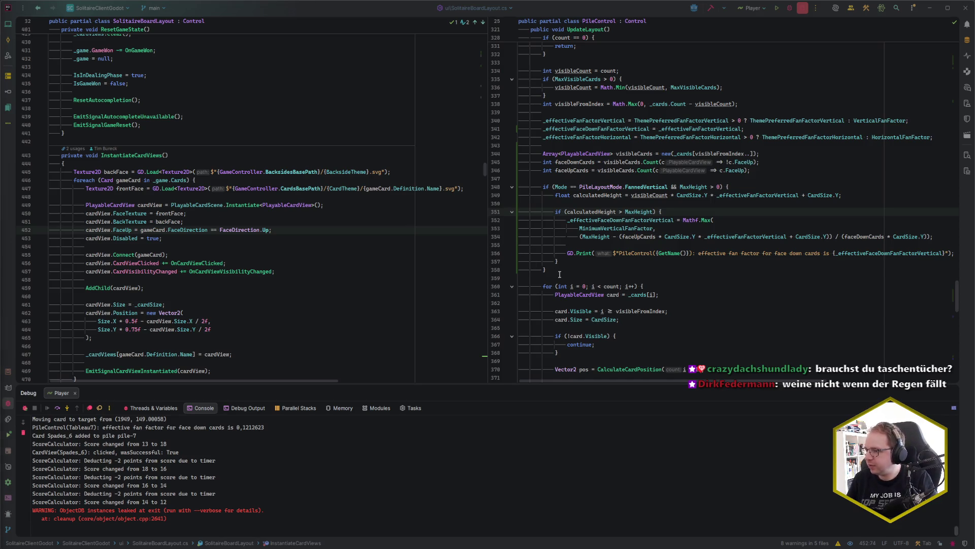
click(560, 277)
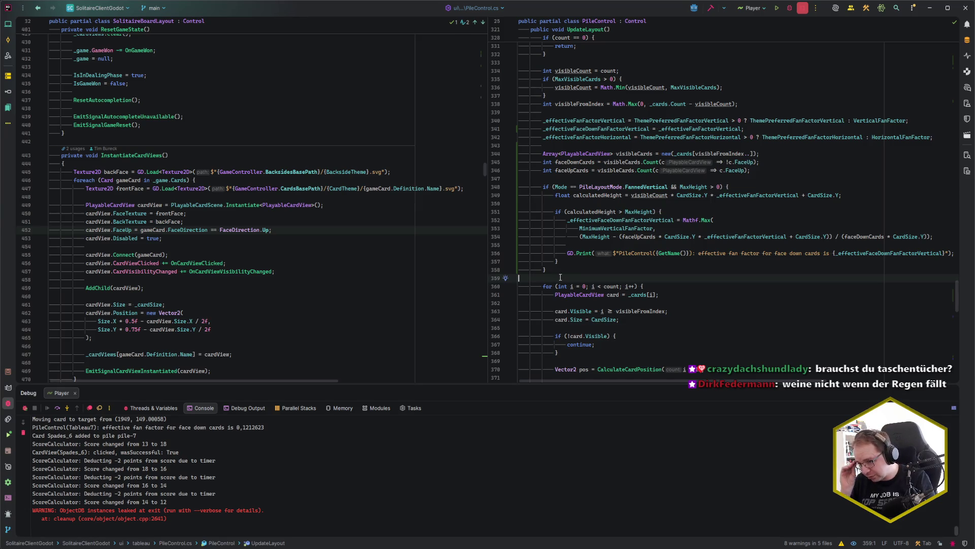
key(alt+Tab)
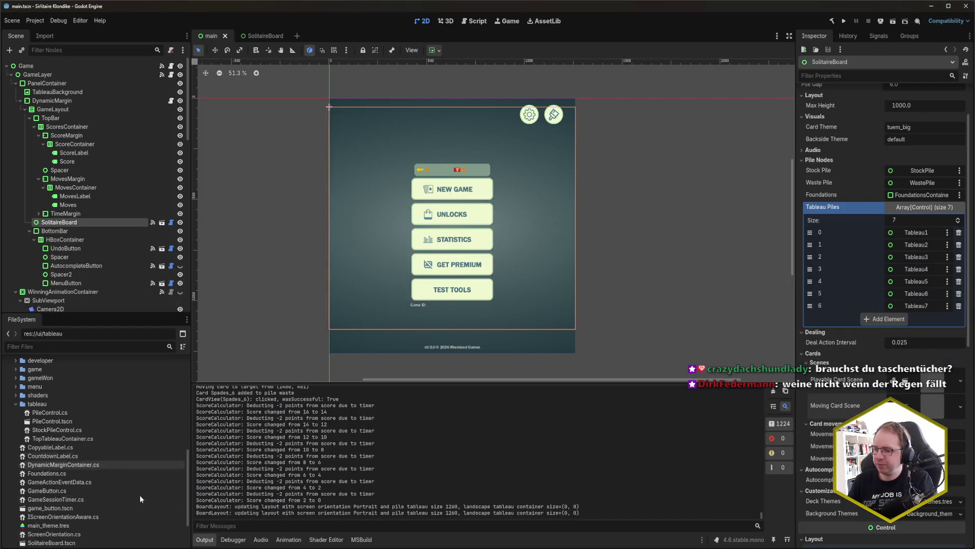
- Deploy the game from Godot's Remote Deploy list to the Google sdk_gphone64_x86_64 emulator
mouse_move(135, 548)
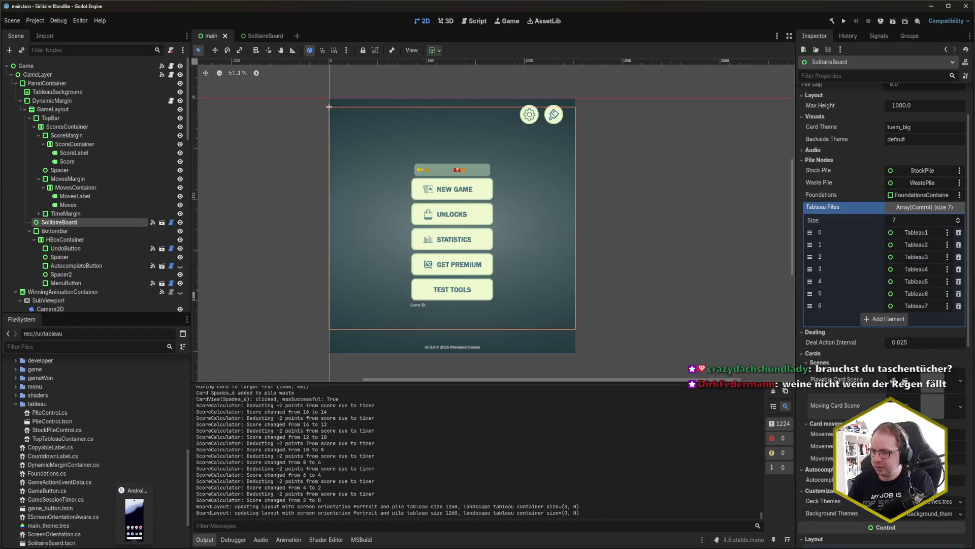
click(134, 518)
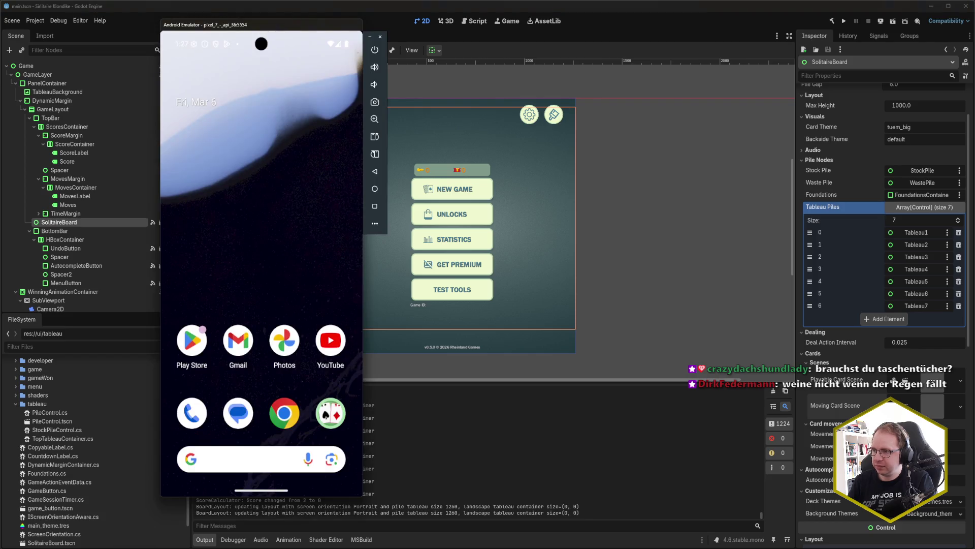
click(584, 18)
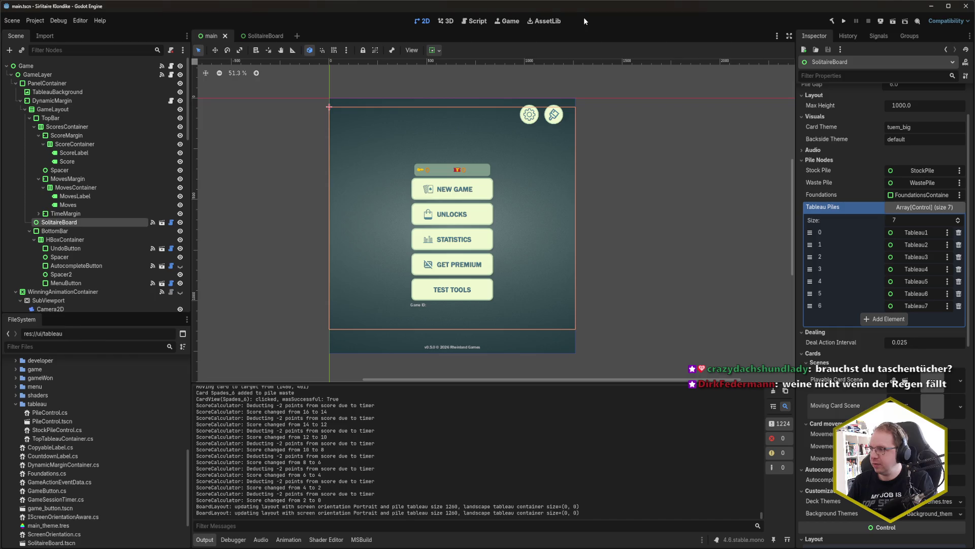
click(878, 23)
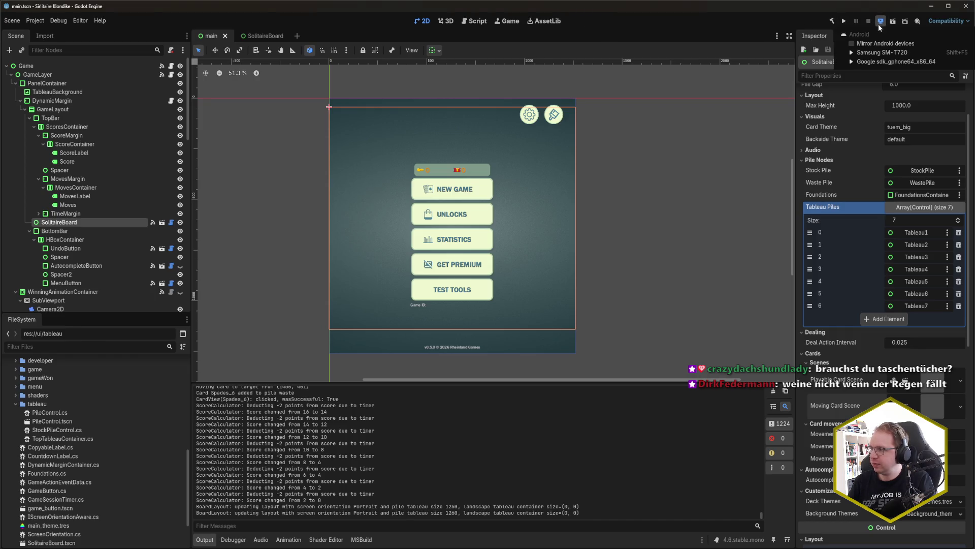
click(882, 62)
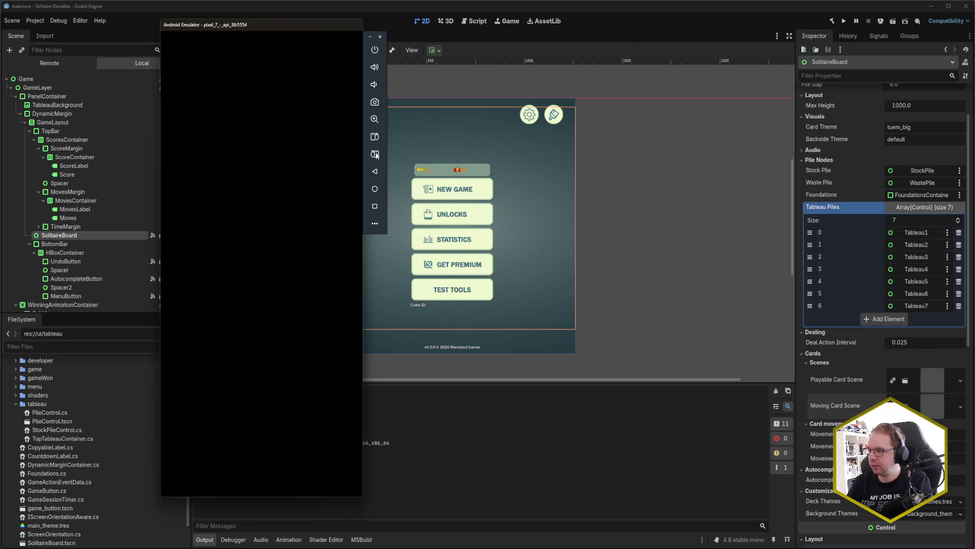
- Rotate the emulator to landscape and open the game's Test Tools dialog at the Game Id field
click(376, 154)
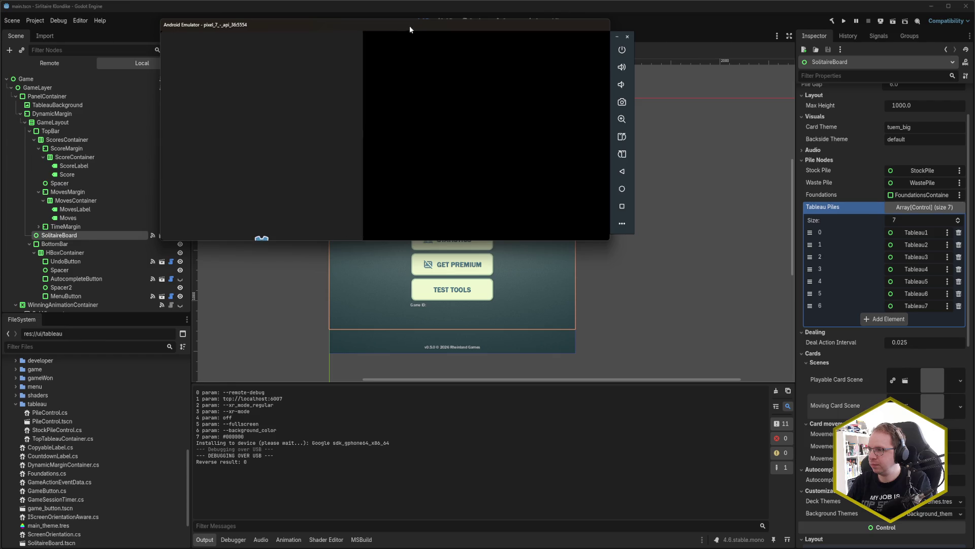
mouse_move(414, 23)
mouse_down()
mouse_move(429, 98)
mouse_move(427, 163)
mouse_move(391, 100)
mouse_up()
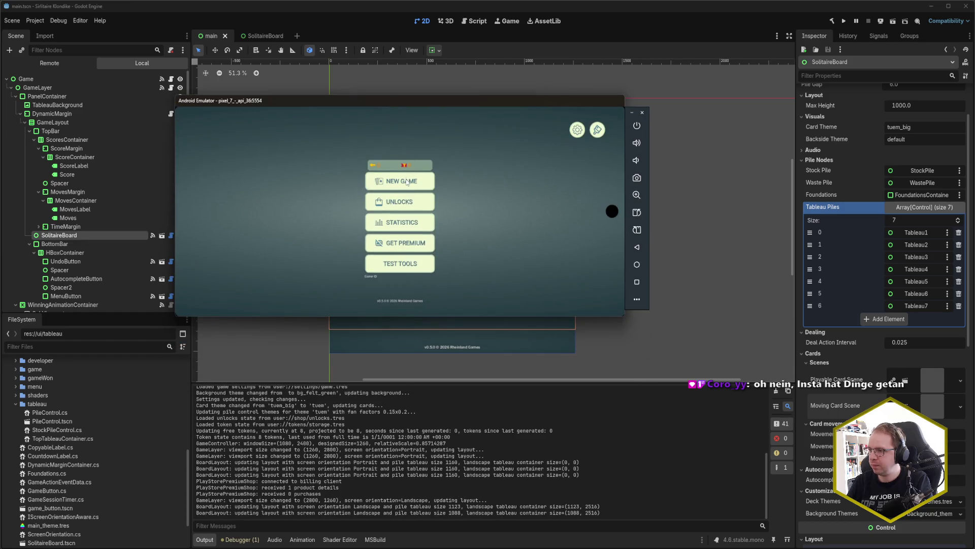
click(407, 270)
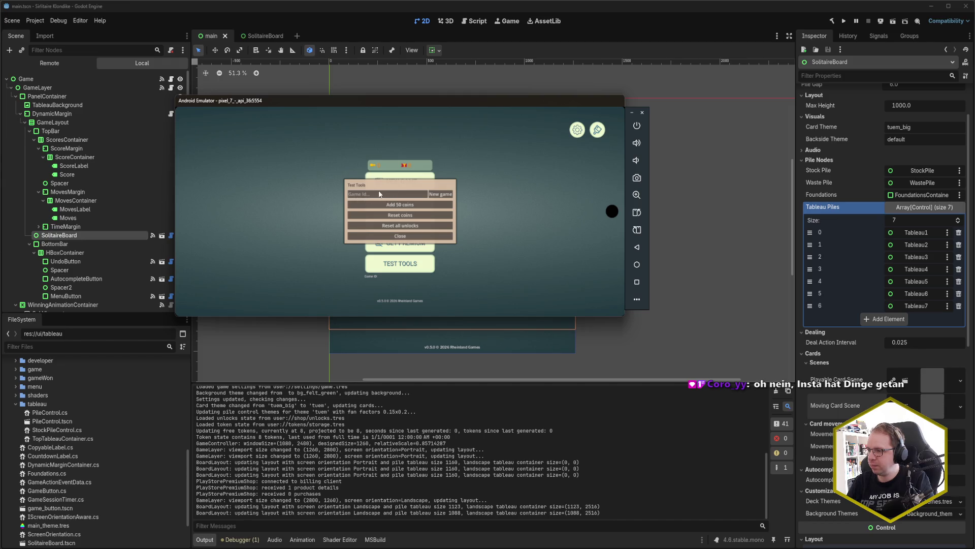
key(ctrl)
click(364, 197)
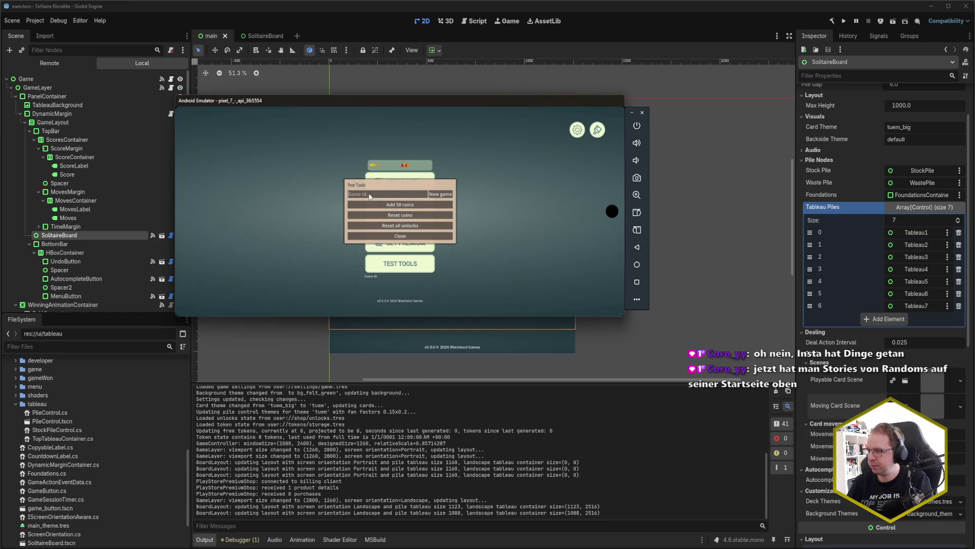
- Open and close Extended Controls, rotate back to portrait, and reopen Test Tools
click(637, 301)
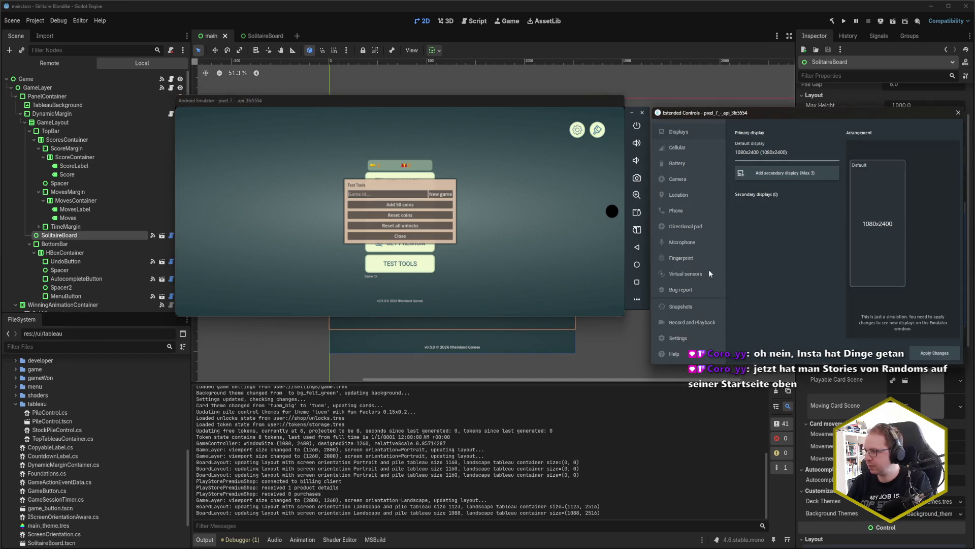
click(958, 112)
click(384, 198)
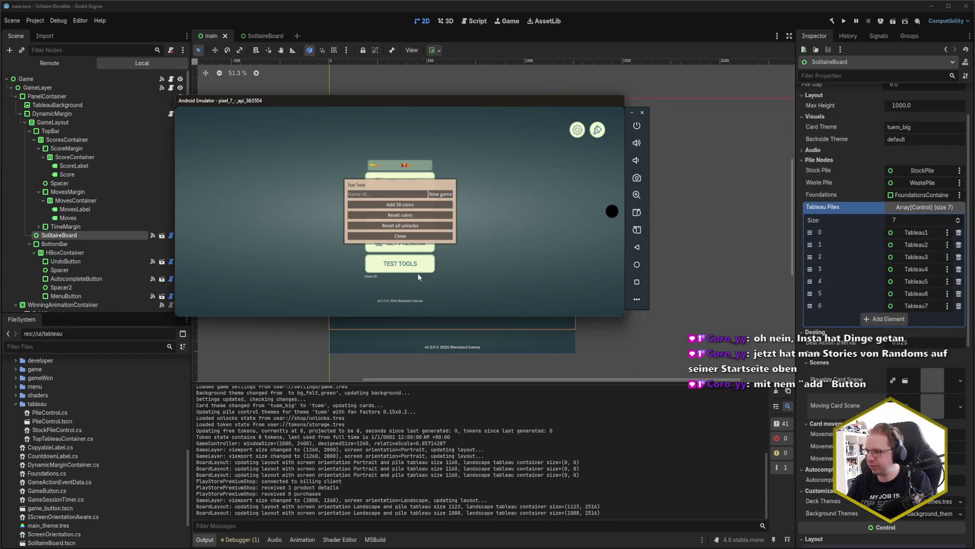
click(636, 230)
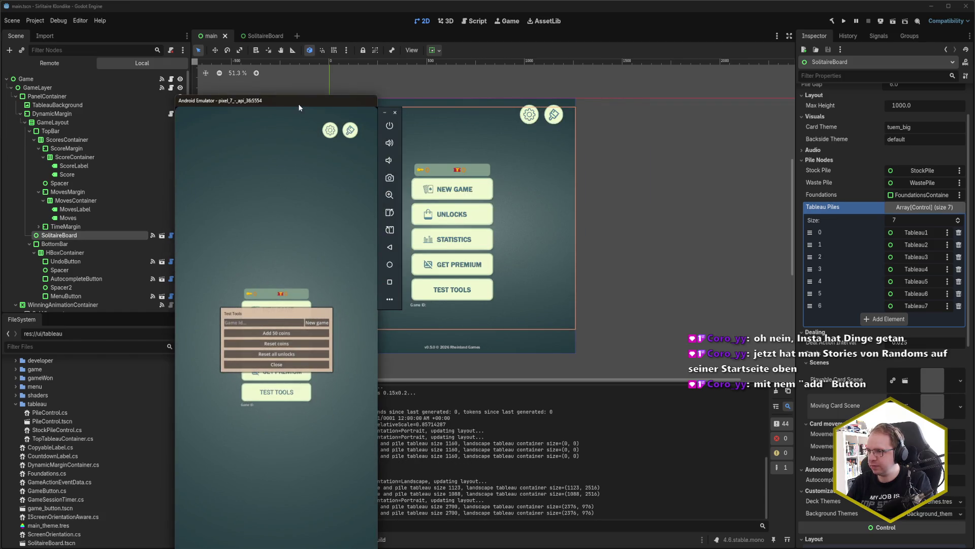
drag(299, 108, 355, 47)
click(347, 305)
click(345, 335)
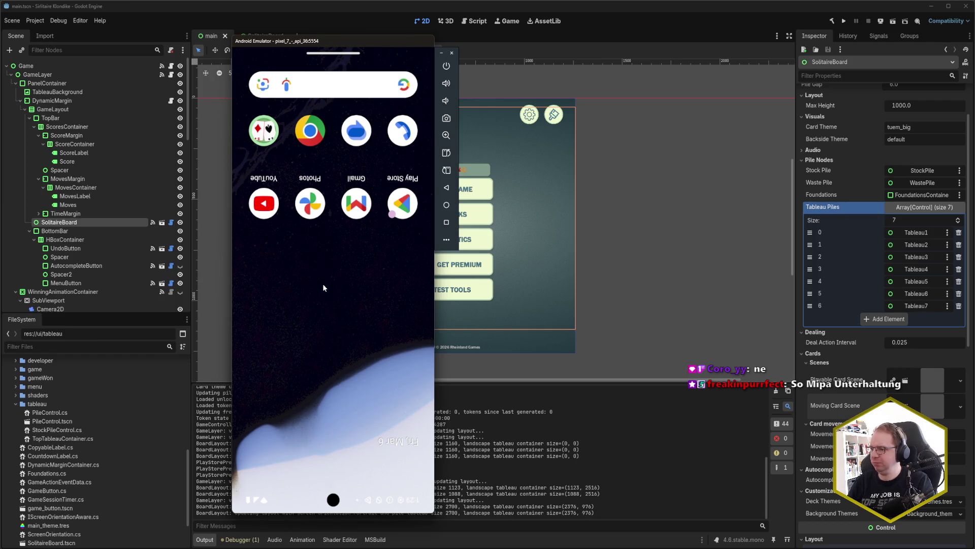
- Rotate the emulator to landscape and back, then reopen Solitaire from recent apps
key(ctrl)
mouse_move(364, 276)
mouse_down()
mouse_move(297, 304)
mouse_move(325, 297)
mouse_up()
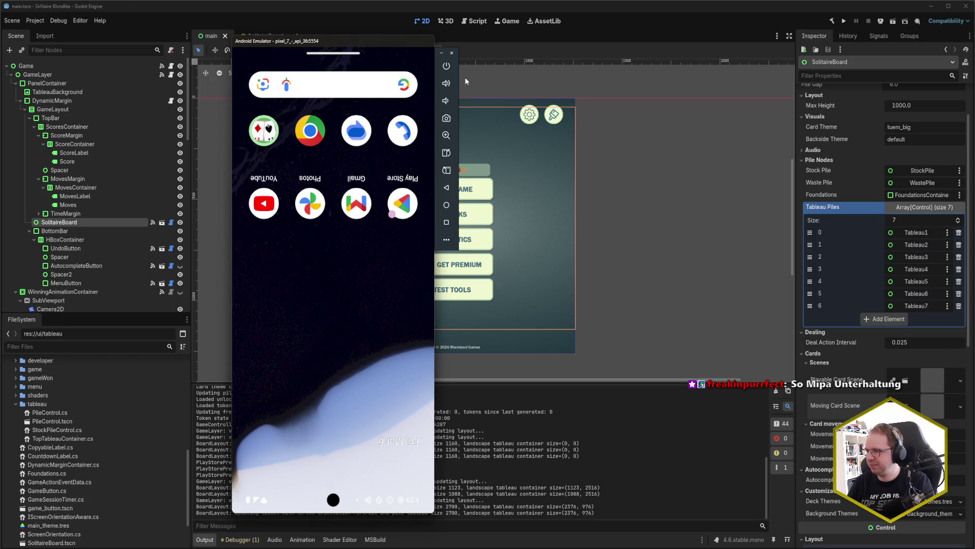
click(449, 172)
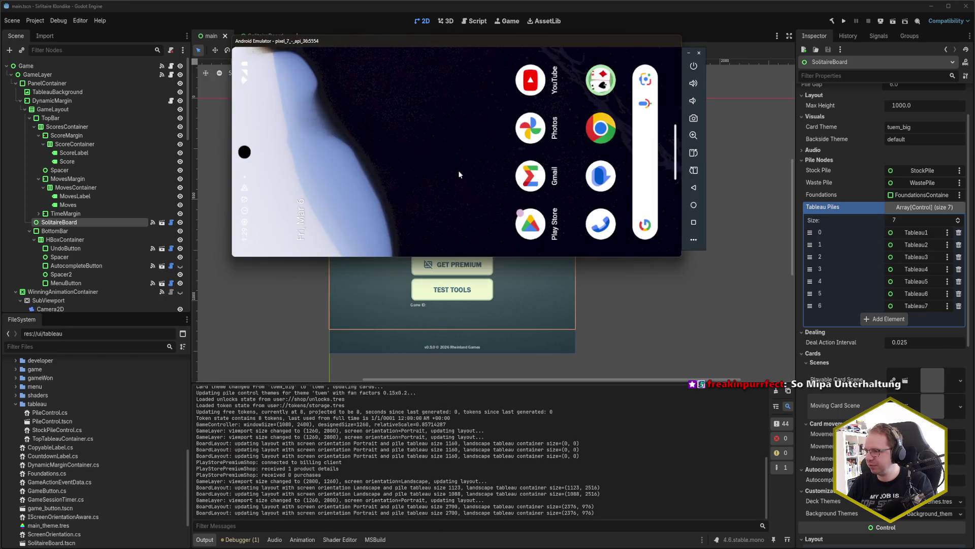
click(693, 170)
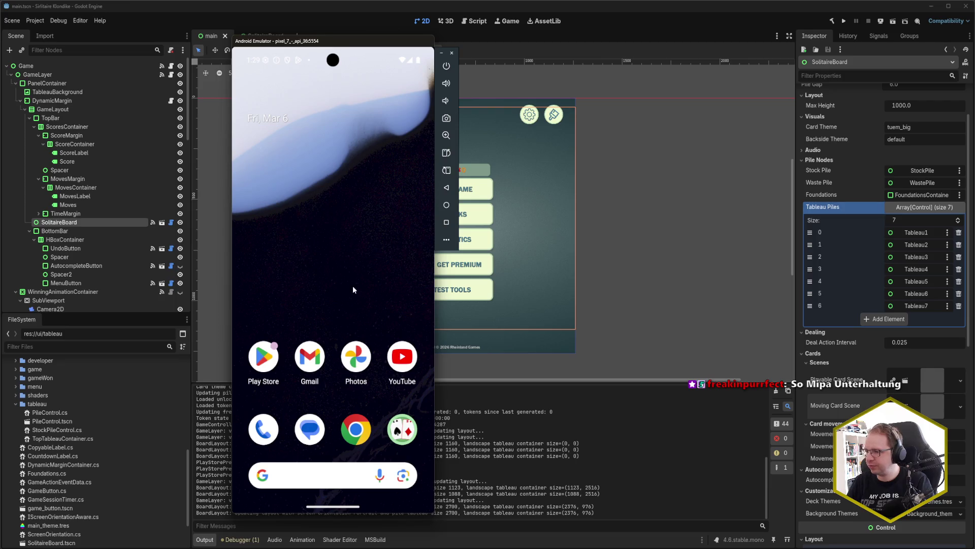
mouse_move(346, 491)
mouse_down()
mouse_move(331, 442)
mouse_move(367, 414)
mouse_up()
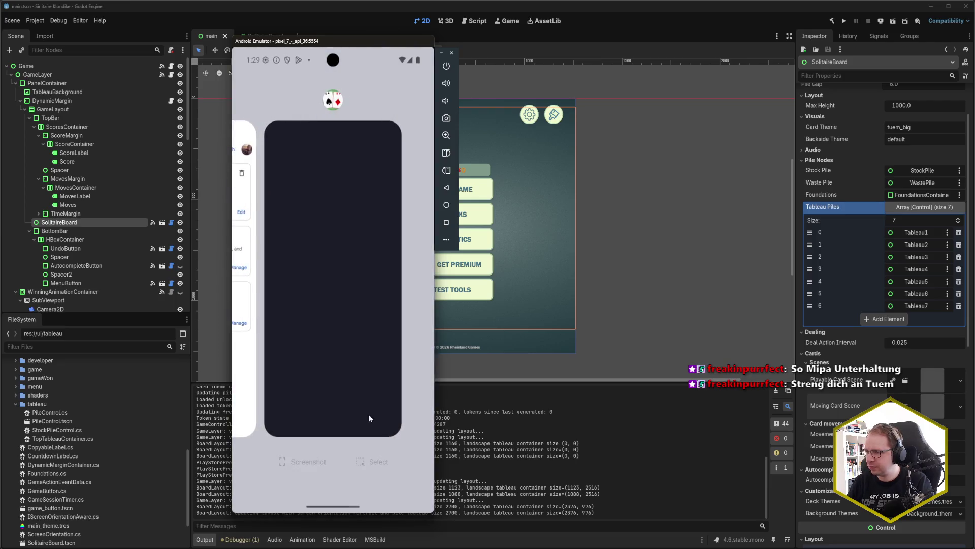
click(354, 374)
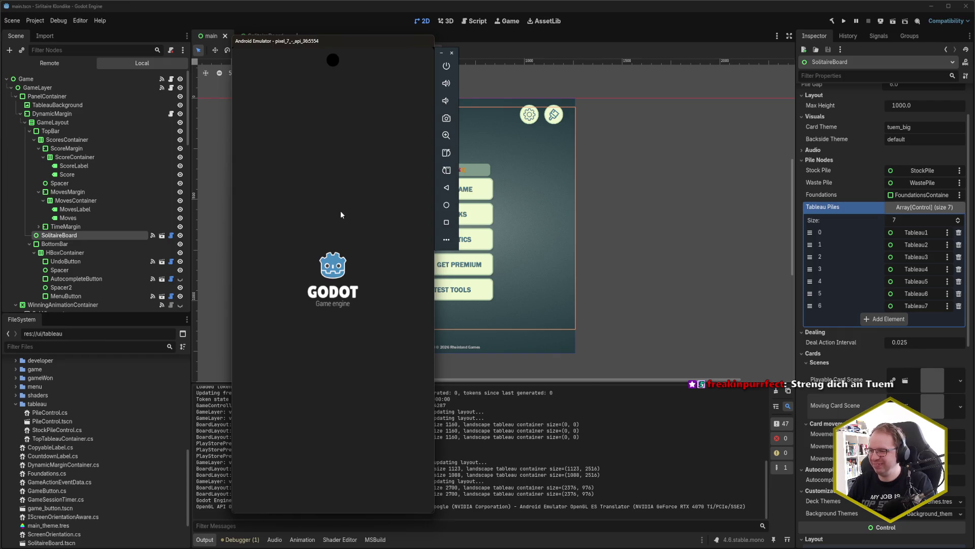
- Bring up the game's Test Tools dialog, then switch over to Rider
drag(350, 43, 461, 27)
click(436, 318)
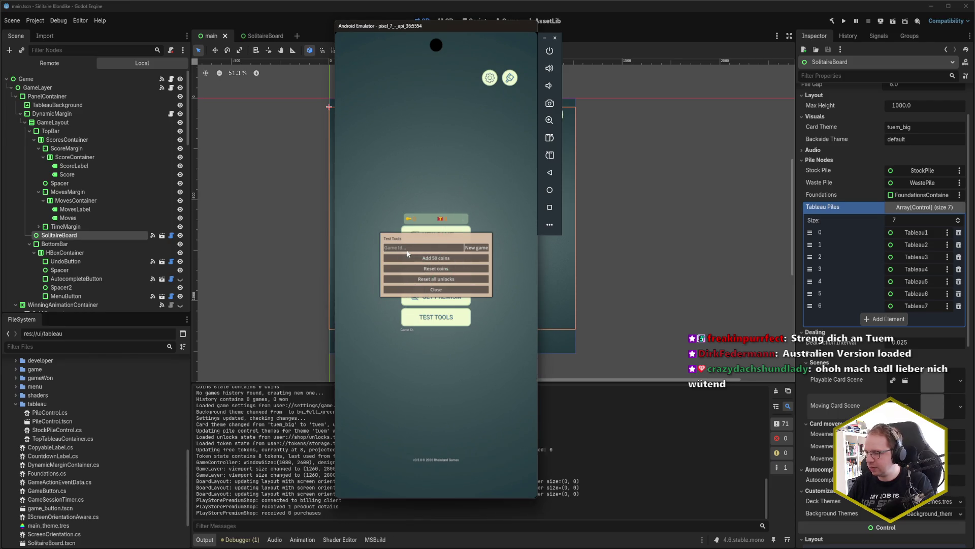
drag(465, 22, 341, 24)
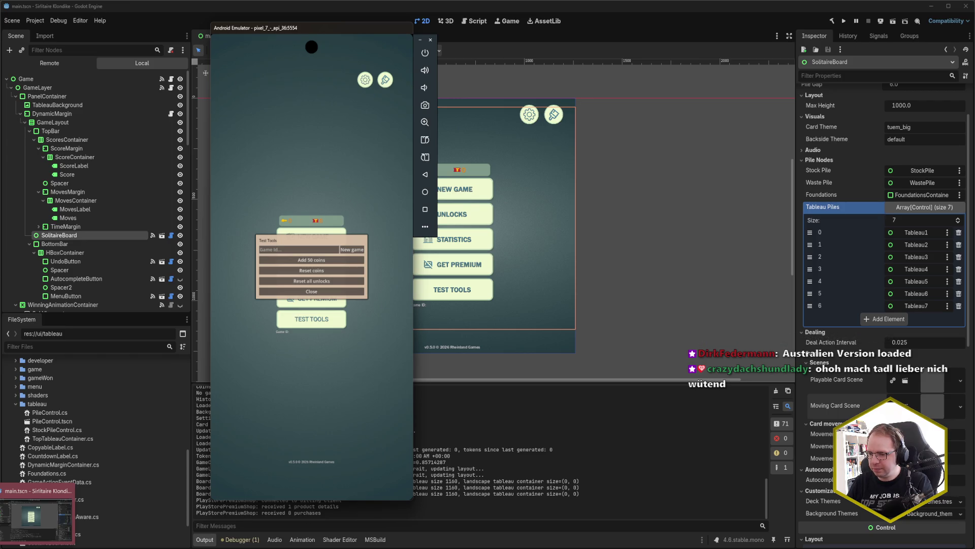
key(alt+Tab)
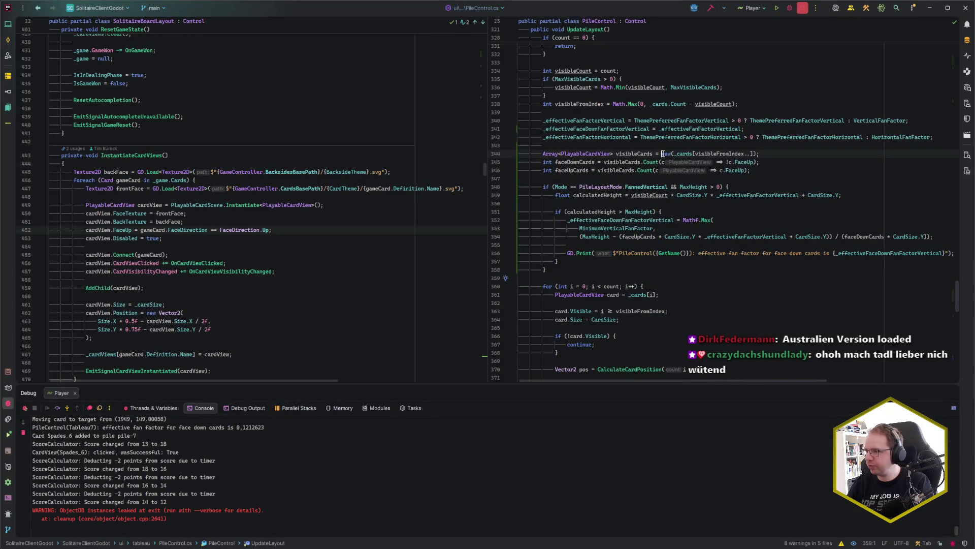
- Open pause.txt in Rider and enter game ID '2526-4ae6bbbca6' in the emulator's Game Id field
key(ctrl+Tab)
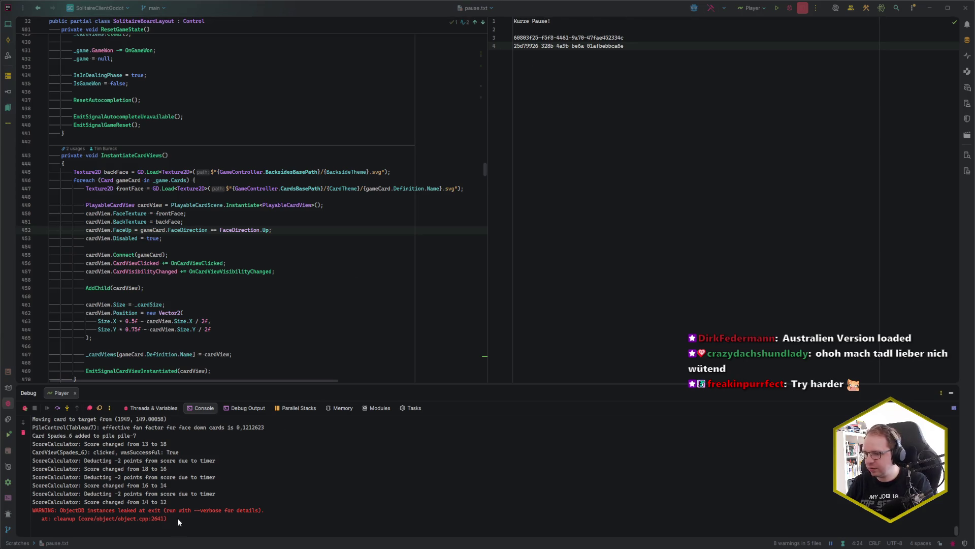
key(alt+Tab)
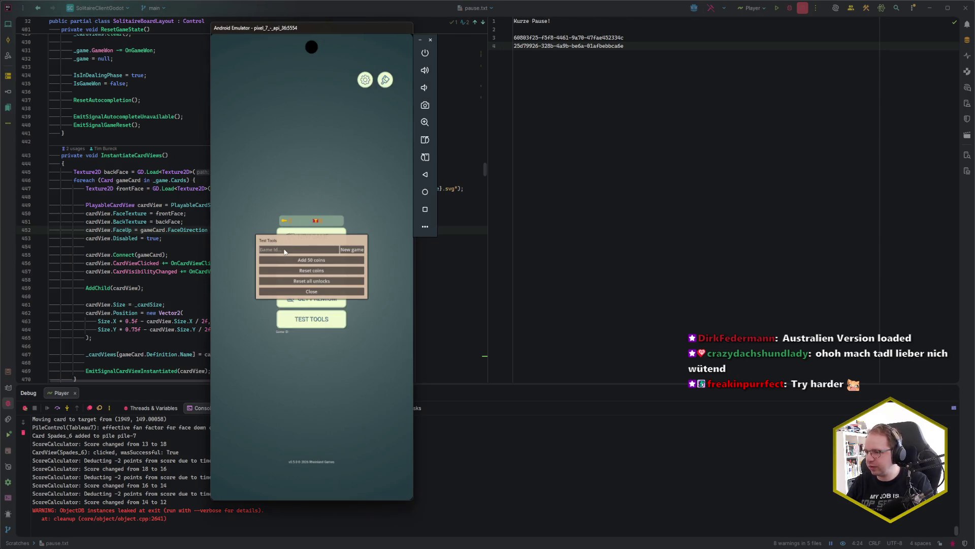
text(25d799)
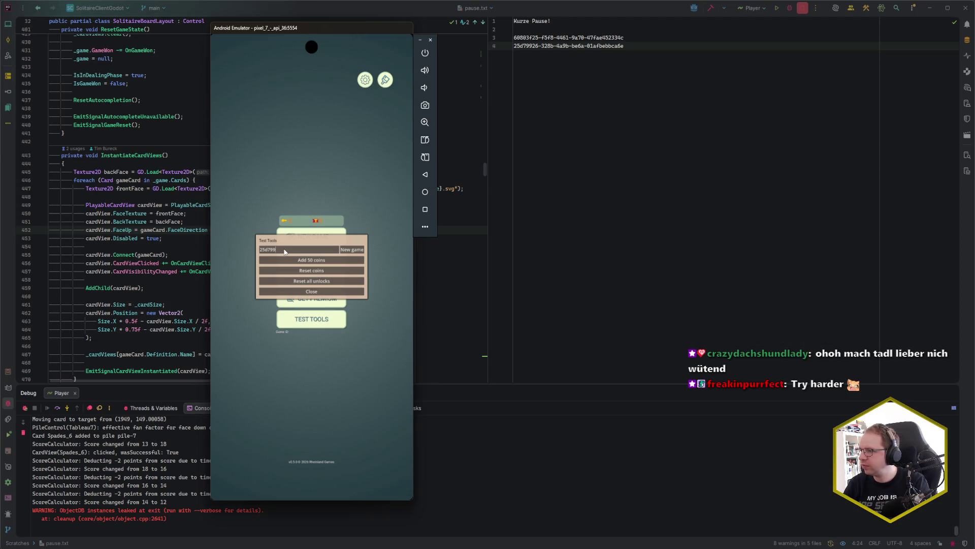
text(26-328b)
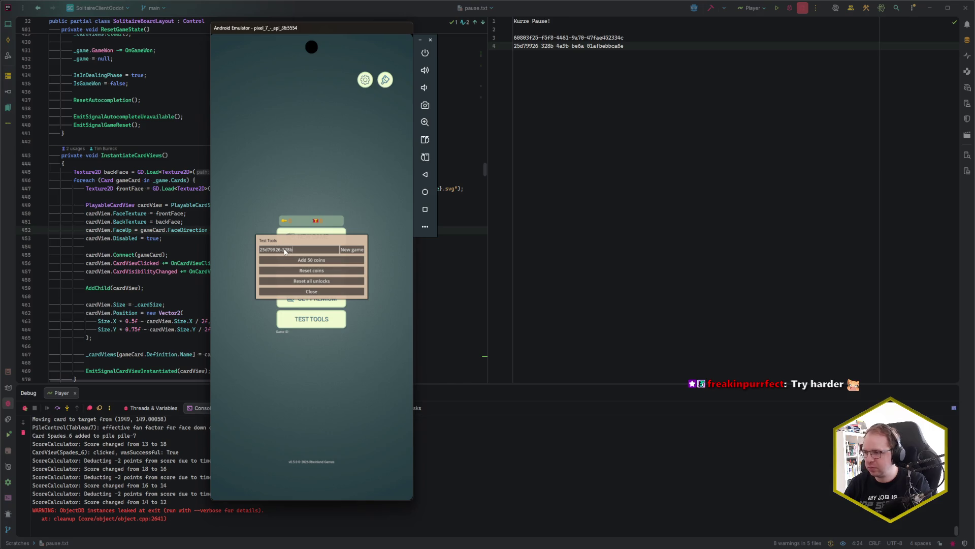
text(-4a9)
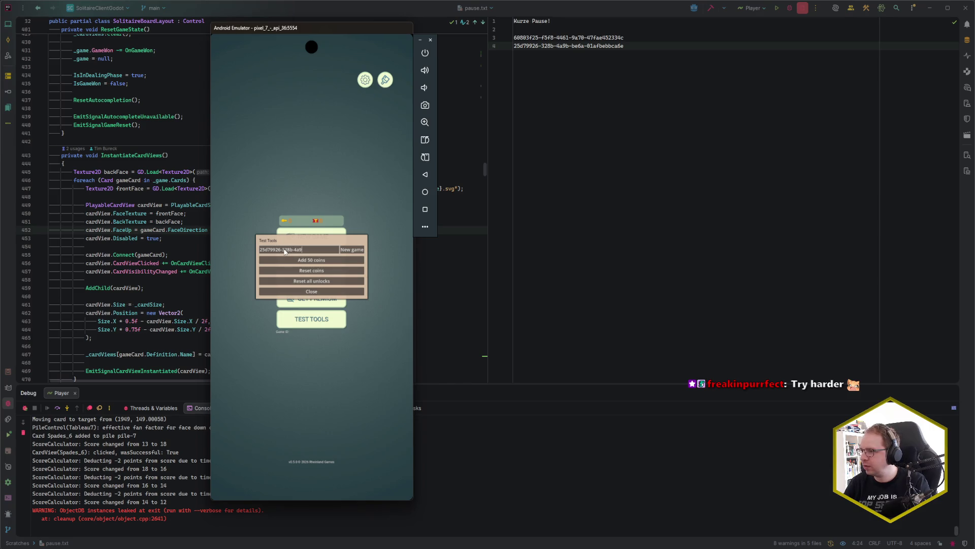
text(e6)
text(b)
text(bbca6)
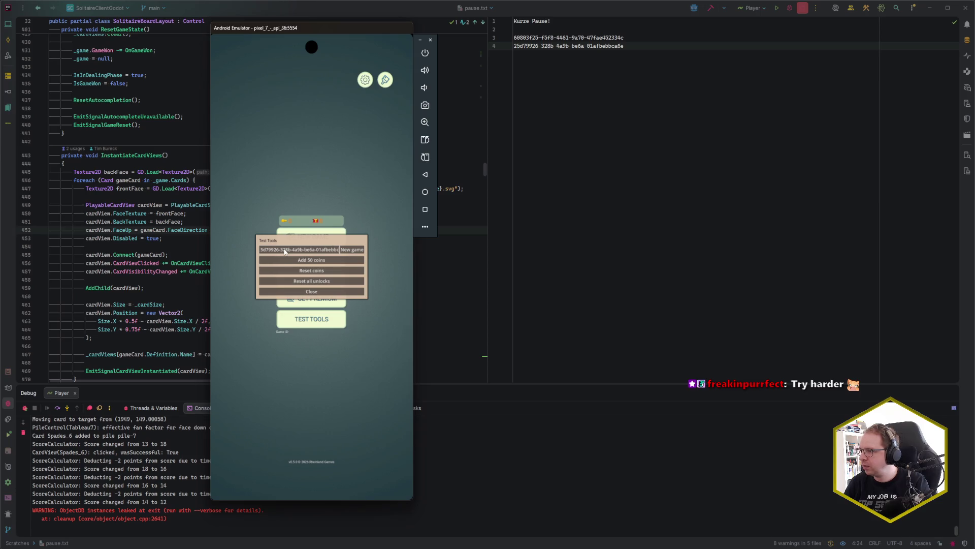